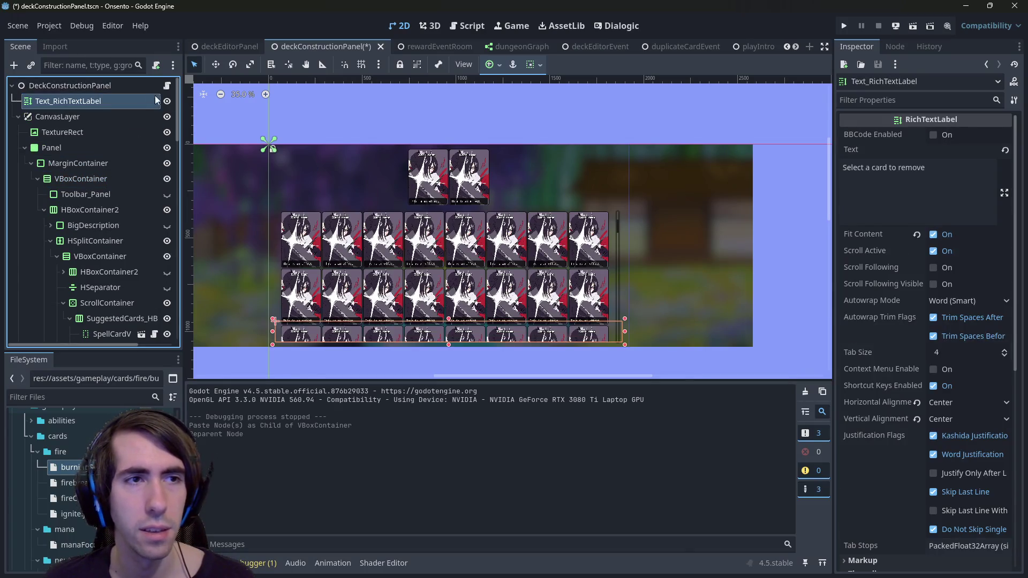
# Delete the Text_RichTextLabel node and save the deck construction panel scene.
pyautogui.press('Delete')
pyautogui.press('Return')
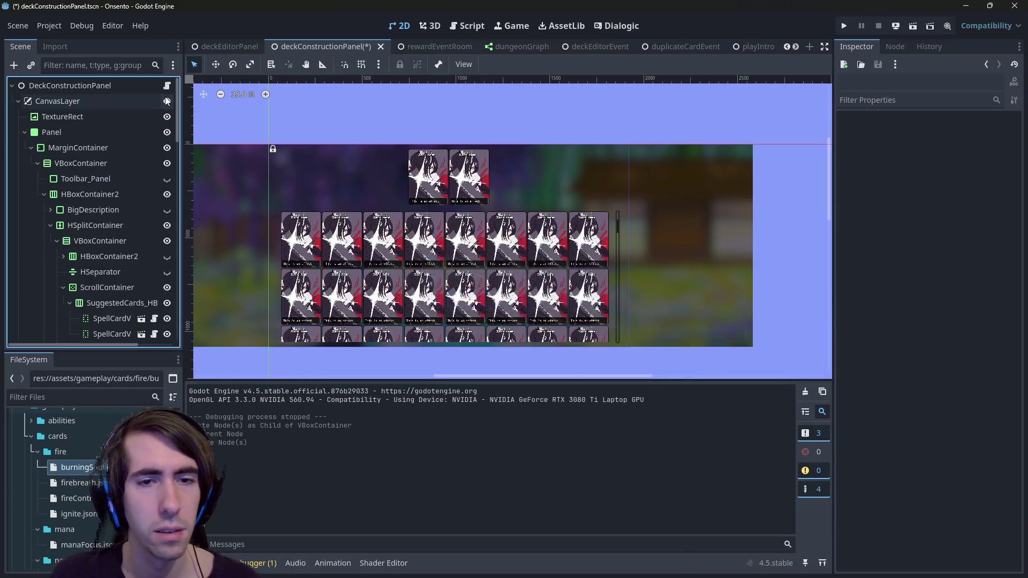
pyautogui.hotkey('ctrl', 's')
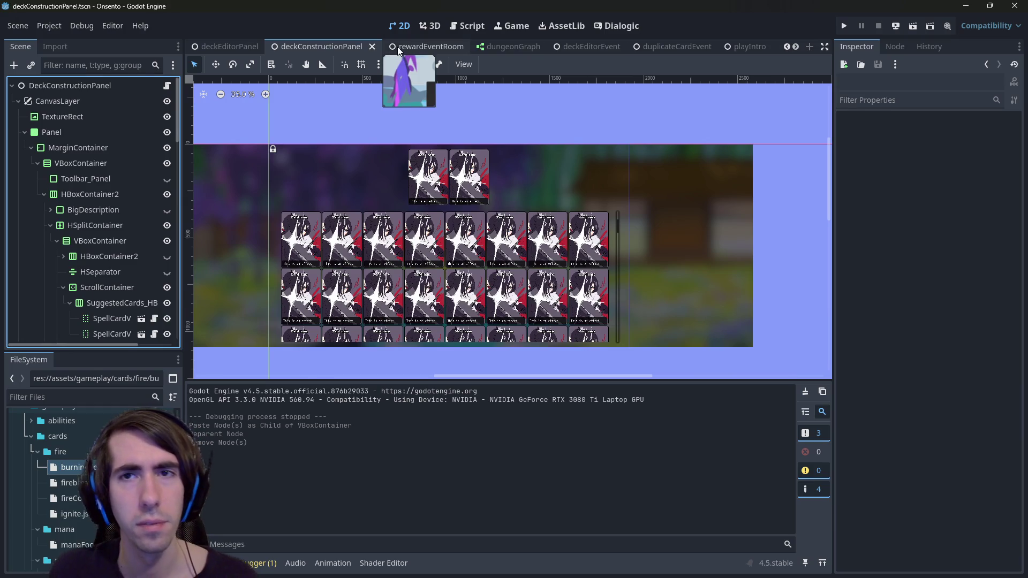
# Search Quick Open for 'deckconstr' and 'deck event', cancel, then select the DeckConstructionPanel root node.
pyautogui.hotkey('alt', 'shift', 'o')
pyautogui.write('deckconstr')
pyautogui.press('Down')
pyautogui.hotkey('ctrl', 'BackSpace')
pyautogui.write('deck eve')
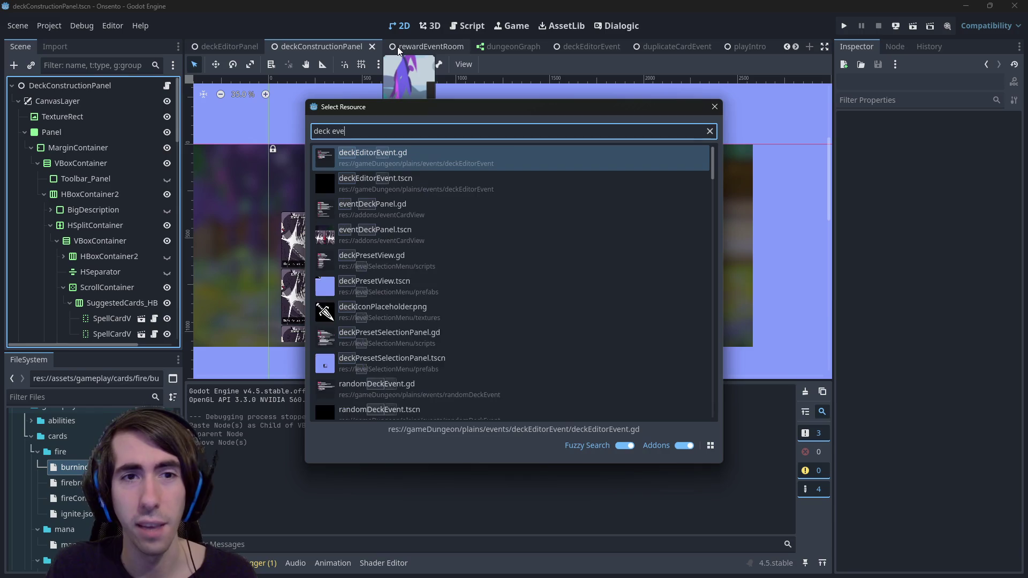
pyautogui.write('nt')
pyautogui.press('Down')
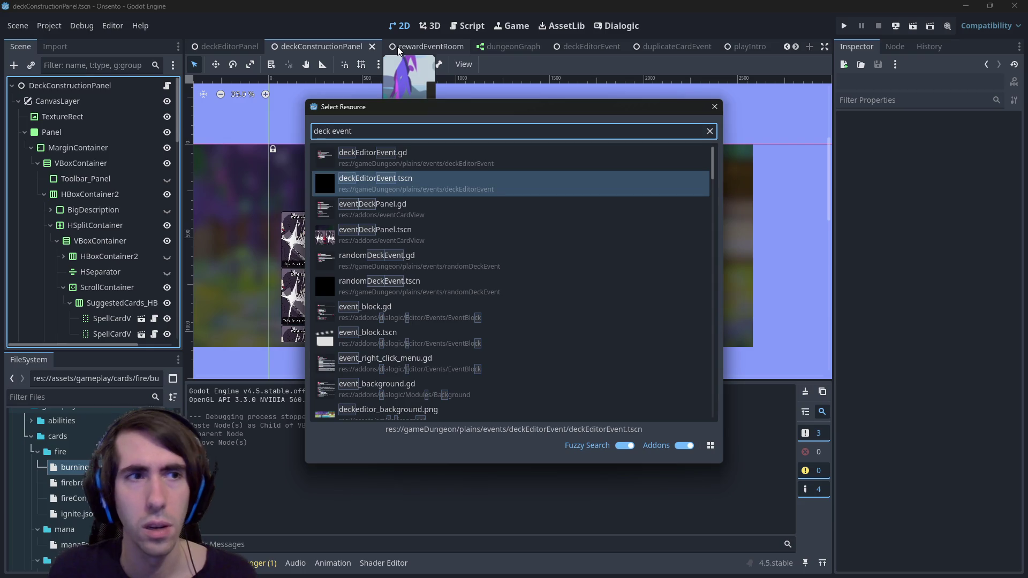
pyautogui.press('Escape')
pyautogui.click(86, 90)
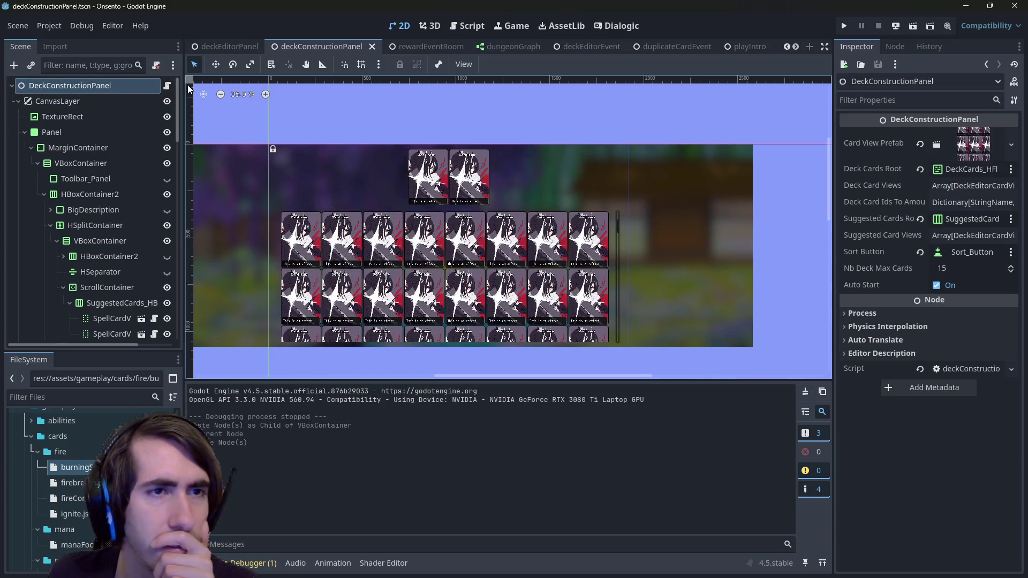
# Open the root node's deckConstructionPanel.gd script and read down to its finish() function.
pyautogui.click(168, 85)
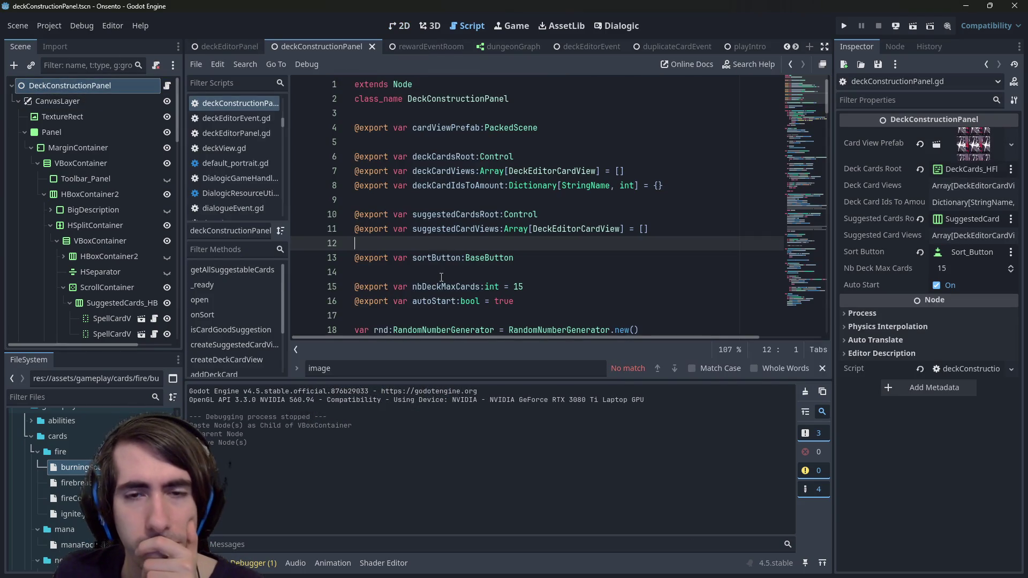
pyautogui.scroll(-11, 441, 270)
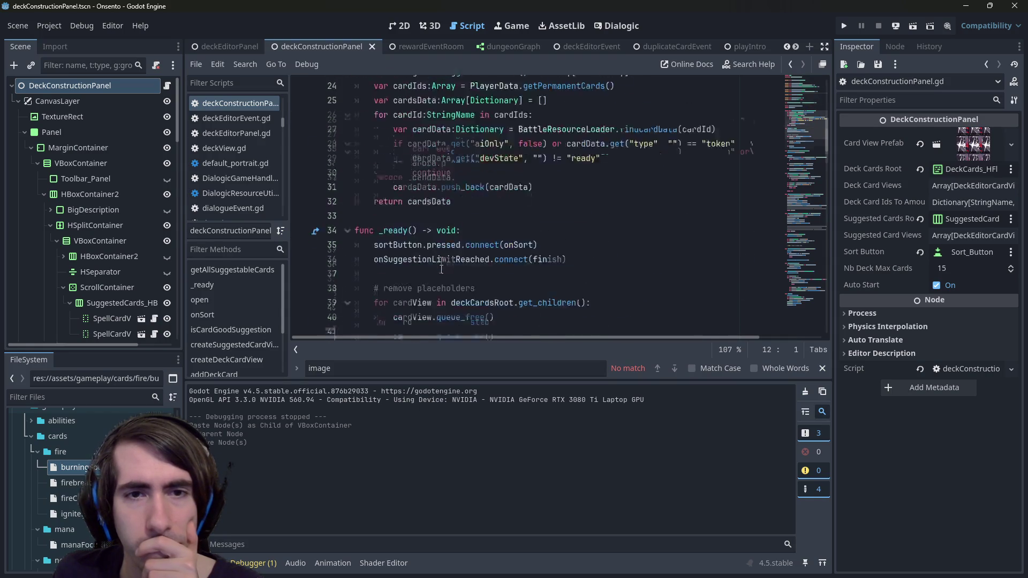
pyautogui.scroll(-16, 441, 270)
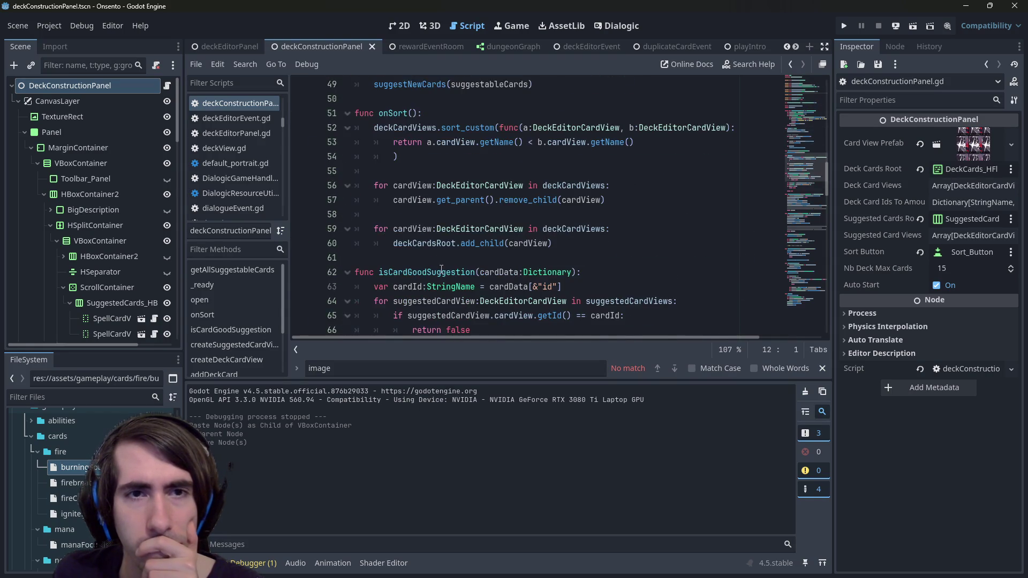
pyautogui.scroll(-15, 441, 270)
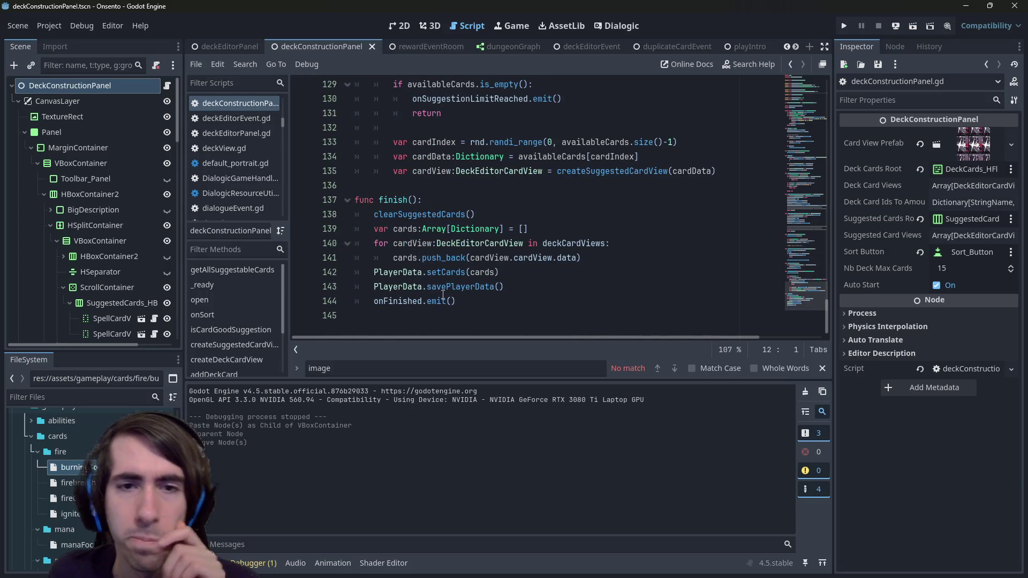
# Select the onFinished signal name, return to the top at line 5, and open Find in Files.
pyautogui.doubleClick(412, 302)
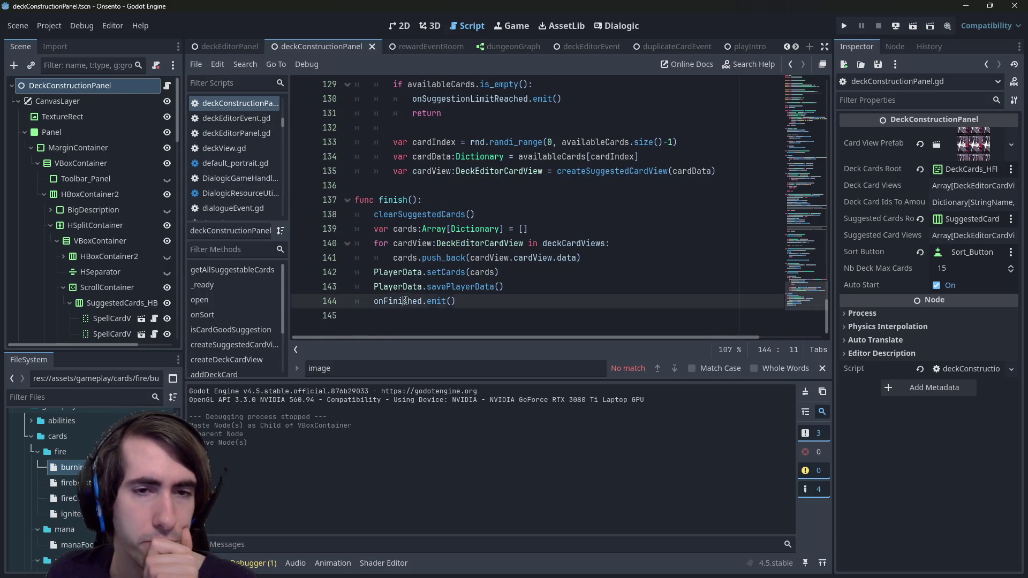
pyautogui.scroll(6, 696, 214)
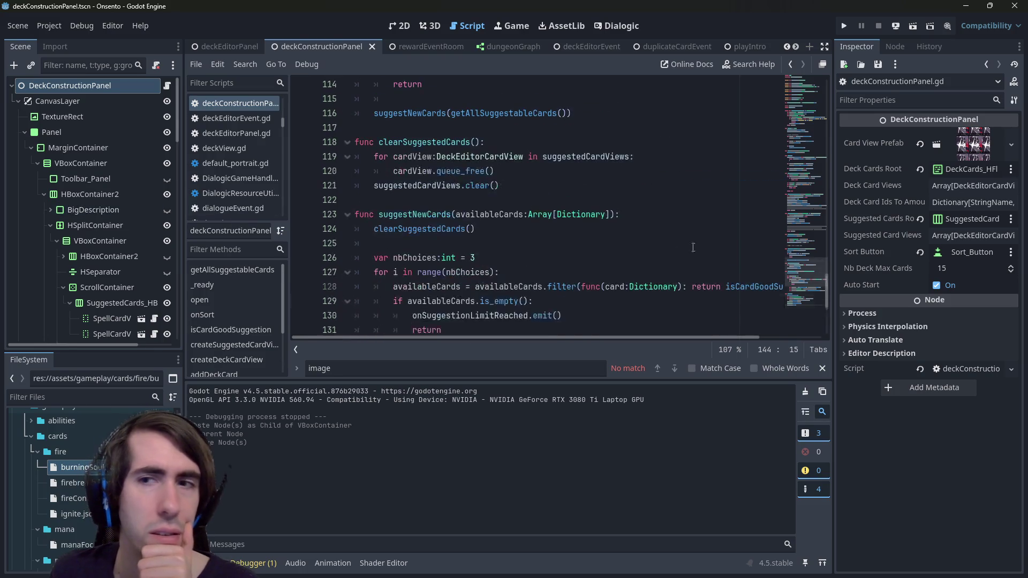
pyautogui.moveTo(804, 267); pyautogui.dragTo(806, 57)
pyautogui.click(552, 146)
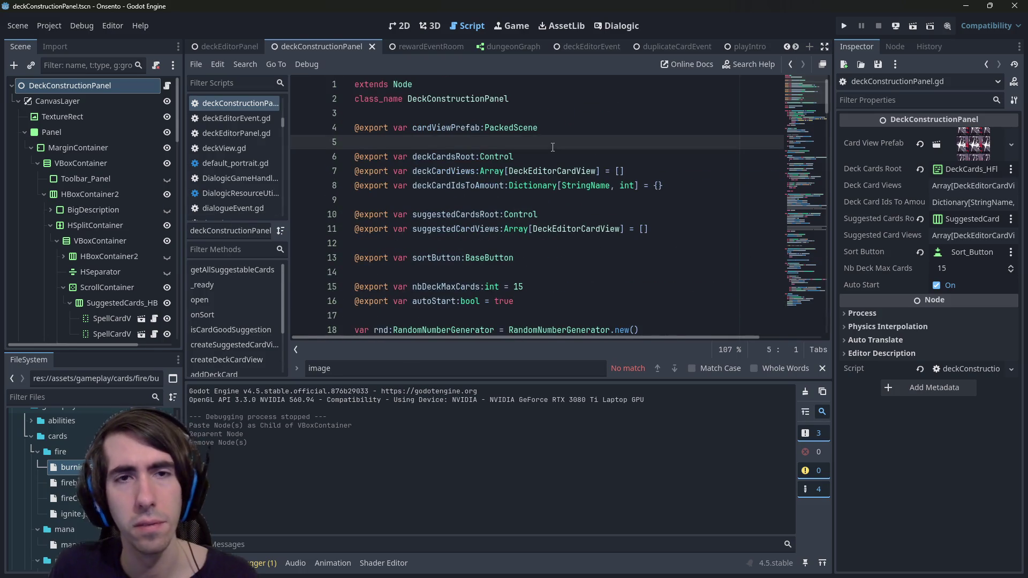
pyautogui.hotkey('ctrl', 'shift', 'f')
# Search all files for DeckConstructionPanel and view its usage in randomDeckEvent.gd.
pyautogui.write('DeckConstructionP')
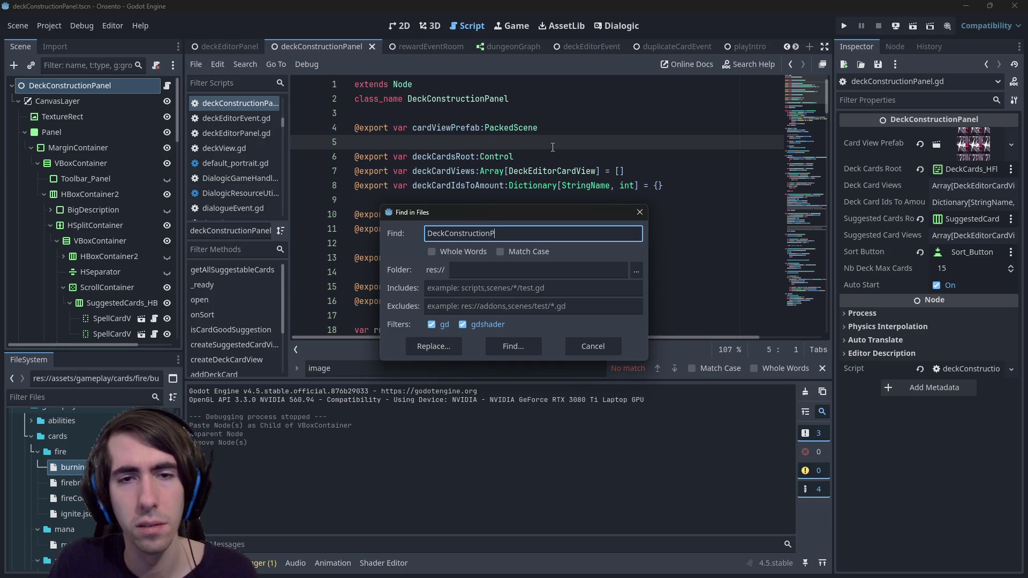
pyautogui.write('anel')
pyautogui.press('Return')
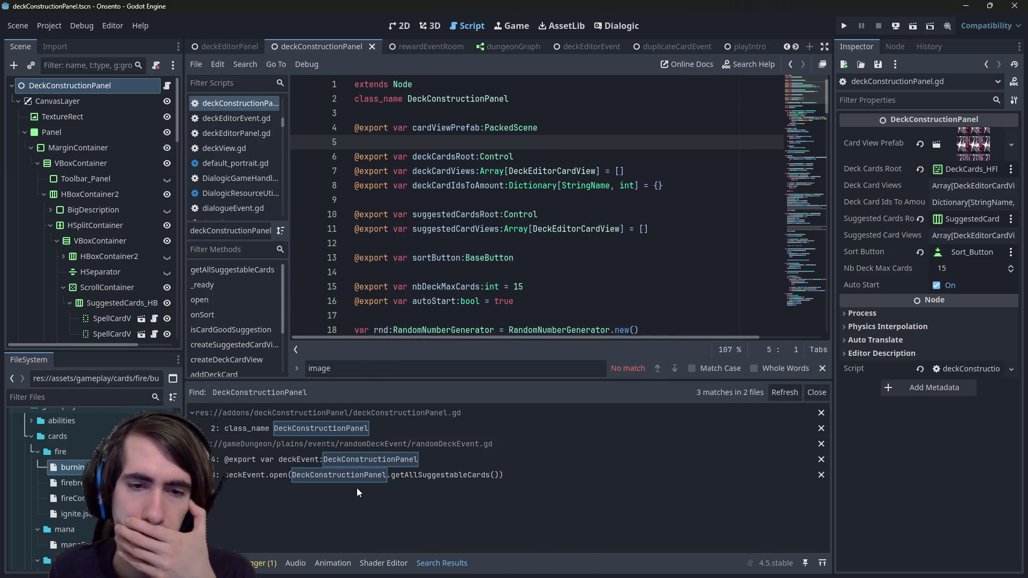
pyautogui.click(368, 466)
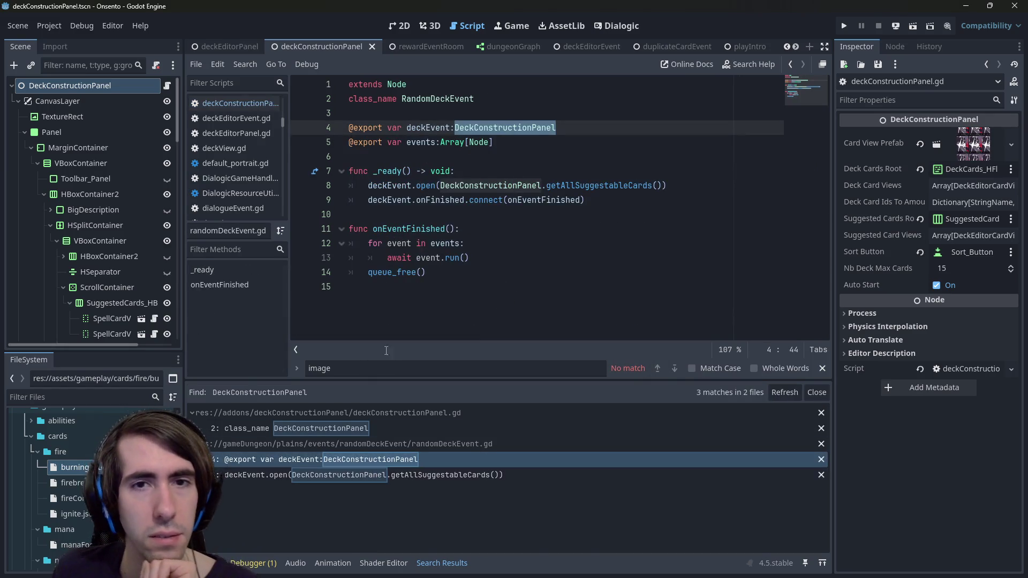
pyautogui.click(467, 172)
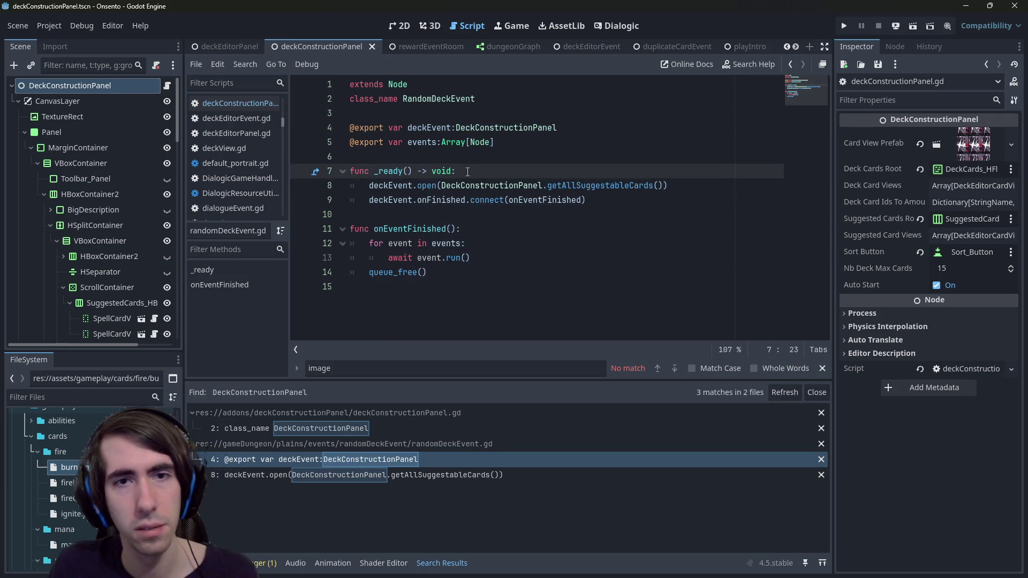
# Open randomDeckEvent.tscn with Quick Open and show it in the 2D view.
pyautogui.hotkey('alt', 'shift', 'o')
pyautogui.write('random deckeven')
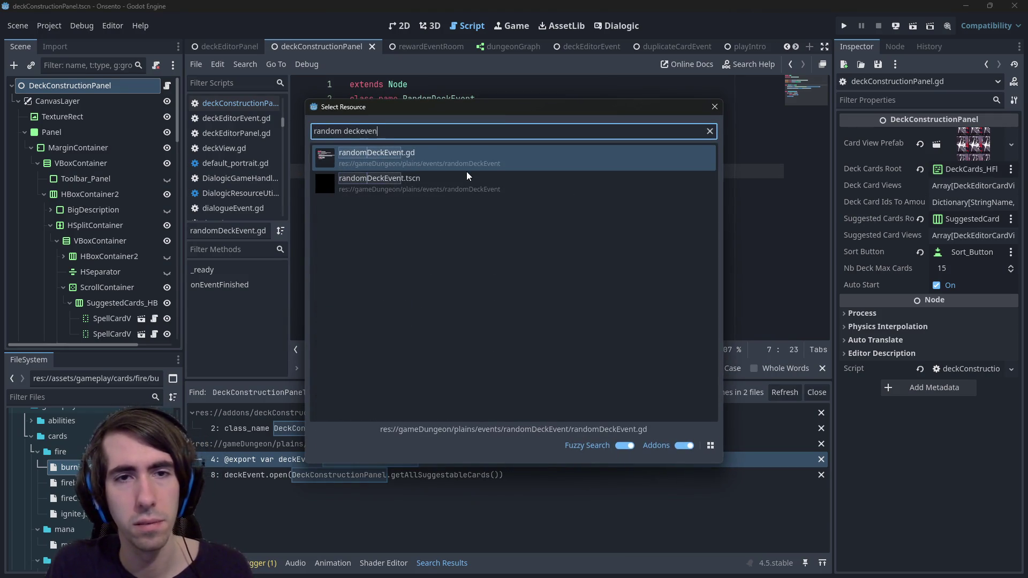
pyautogui.press('Down')
pyautogui.press('Return')
pyautogui.click(404, 25)
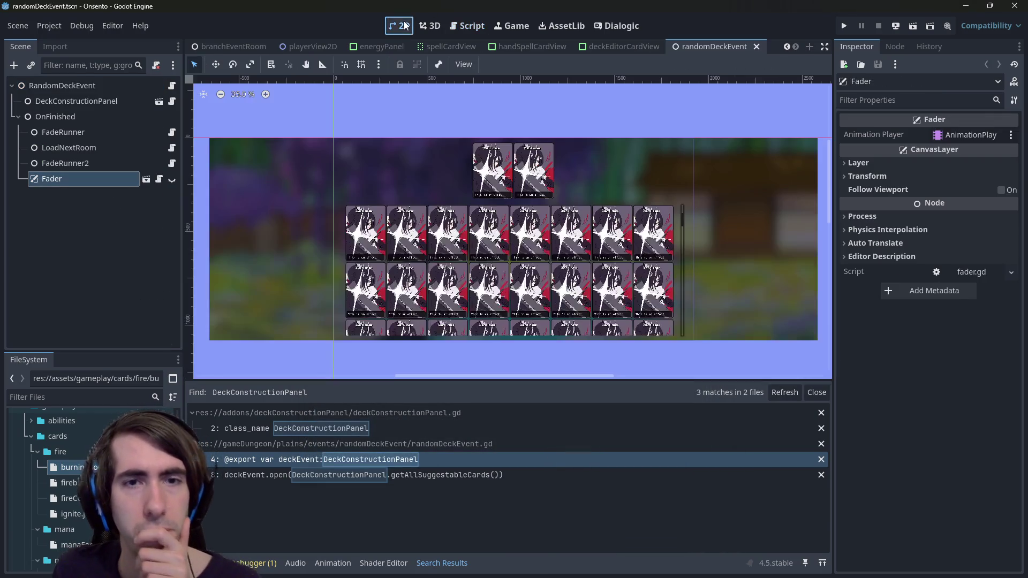
# Select the embedded DeckConstructionPanel node and open its scene for editing.
pyautogui.click(55, 179)
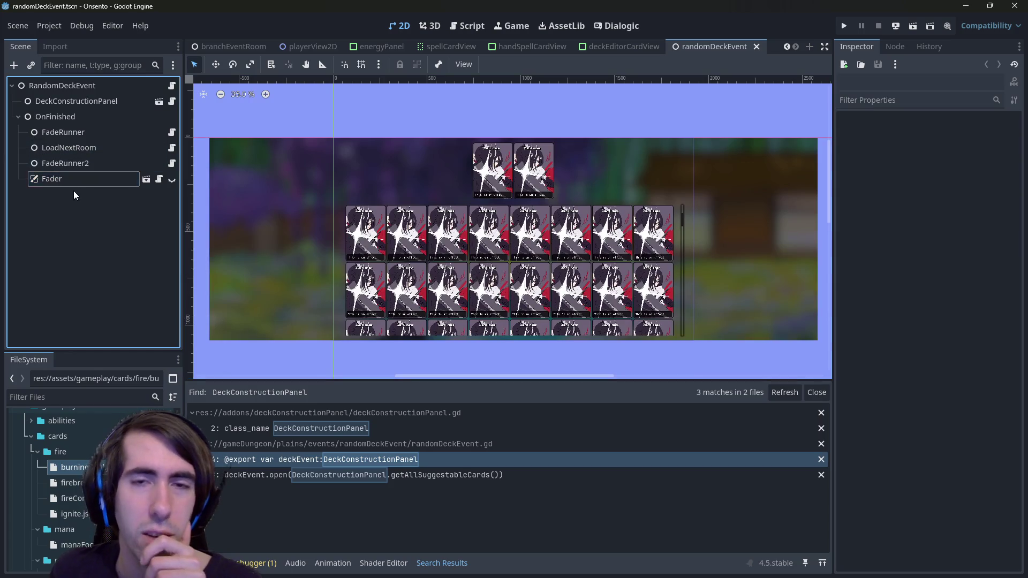
pyautogui.click(86, 114)
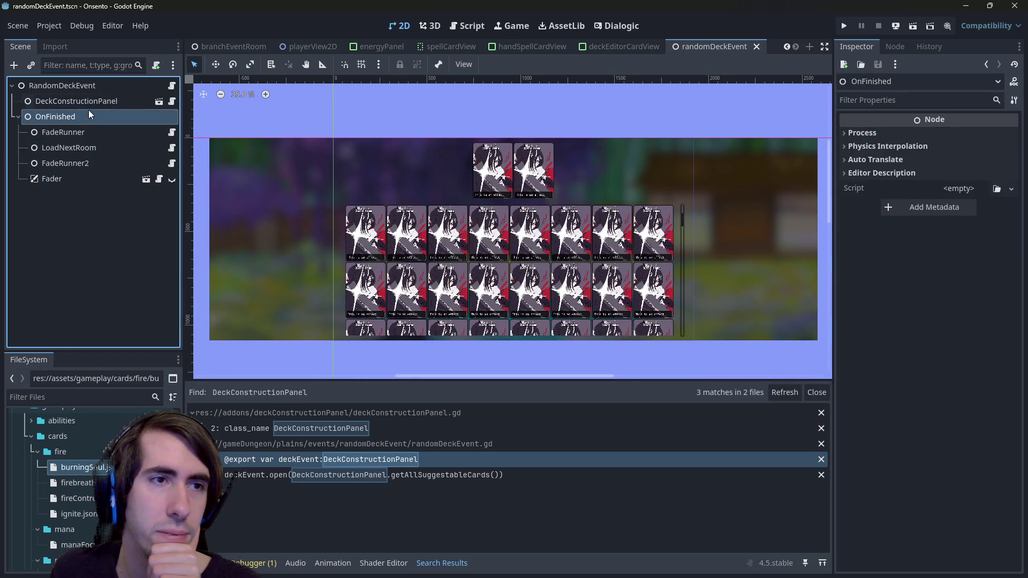
pyautogui.click(123, 101)
pyautogui.click(158, 102)
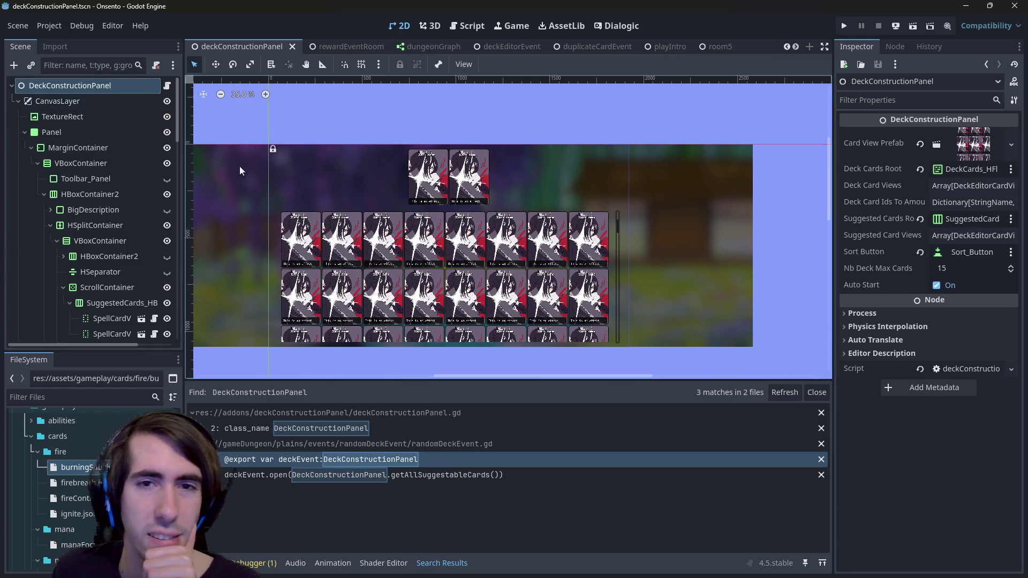
# Paste the copied RichTextLabel into VBoxContainer above Toolbar_Panel.
pyautogui.click(62, 117)
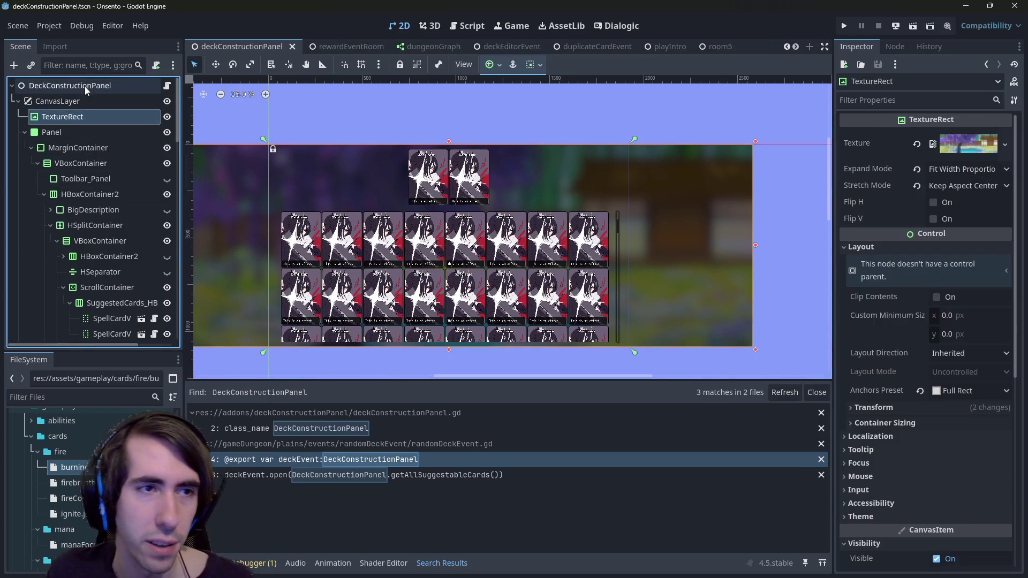
pyautogui.hotkey('ctrl', 'v')
pyautogui.moveTo(59, 129)
pyautogui.mouseDown()
pyautogui.moveTo(64, 113)
pyautogui.moveTo(79, 185)
pyautogui.mouseUp()
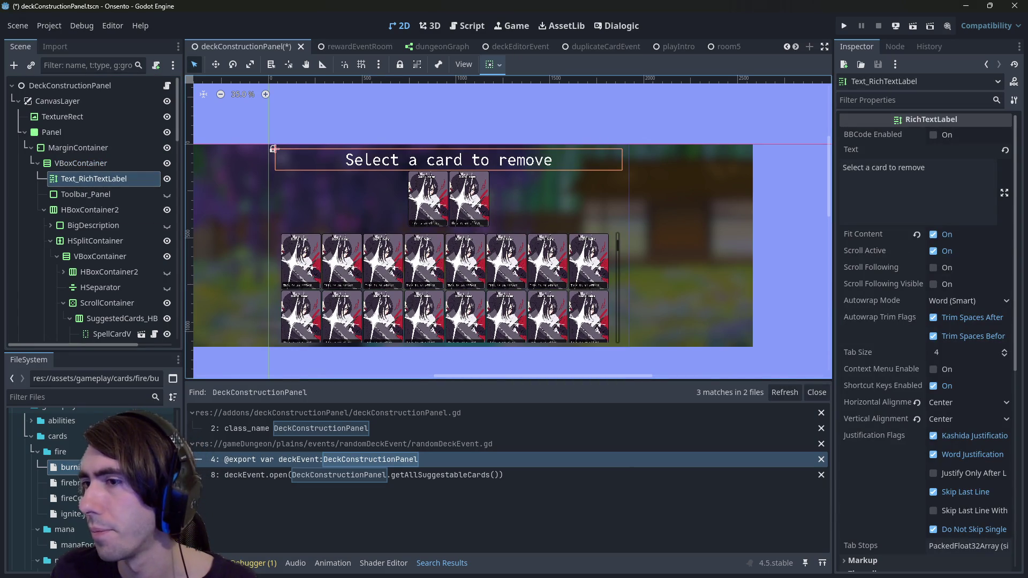
# Set the label's text to 'Click on a card to add to your deck'.
pyautogui.click(433, 179)
pyautogui.click(424, 163)
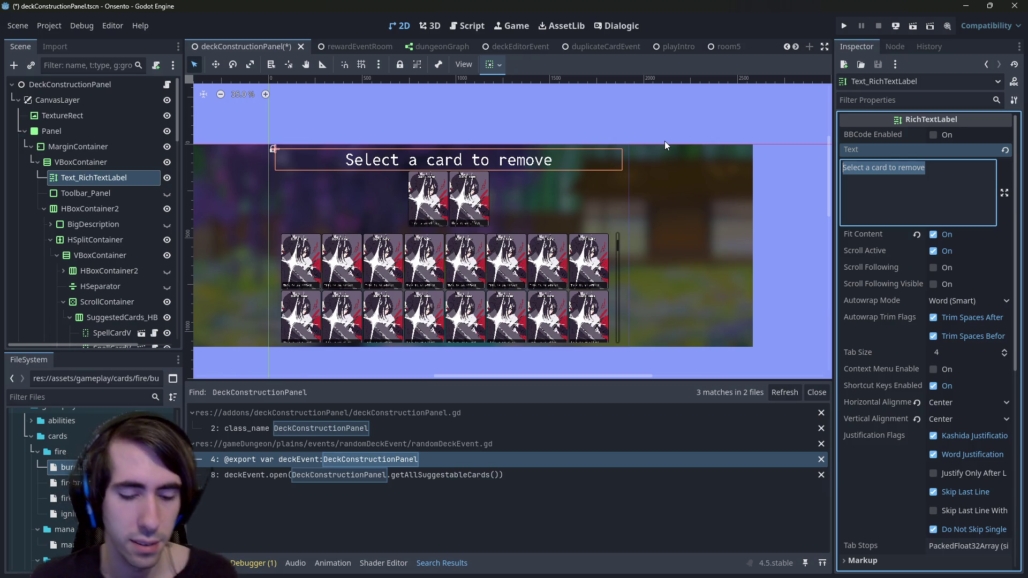
pyautogui.write('Click on a card to add to your deck')
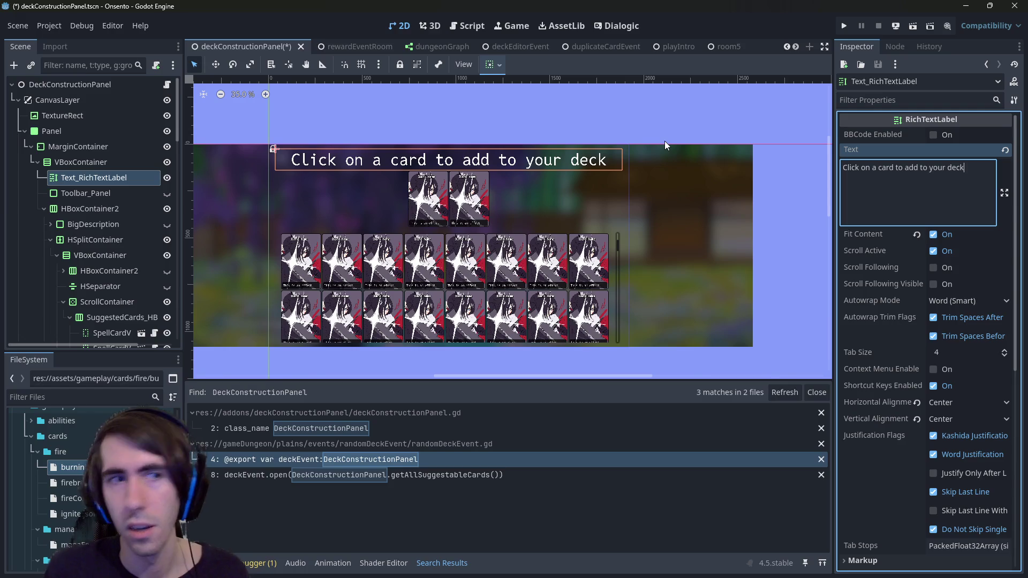
pyautogui.click(55, 171)
# Duplicate the label and change the original's text to 'Create your deck'.
pyautogui.hotkey('ctrl', 'd')
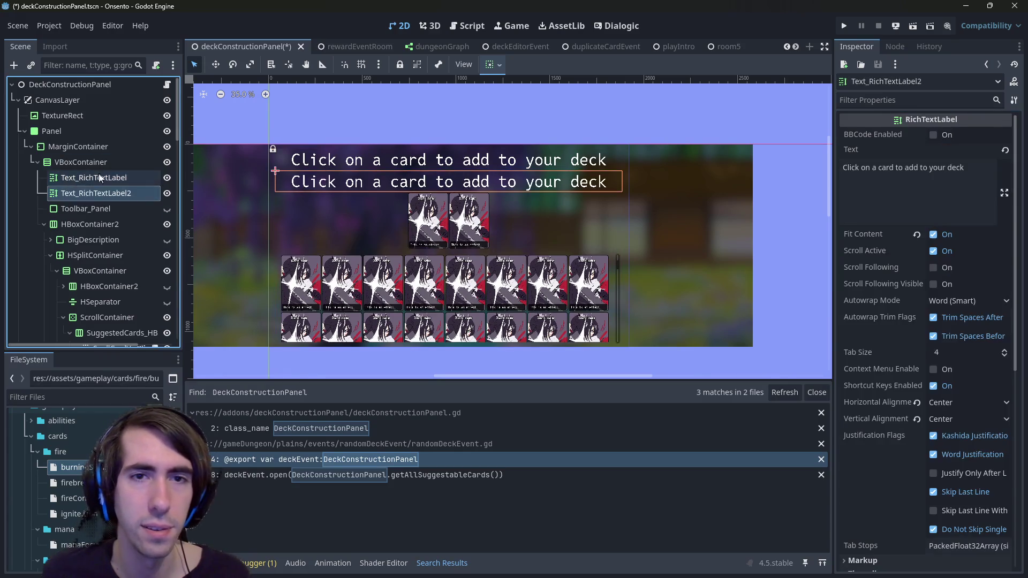
pyautogui.click(98, 178)
pyautogui.tripleClick(877, 167)
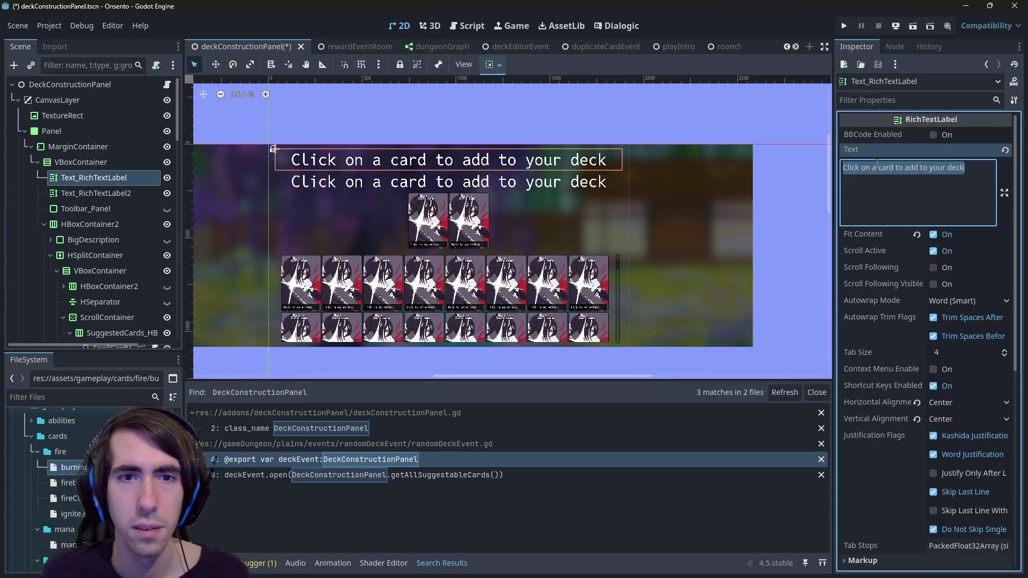
pyautogui.write('Create your')
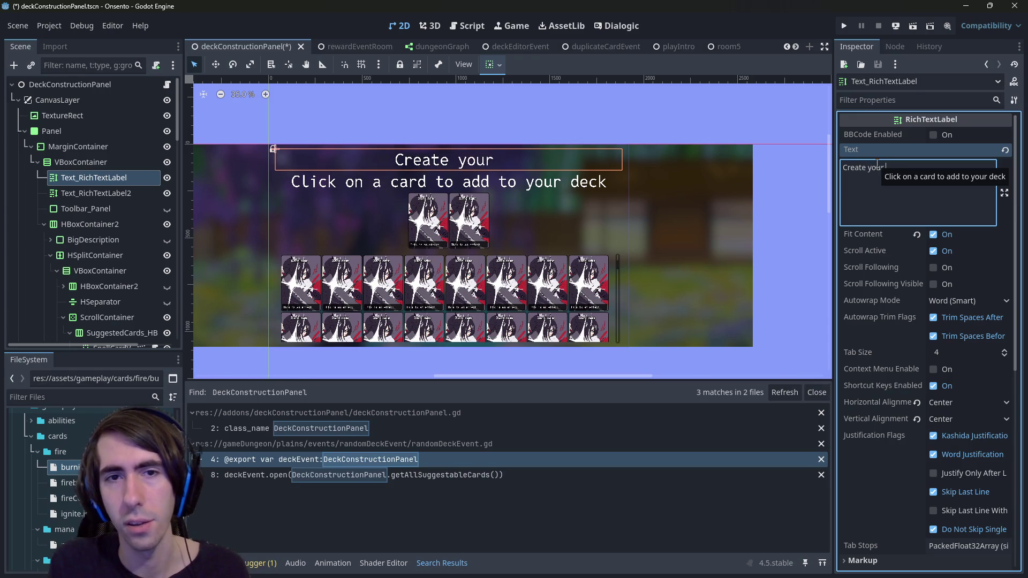
pyautogui.write(' deck')
# Set the subtitle label's Normal Font size override to 50.
pyautogui.click(477, 186)
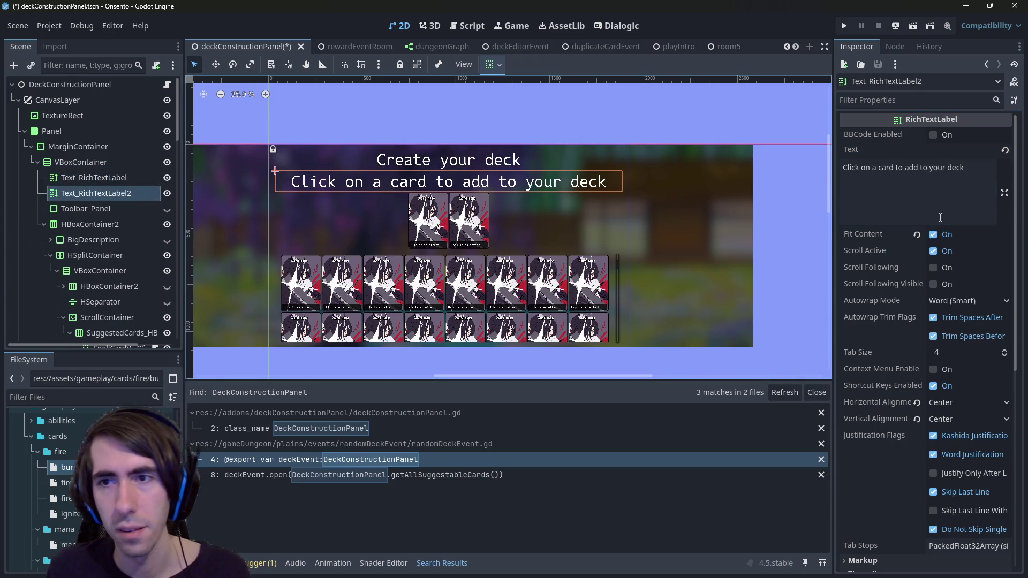
pyautogui.scroll(-10, 911, 436)
pyautogui.click(913, 392)
pyautogui.click(924, 453)
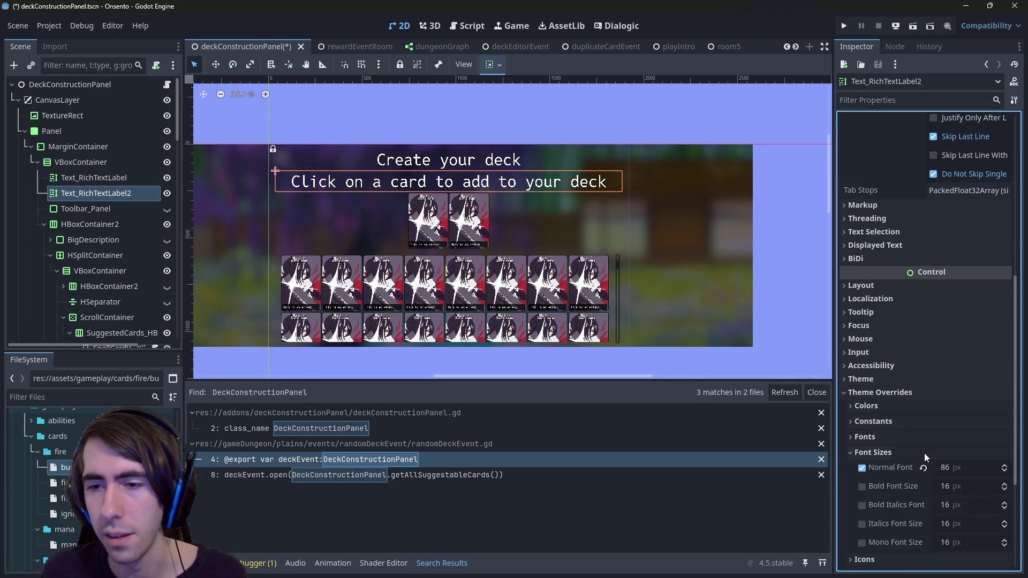
pyautogui.scroll(-4, 943, 402)
pyautogui.click(966, 295)
pyautogui.write('30')
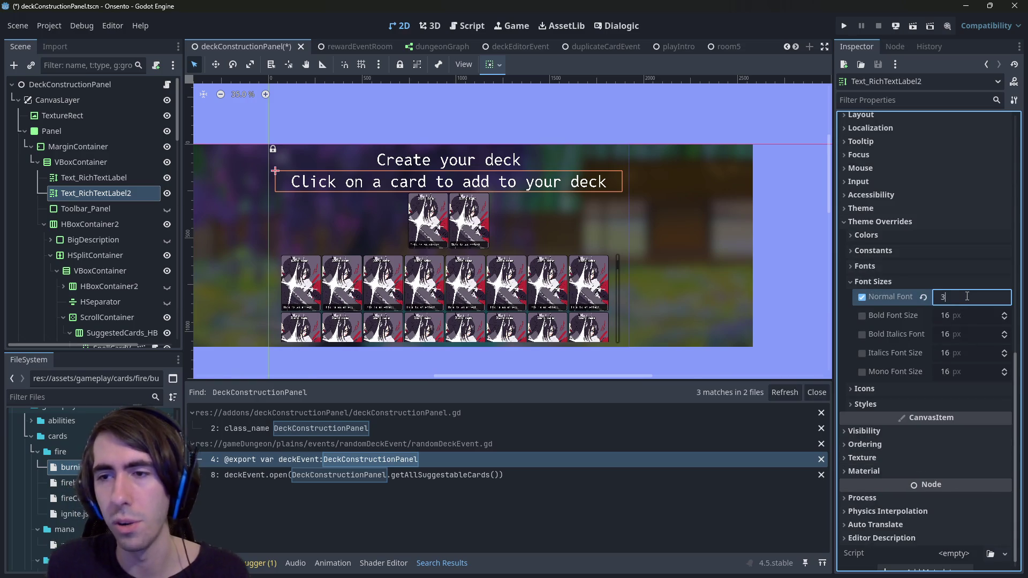
pyautogui.press('Return')
pyautogui.doubleClick(967, 297)
pyautogui.write('50')
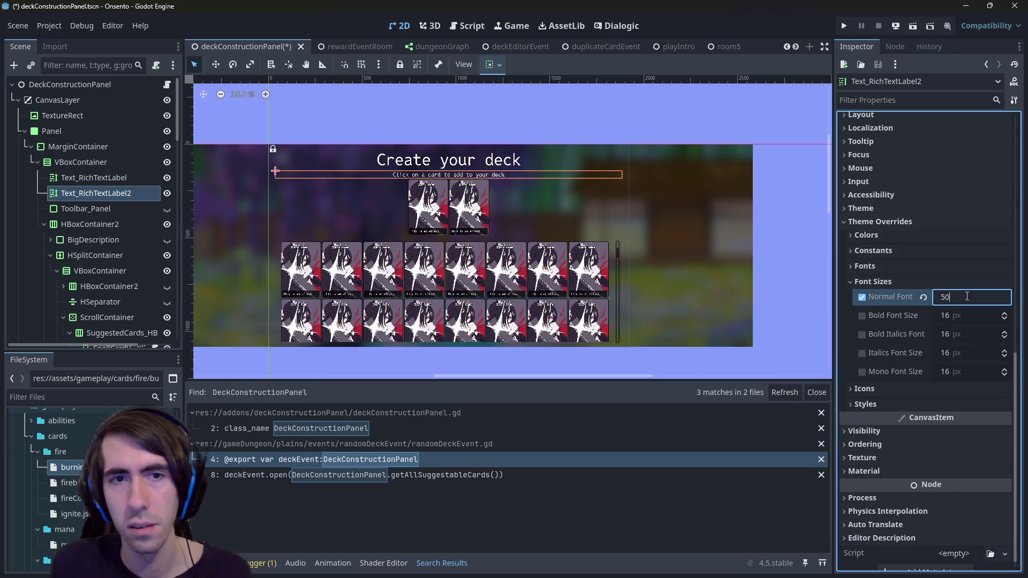
pyautogui.press('Return')
# Change the subtitle text to 'Click on a card to obtain it'.
pyautogui.scroll(4, 460, 227)
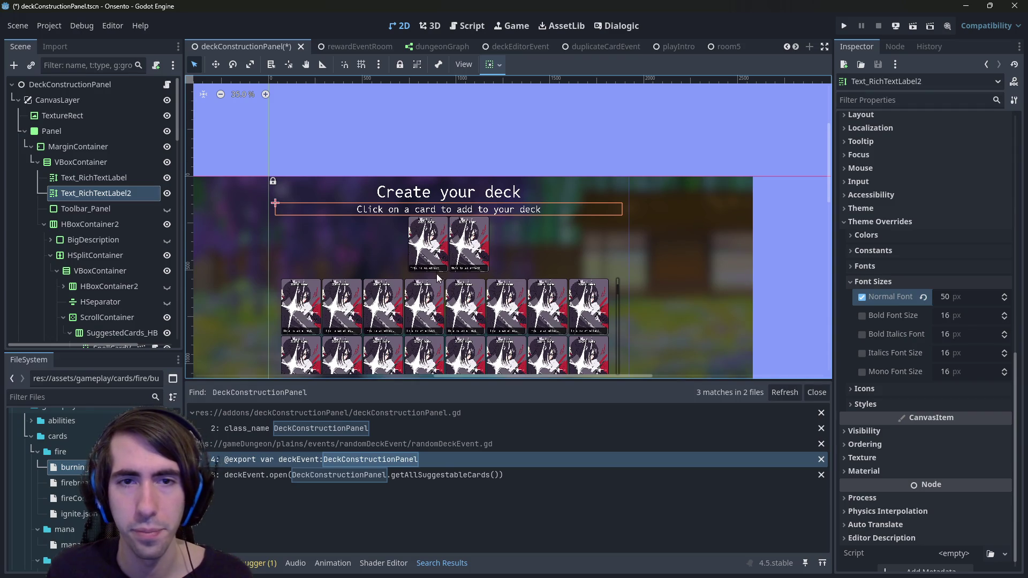
pyautogui.scroll(-2, 435, 202)
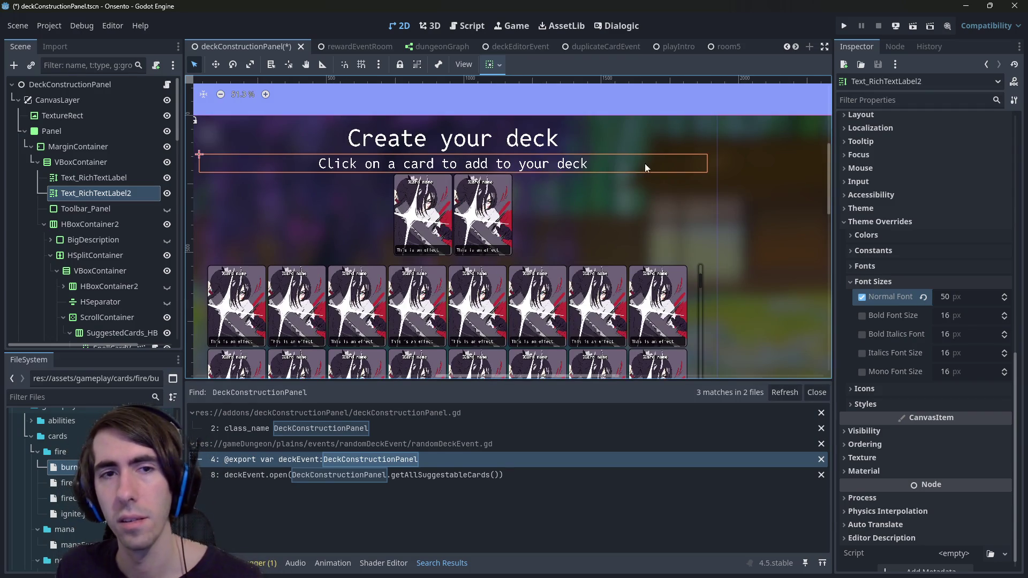
pyautogui.scroll(10, 984, 349)
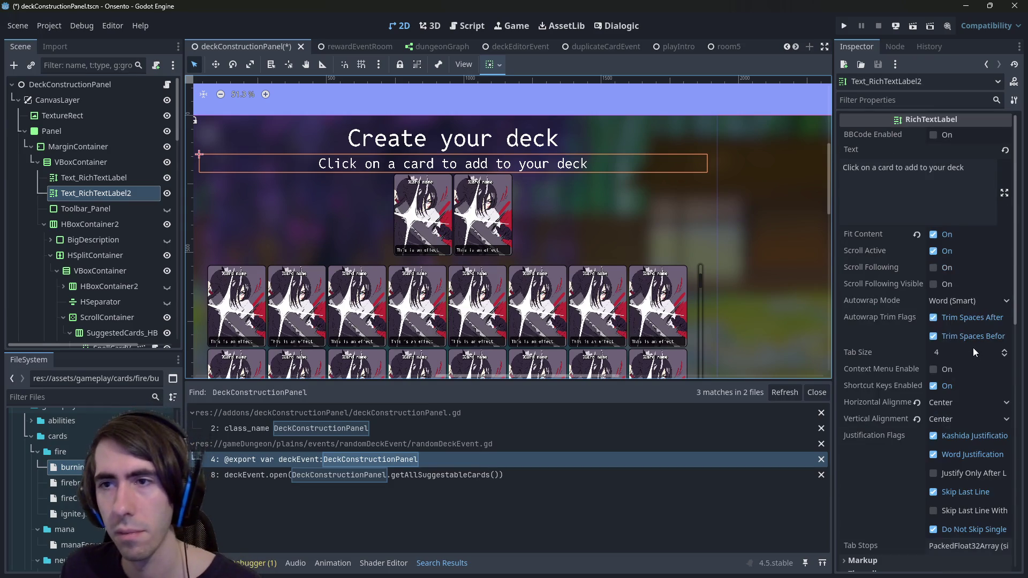
pyautogui.click(964, 167)
pyautogui.moveTo(963, 167); pyautogui.dragTo(909, 168)
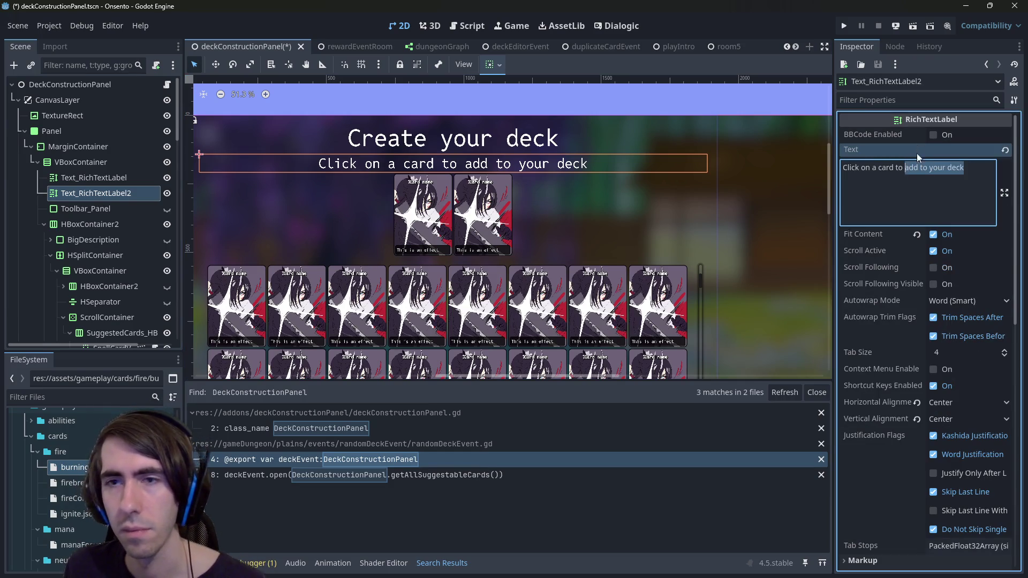
pyautogui.write('obtai')
pyautogui.press('BackSpace')
pyautogui.press('BackSpace')
pyautogui.press('BackSpace')
pyautogui.write('tain it')
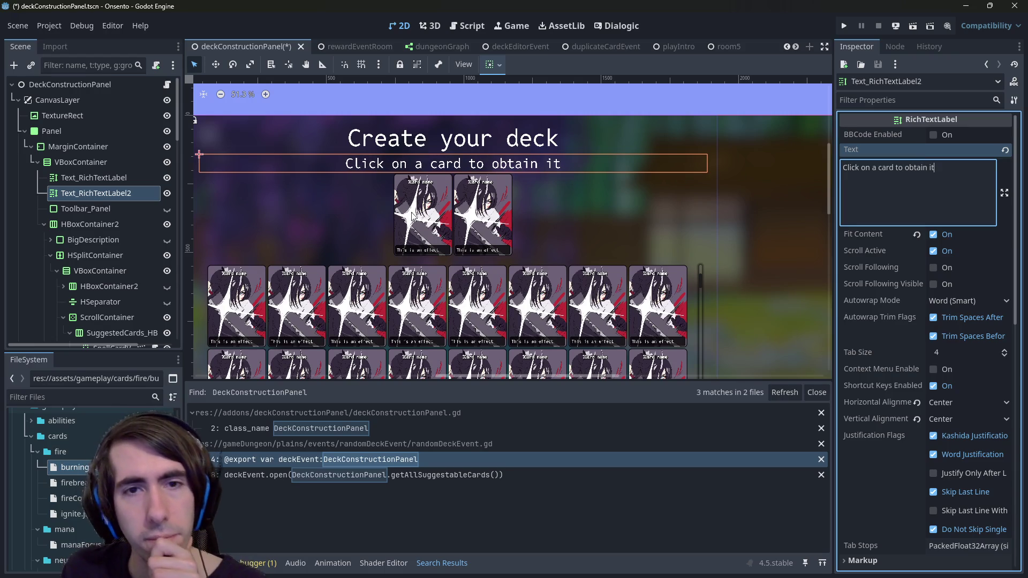
pyautogui.scroll(-2, 435, 291)
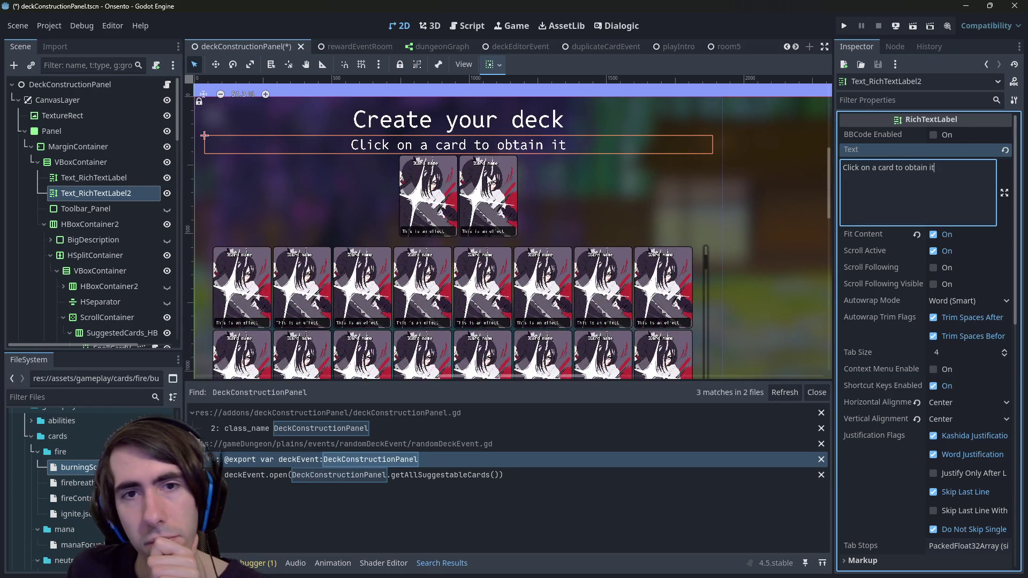
# Save the deckConstructionPanel scene.
pyautogui.scroll(-1, 506, 231)
pyautogui.click(487, 341)
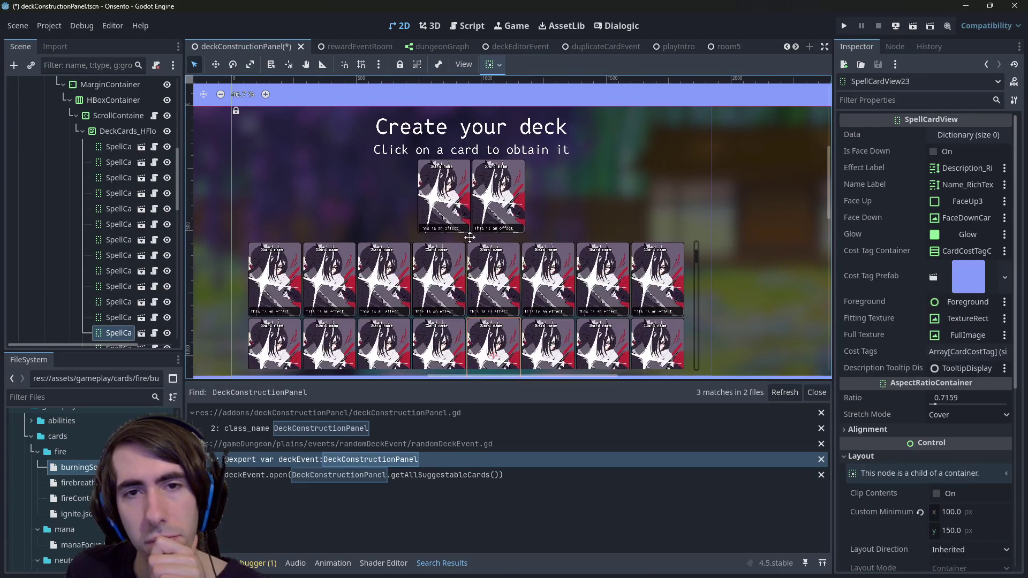
pyautogui.hotkey('ctrl', 's')
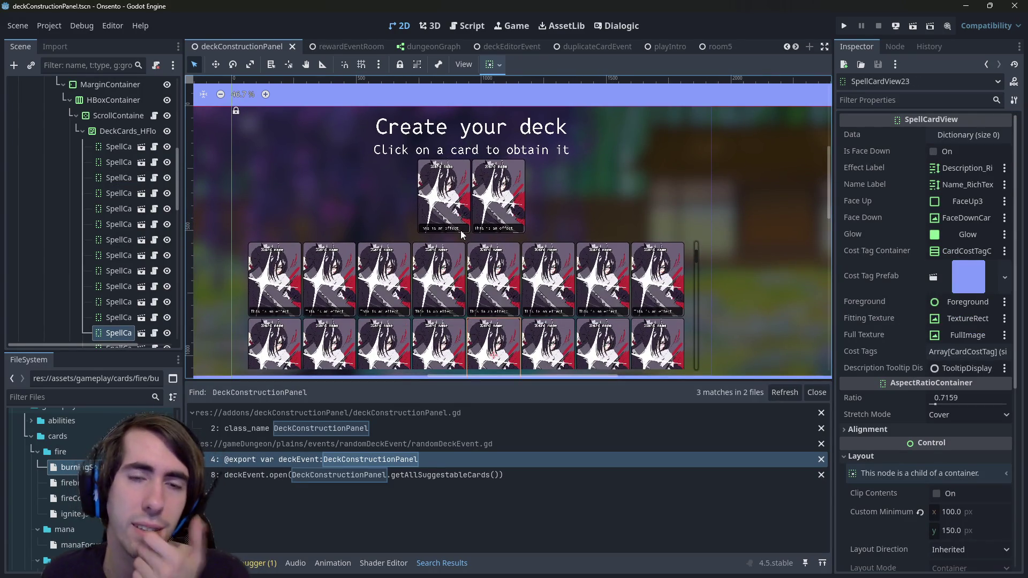
# Browse the labels and deck containers, collapse MarginContainer and ScrollContainer, and select HSeparator2.
pyautogui.scroll(-1, 462, 235)
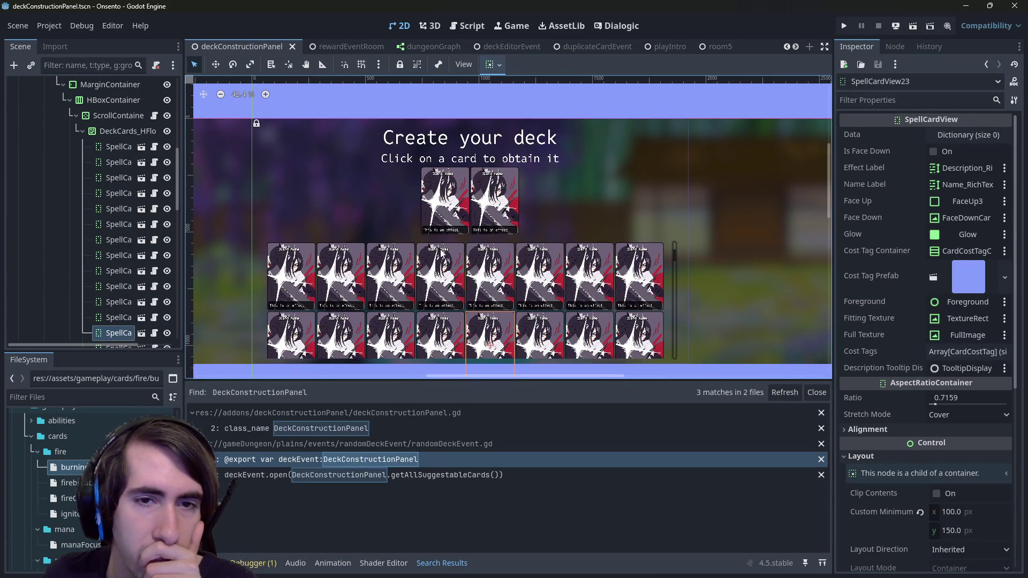
pyautogui.click(458, 161)
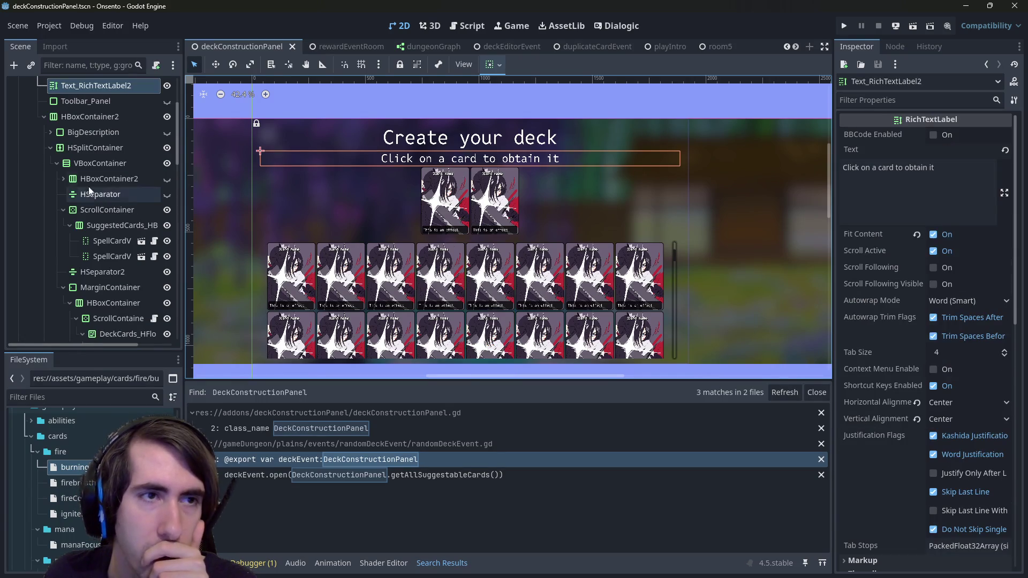
pyautogui.scroll(1, 104, 101)
pyautogui.click(104, 101)
pyautogui.click(105, 118)
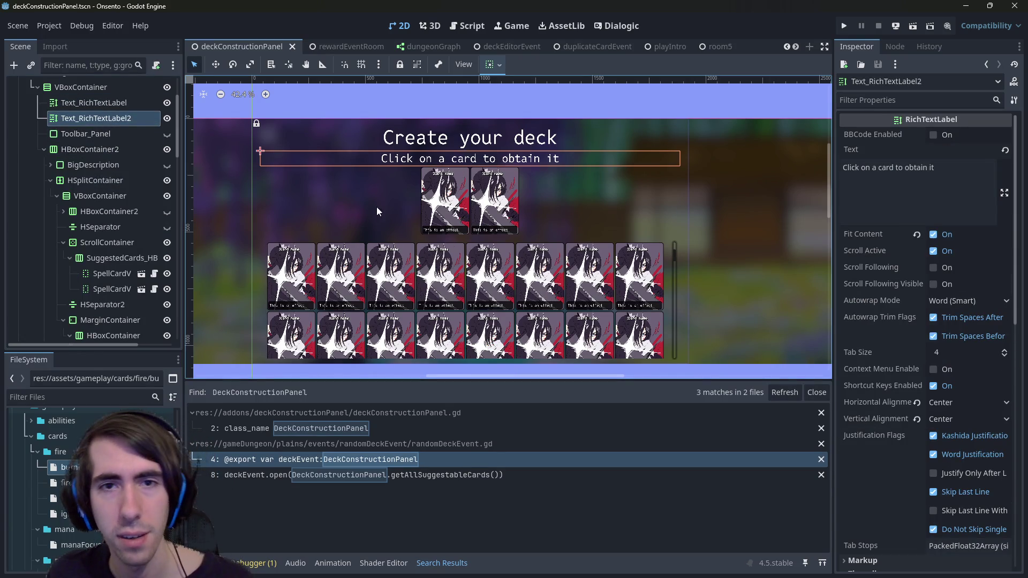
pyautogui.click(430, 232)
pyautogui.scroll(-3, 96, 235)
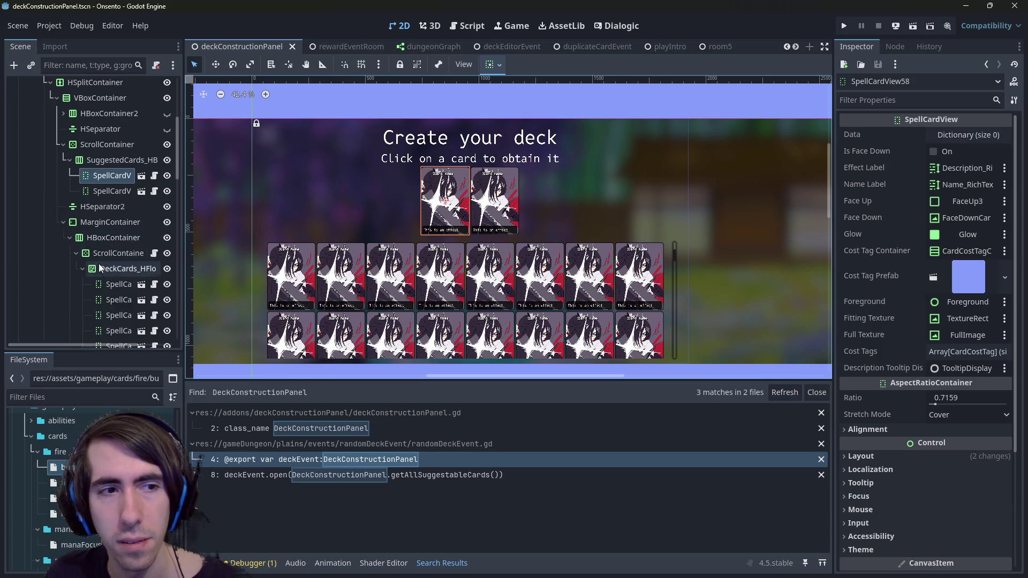
pyautogui.click(96, 237)
pyautogui.click(96, 222)
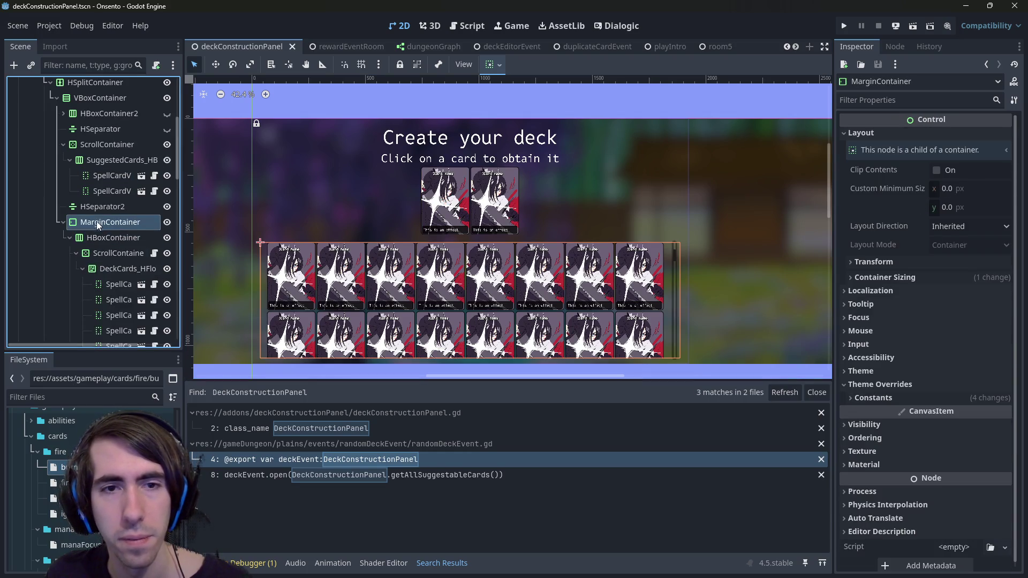
pyautogui.click(62, 221)
pyautogui.click(62, 221)
pyautogui.click(76, 287)
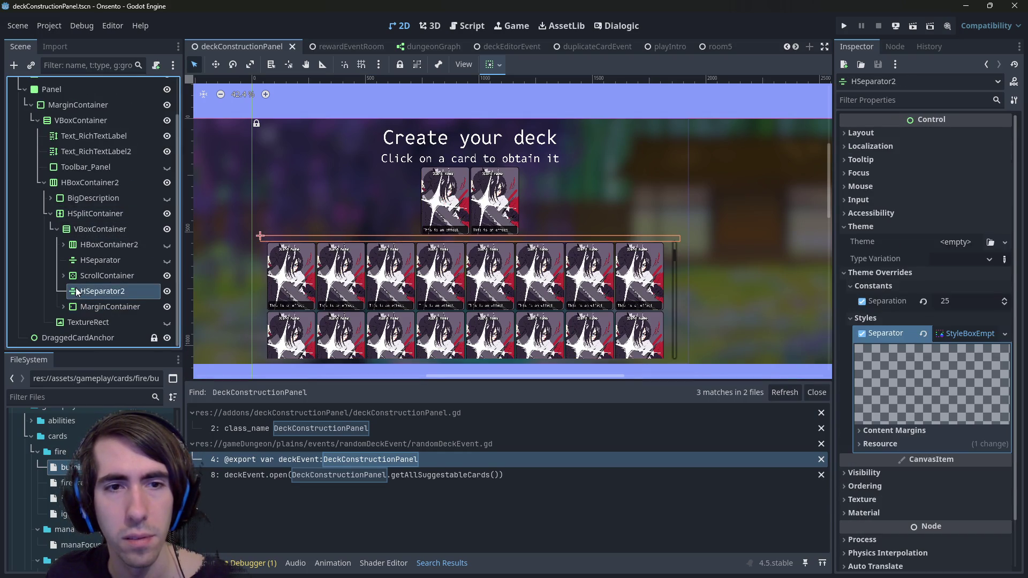
# Paste a copy of the subtitle after HSeparator2 and set its text to 'Deck'.
pyautogui.hotkey('ctrl', 'v')
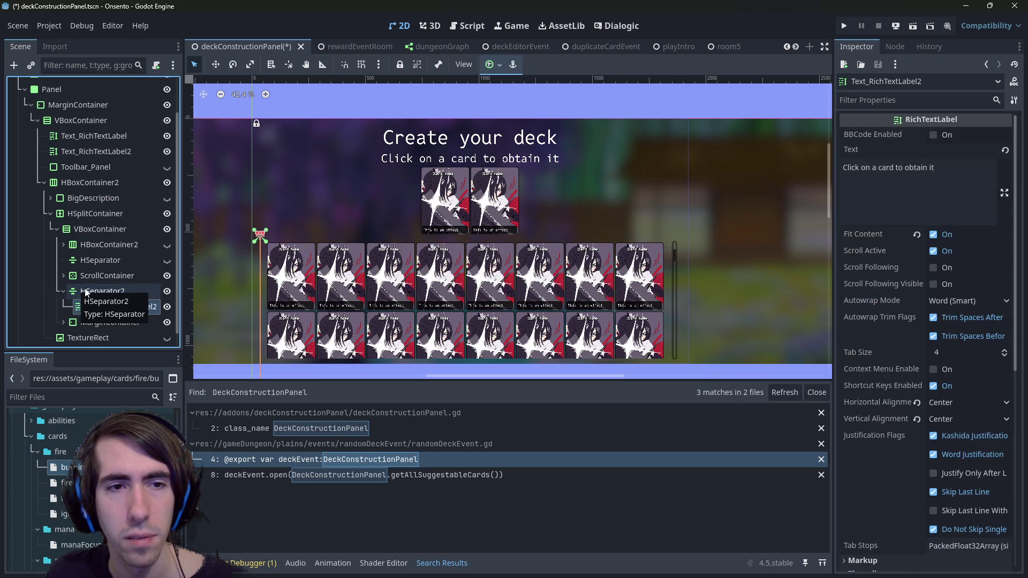
pyautogui.moveTo(96, 289)
pyautogui.mouseDown()
pyautogui.moveTo(94, 266)
pyautogui.moveTo(106, 296)
pyautogui.mouseUp()
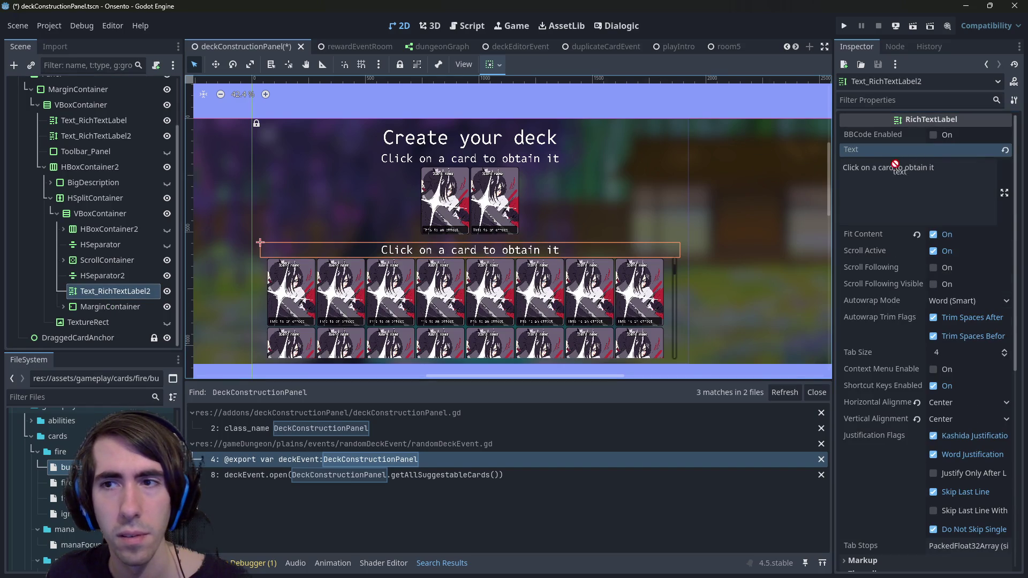
pyautogui.moveTo(942, 167); pyautogui.dragTo(704, 152)
pyautogui.write('Deck')
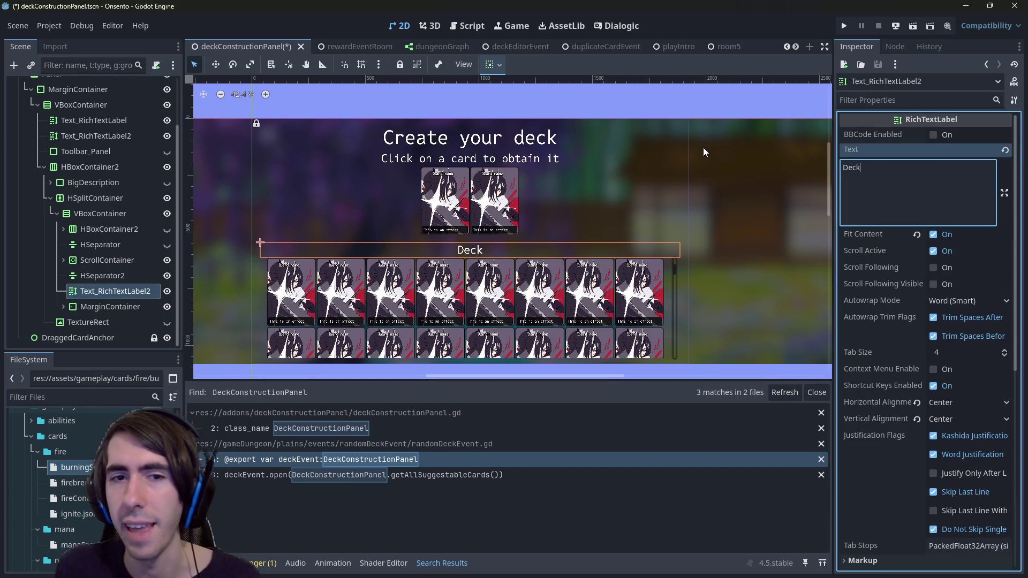
pyautogui.scroll(-1, 657, 295)
pyautogui.scroll(-2, 657, 295)
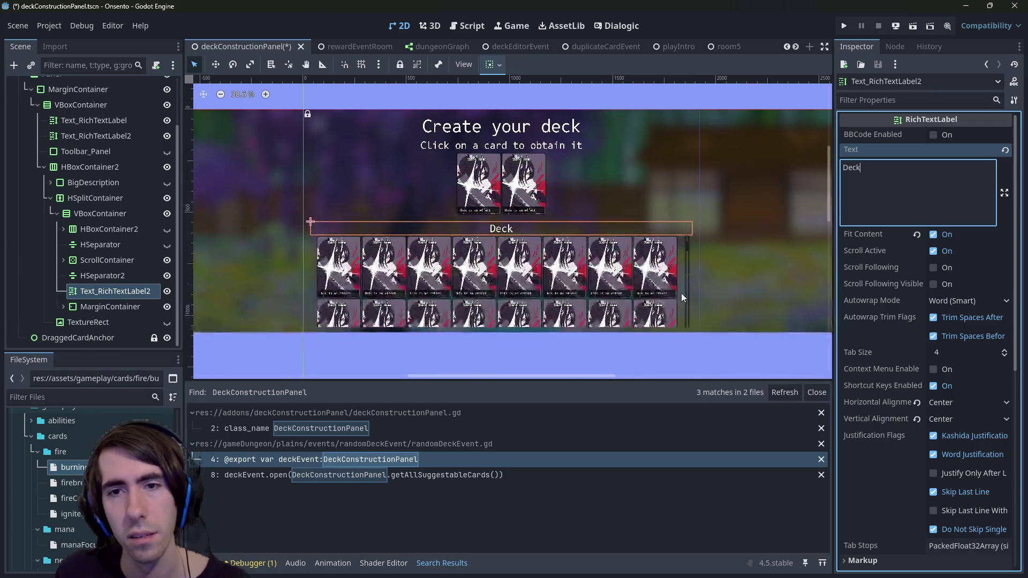
# Check the Deck label's placement among the labels and cards, then save the scene.
pyautogui.click(587, 263)
pyautogui.click(510, 231)
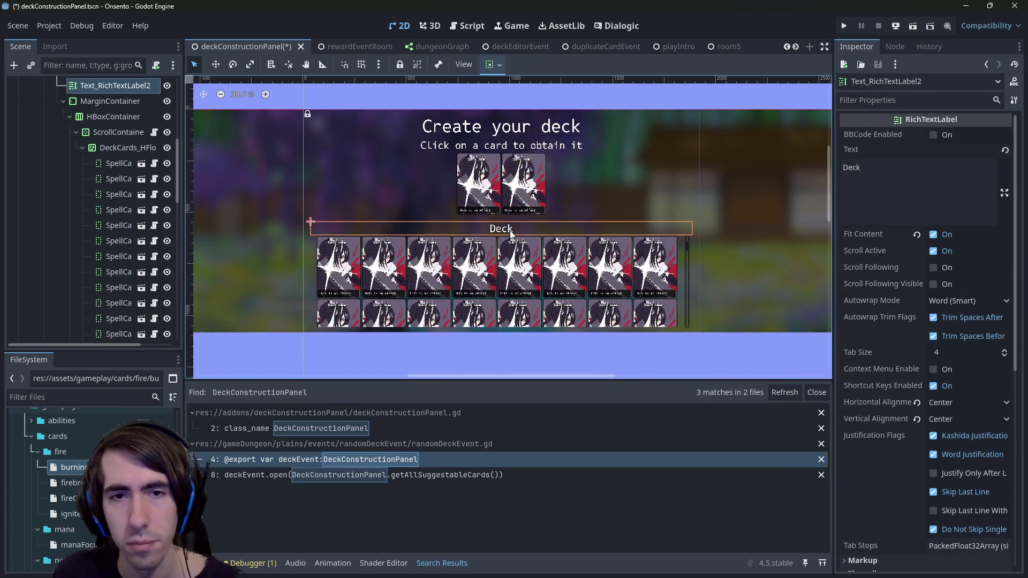
pyautogui.click(538, 148)
pyautogui.click(513, 220)
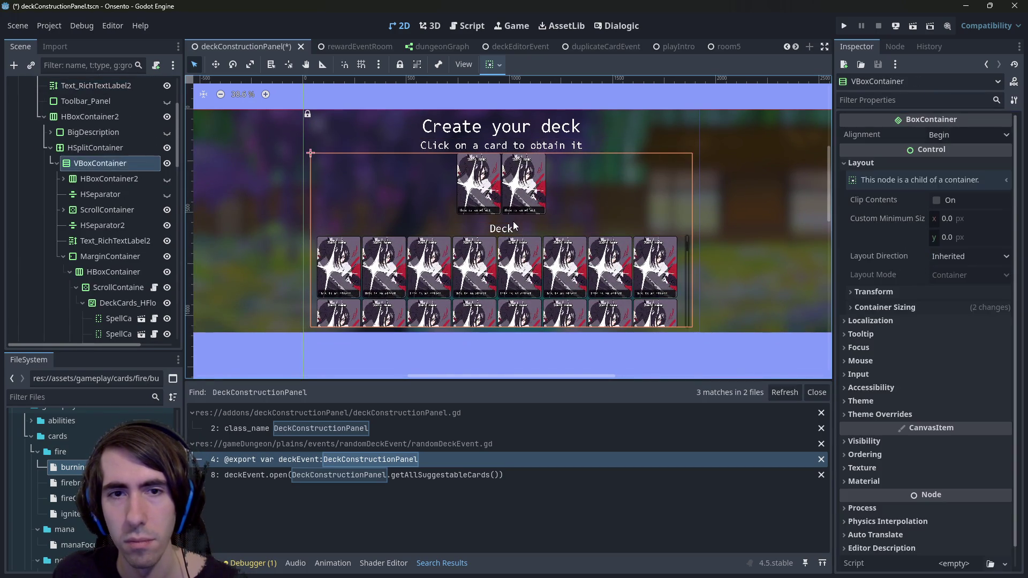
pyautogui.click(507, 231)
pyautogui.hotkey('ctrl', 's')
# Run the current scene and add the first offered card to the deck repeatedly.
pyautogui.click(913, 26)
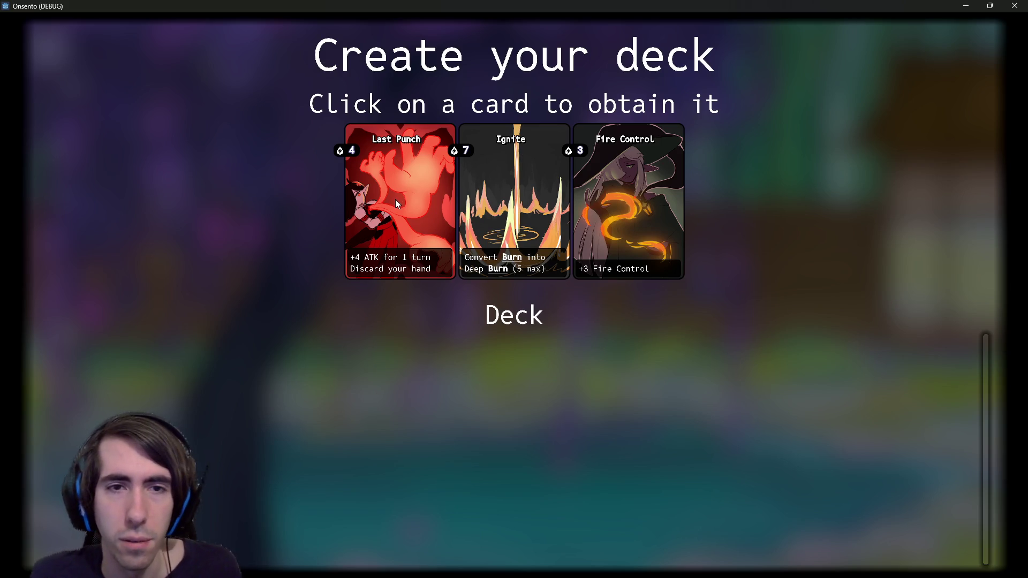
pyautogui.click(397, 201)
pyautogui.click(396, 201)
pyautogui.click(397, 201)
pyautogui.click(396, 200)
pyautogui.click(396, 201)
pyautogui.click(396, 201)
pyautogui.click(396, 201)
pyautogui.click(397, 201)
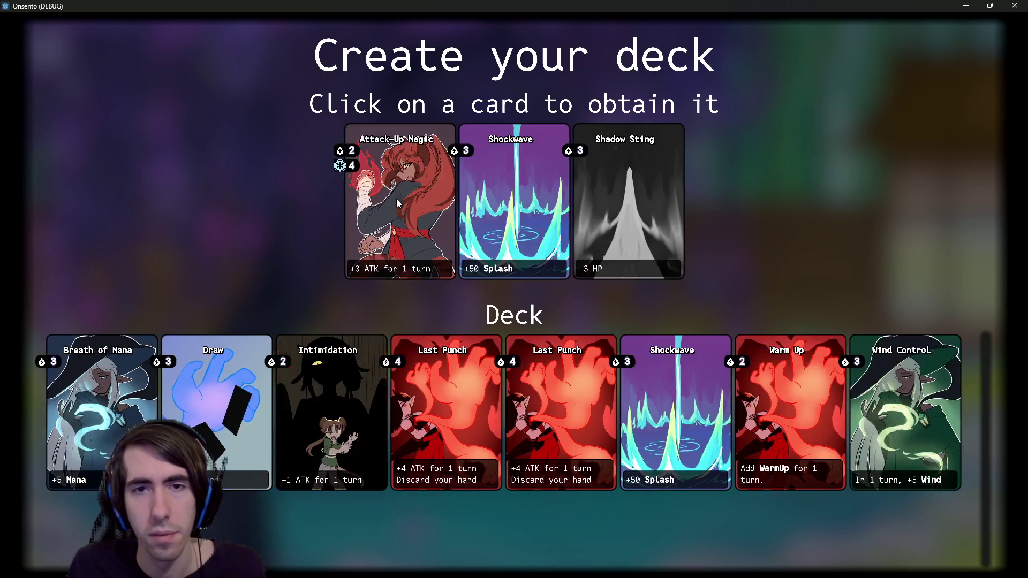
pyautogui.click(396, 201)
pyautogui.click(396, 201)
pyautogui.click(396, 201)
# Pick more offered cards until the deck is full at 15, then close the game window.
pyautogui.scroll(-3, 570, 419)
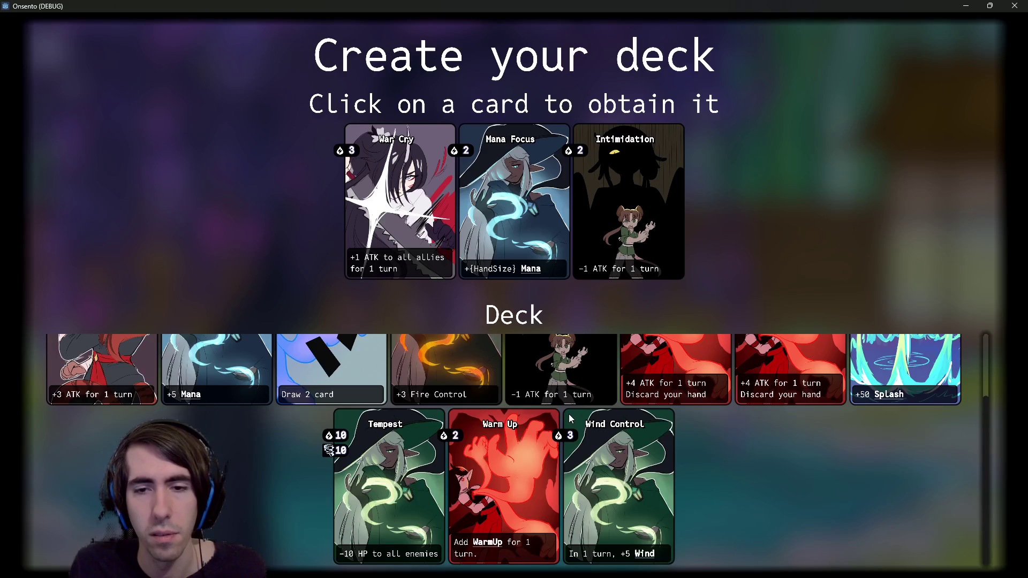
pyautogui.scroll(3, 570, 419)
pyautogui.click(450, 195)
pyautogui.click(449, 195)
pyautogui.click(449, 196)
pyautogui.click(433, 193)
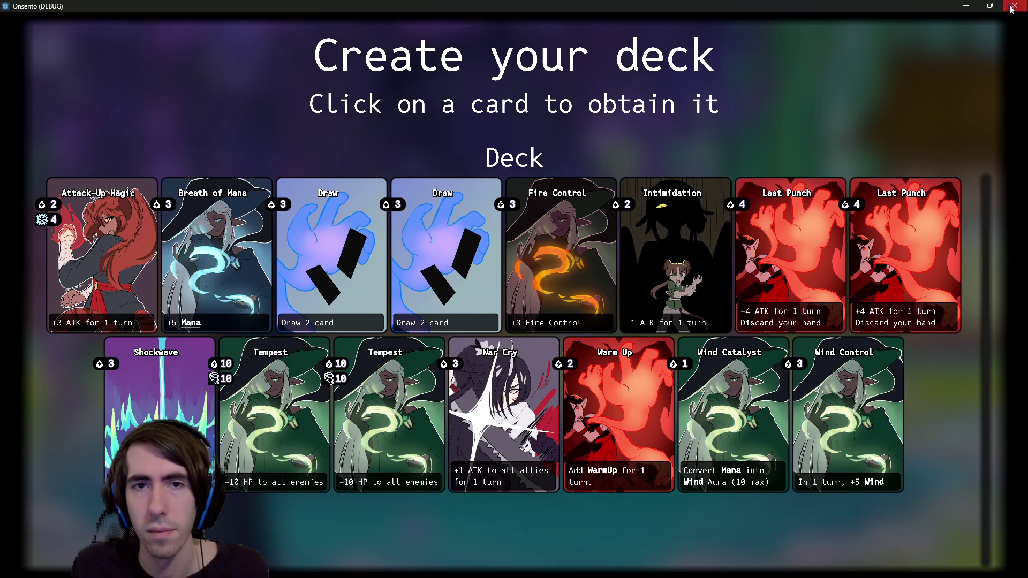
pyautogui.click(1014, 5)
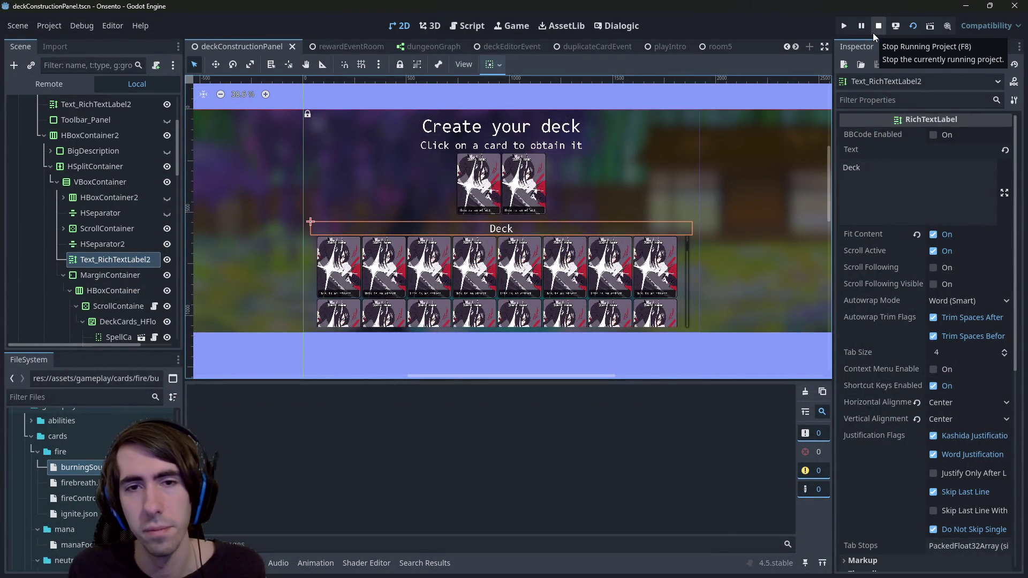
# Run the scene again and add Wind Catalyst, Ignite and Guard Up to the deck.
pyautogui.press('F5')
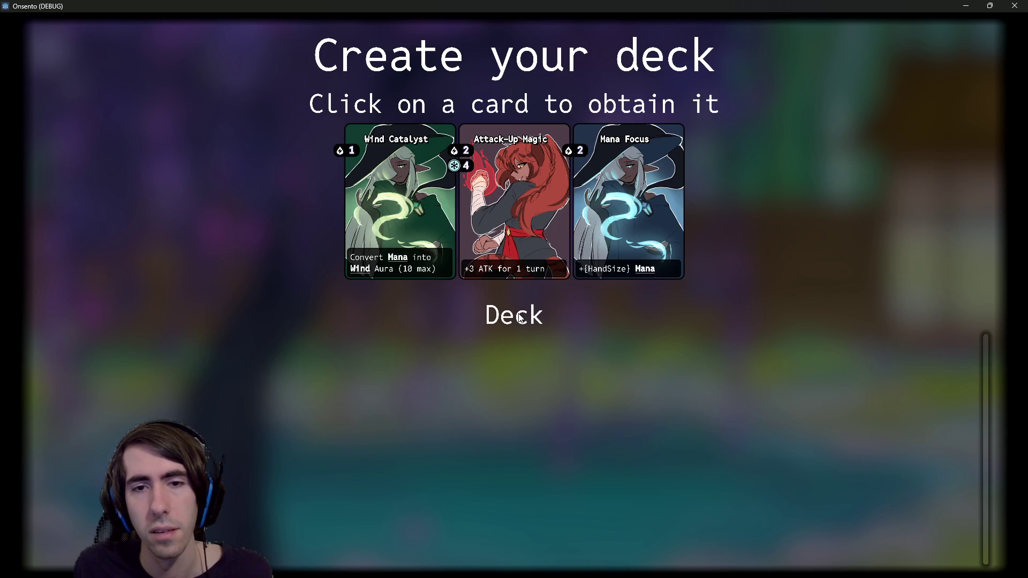
pyautogui.click(412, 191)
pyautogui.click(598, 182)
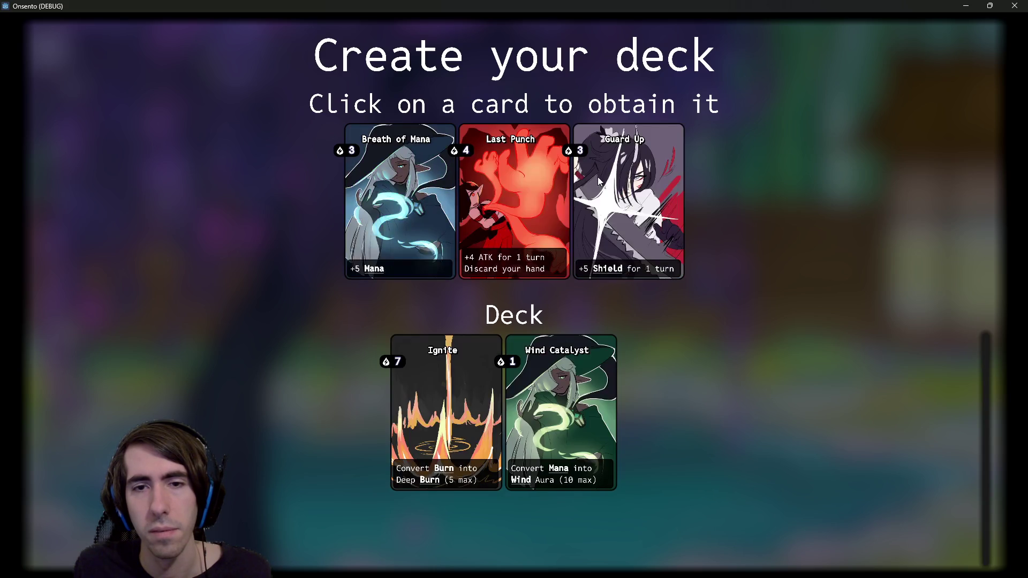
pyautogui.click(600, 181)
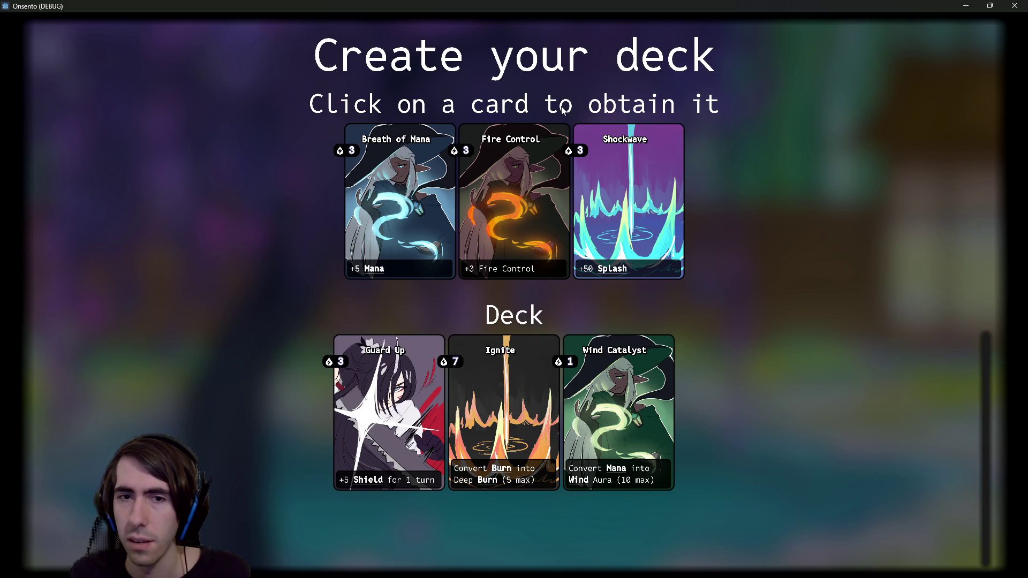
# Add several more offered cards to the deck, then close the game window.
pyautogui.click(545, 185)
pyautogui.click(560, 185)
pyautogui.click(560, 184)
pyautogui.click(561, 184)
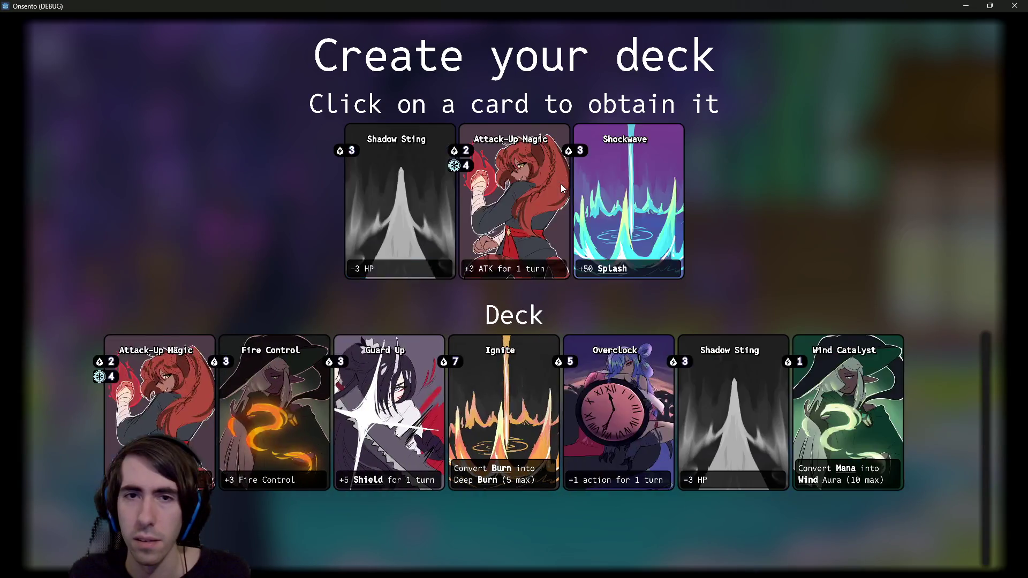
pyautogui.click(560, 184)
pyautogui.click(561, 184)
pyautogui.click(561, 184)
pyautogui.click(561, 185)
pyautogui.click(1015, 6)
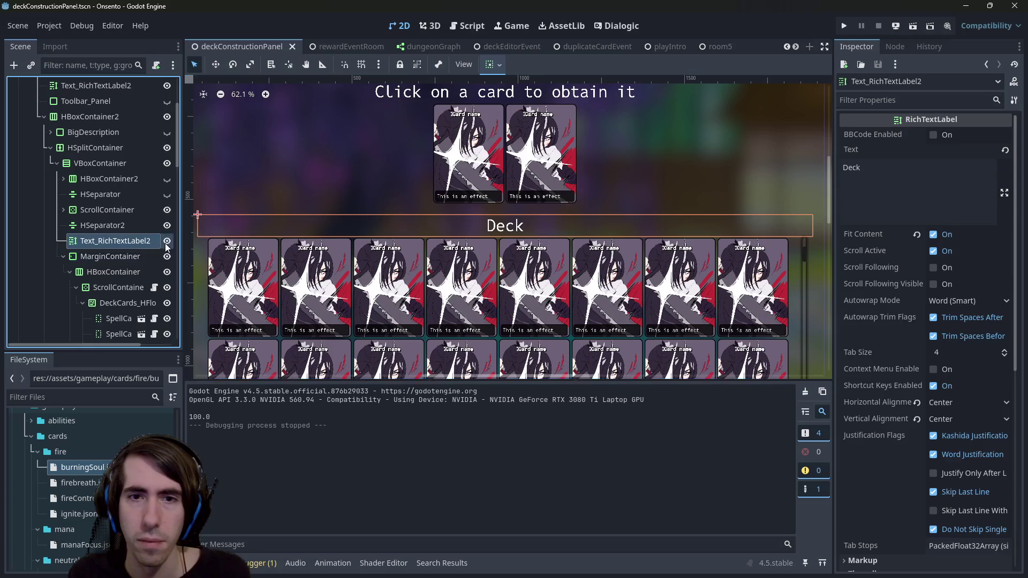
# Hide the Text_RichTextLabel2 'Deck' heading, save the scene, and run it.
pyautogui.click(167, 242)
pyautogui.hotkey('ctrl', 's')
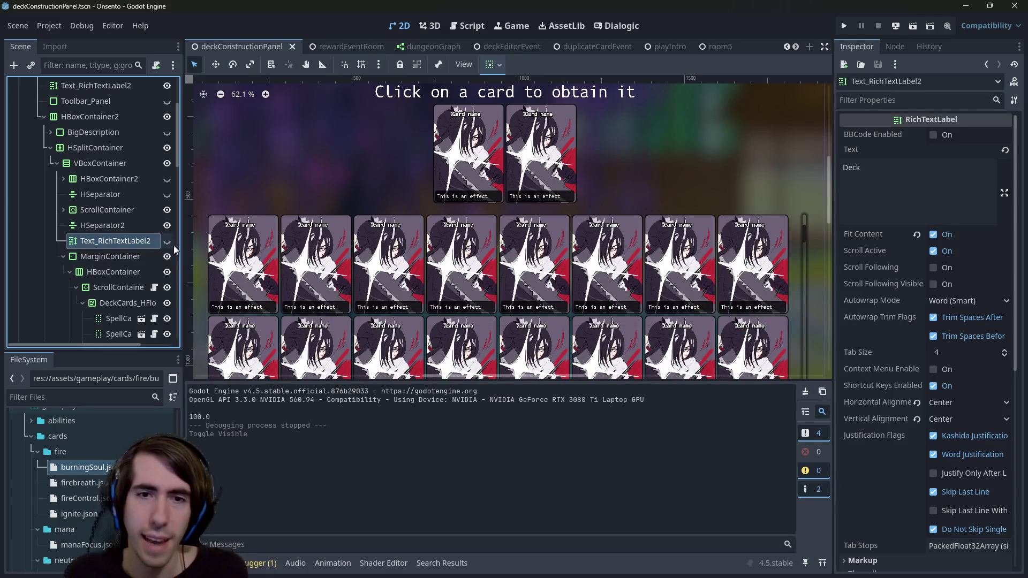
pyautogui.click(913, 25)
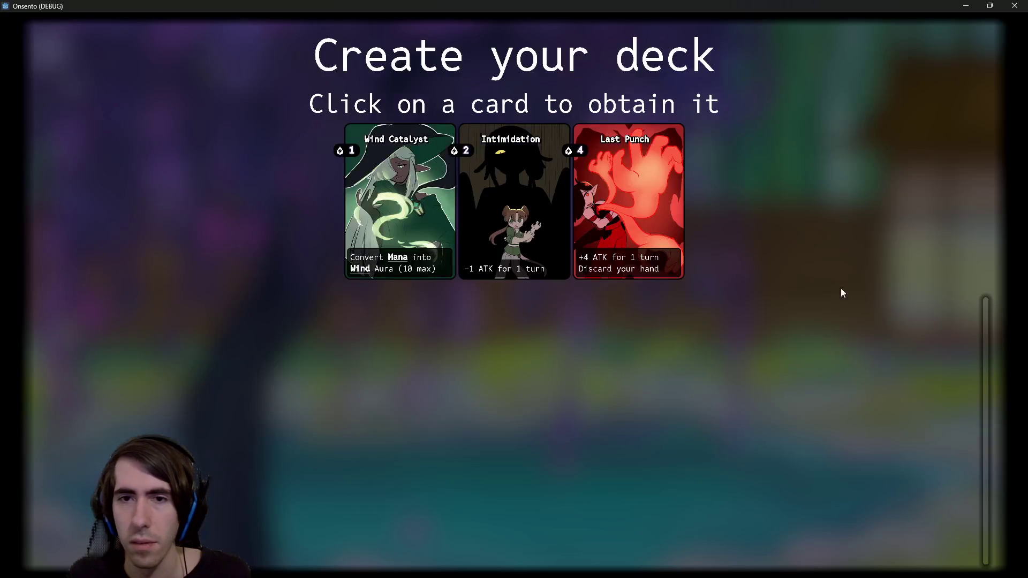
# Fill the deck with eight offered cards, starting with Wind Catalyst and a Draw card.
pyautogui.click(433, 202)
pyautogui.click(433, 203)
pyautogui.click(433, 202)
pyautogui.click(432, 202)
pyautogui.click(433, 203)
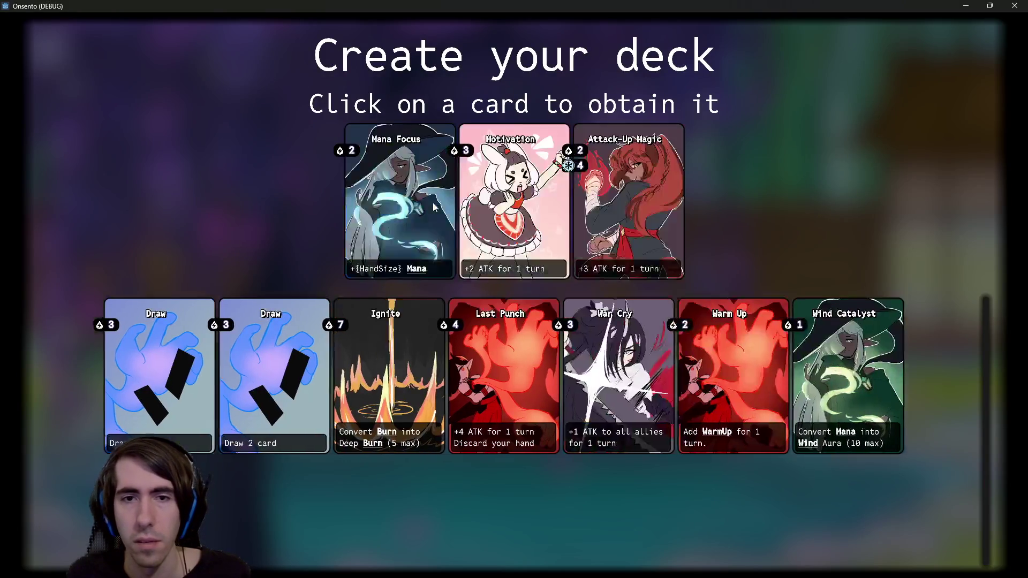
pyautogui.click(432, 202)
pyautogui.click(433, 203)
pyautogui.click(433, 202)
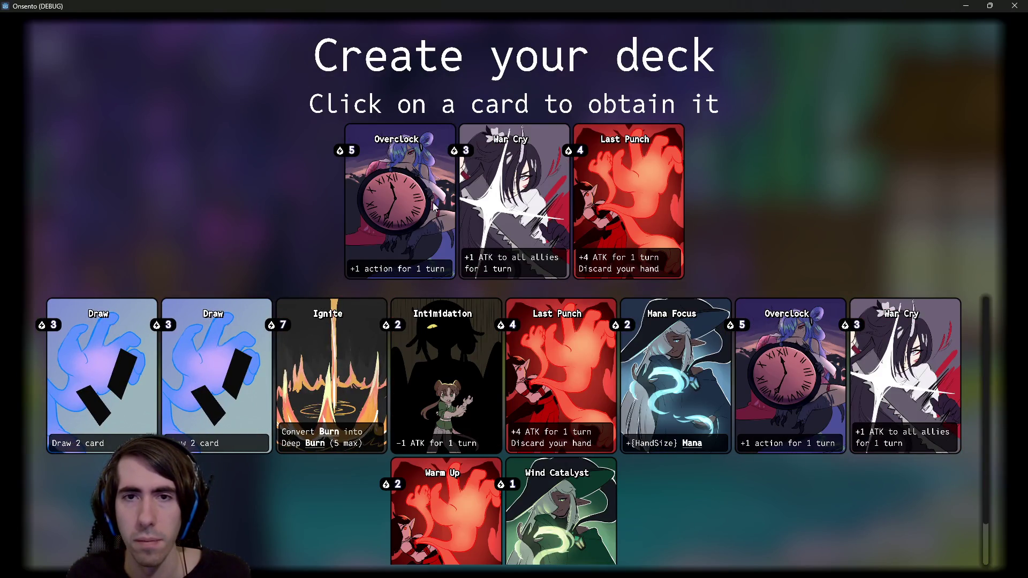
pyautogui.click(433, 202)
pyautogui.click(433, 202)
pyautogui.click(433, 203)
pyautogui.click(432, 202)
pyautogui.click(433, 202)
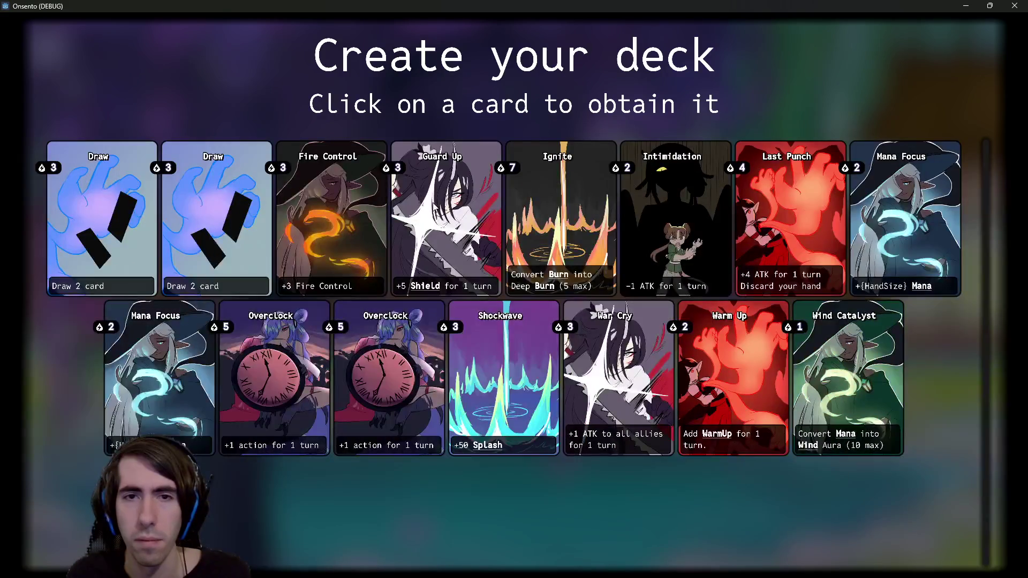
# Close the game, rerun the scene with F6, then close the relaunched game.
pyautogui.click(1014, 5)
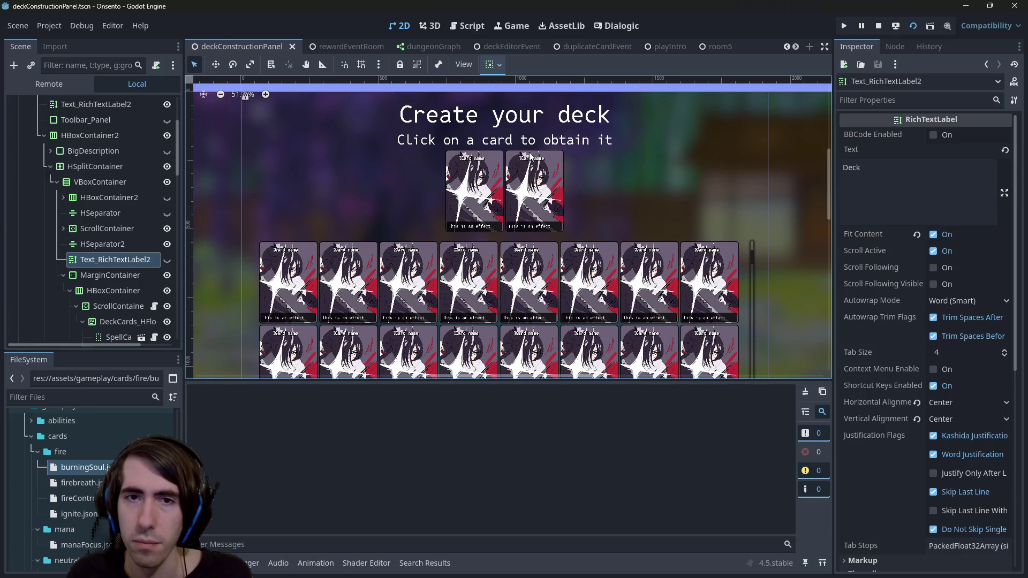
pyautogui.press('F6')
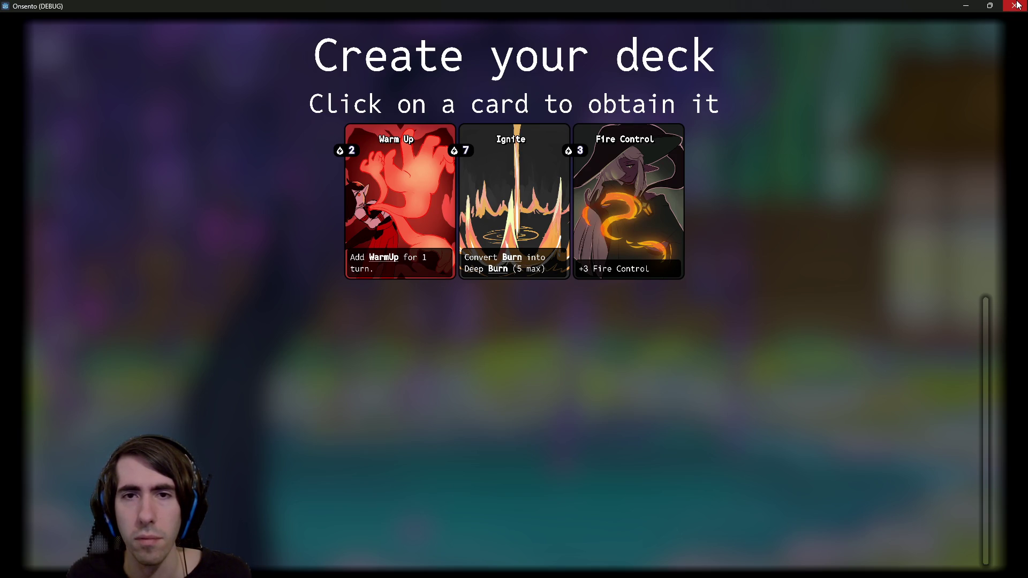
pyautogui.click(1017, 5)
pyautogui.click(96, 86)
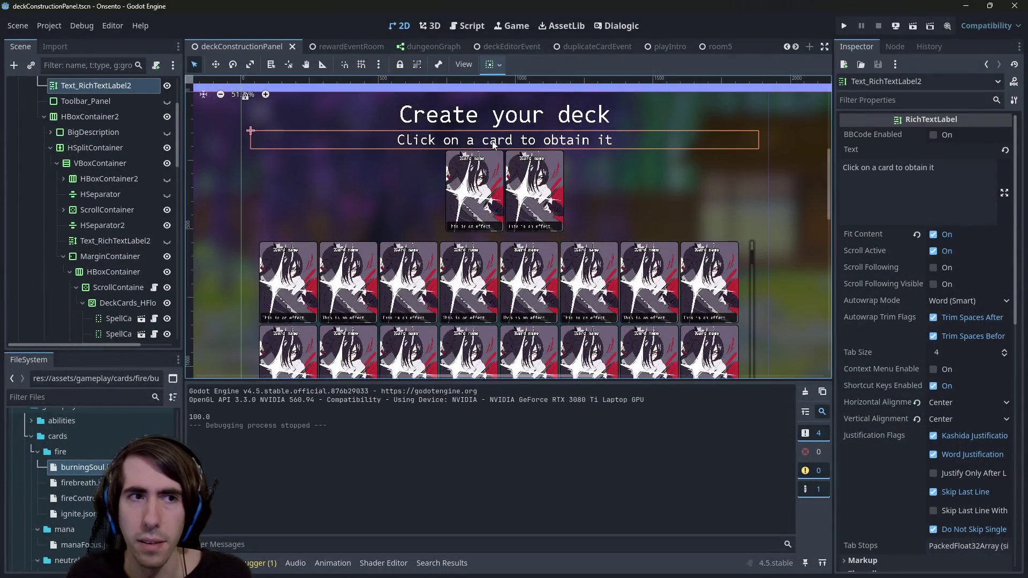
# Move the instruction label in the Scene tree so it sits just above the deck cards.
pyautogui.scroll(2, 68, 114)
pyautogui.click(44, 149)
pyautogui.moveTo(76, 196)
pyautogui.mouseDown()
pyautogui.moveTo(78, 234)
pyautogui.moveTo(80, 218)
pyautogui.mouseUp()
pyautogui.click(45, 227)
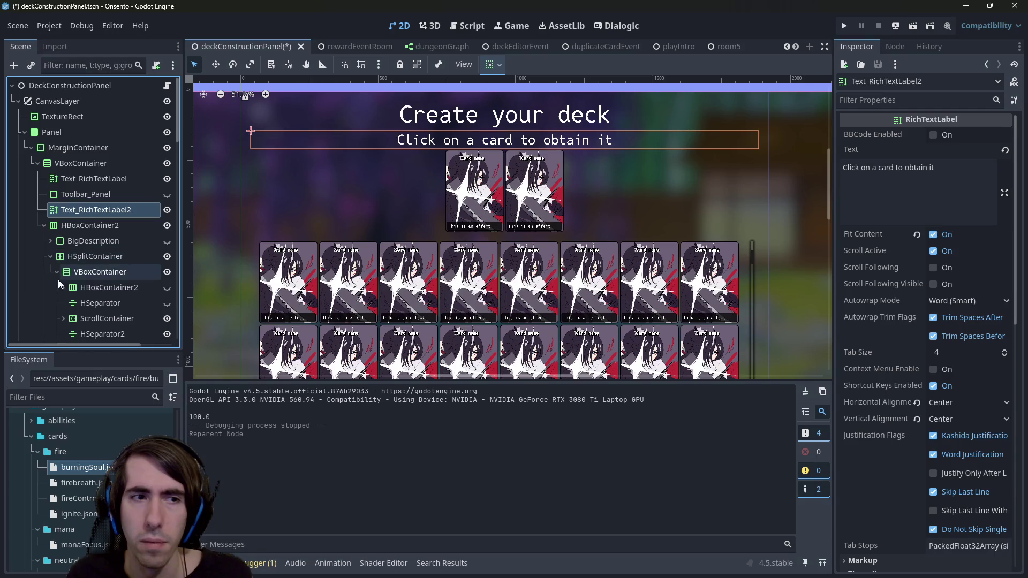
pyautogui.click(57, 272)
pyautogui.click(57, 273)
pyautogui.click(62, 287)
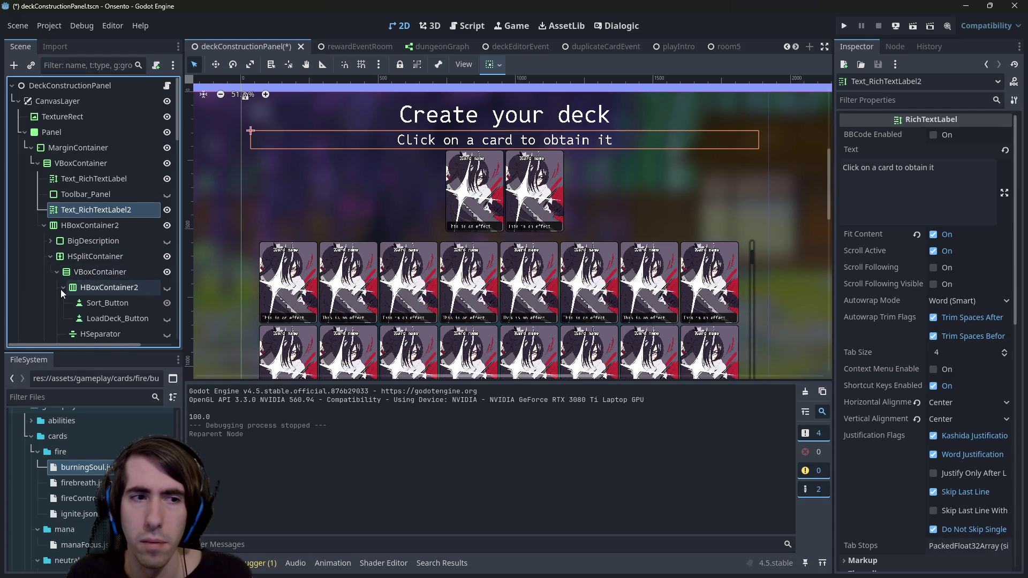
pyautogui.scroll(-3, 59, 289)
pyautogui.click(67, 223)
pyautogui.moveTo(92, 144); pyautogui.dragTo(114, 260)
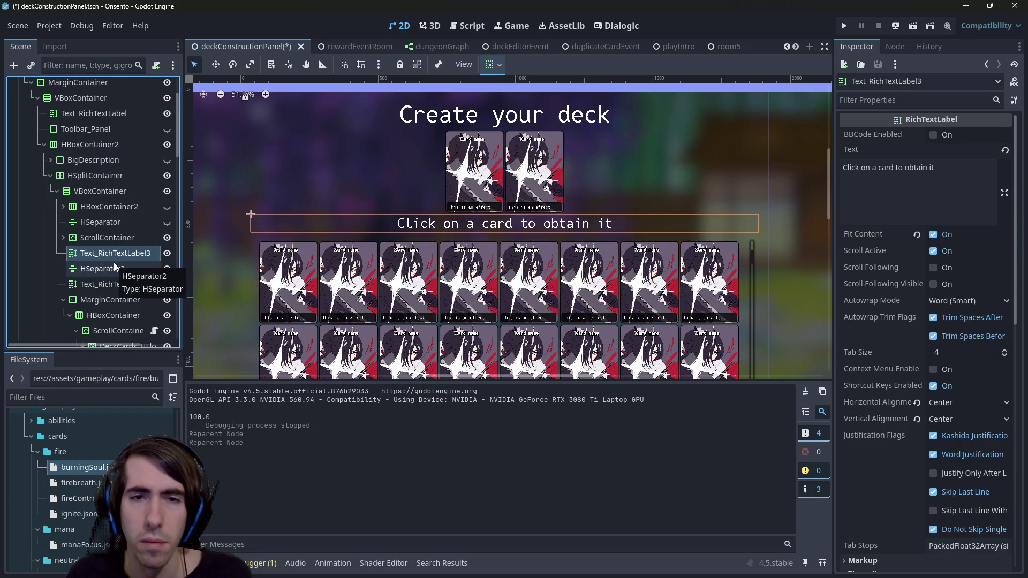
# Reduce the label's Normal Font size from 50 to 30 and hide HSeparator2.
pyautogui.scroll(-10, 931, 385)
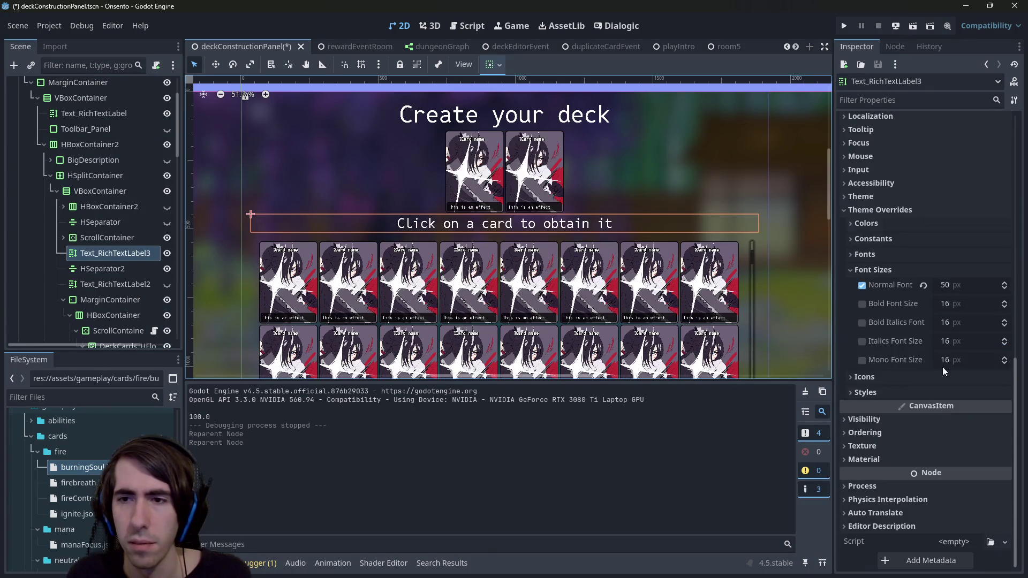
pyautogui.moveTo(967, 287)
pyautogui.mouseDown()
pyautogui.moveTo(911, 286)
pyautogui.moveTo(991, 287)
pyautogui.moveTo(953, 287)
pyautogui.mouseUp()
pyautogui.scroll(1, 349, 212)
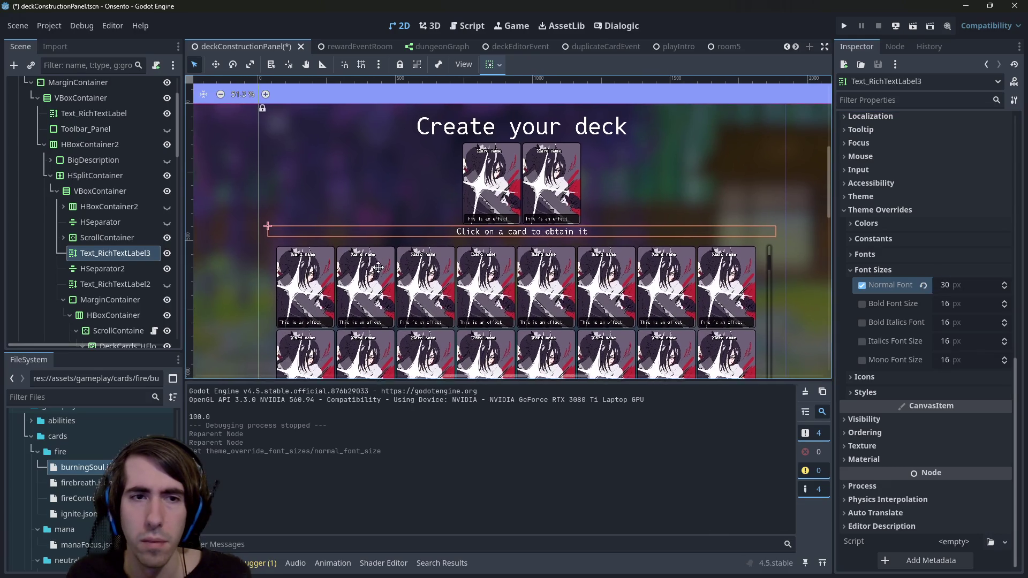
pyautogui.click(102, 269)
pyautogui.click(162, 274)
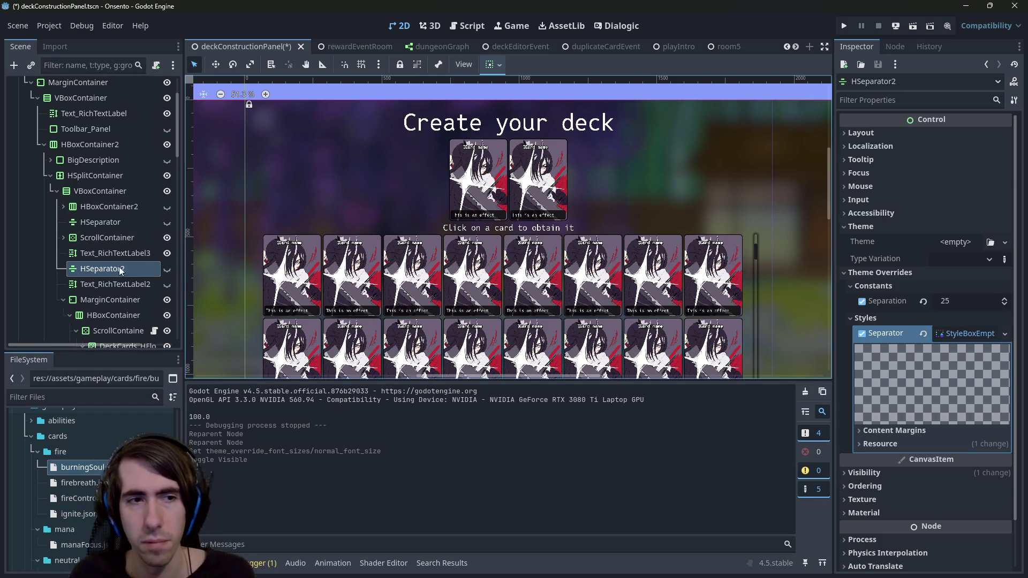
# Duplicate the instruction label and change the copy's text to 'Deck'.
pyautogui.click(110, 253)
pyautogui.hotkey('ctrl', 'd')
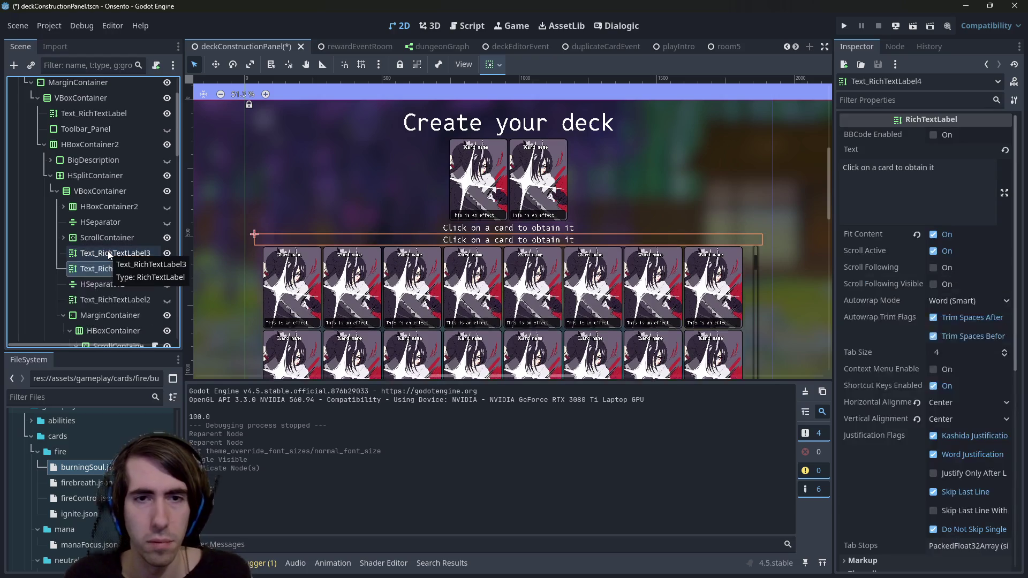
pyautogui.click(906, 198)
pyautogui.hotkey('ctrl', 'a')
pyautogui.write('Deck')
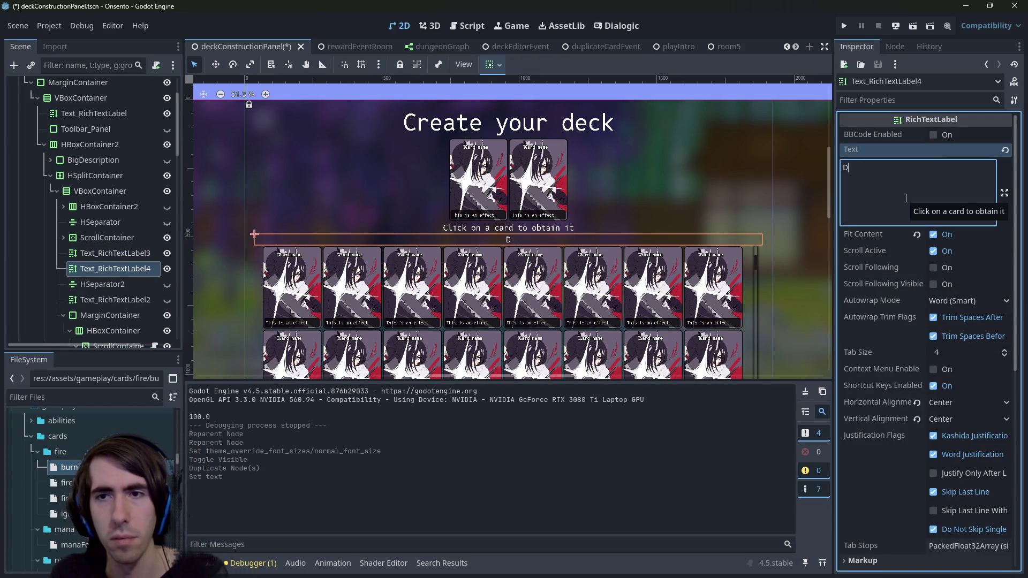
pyautogui.click(107, 268)
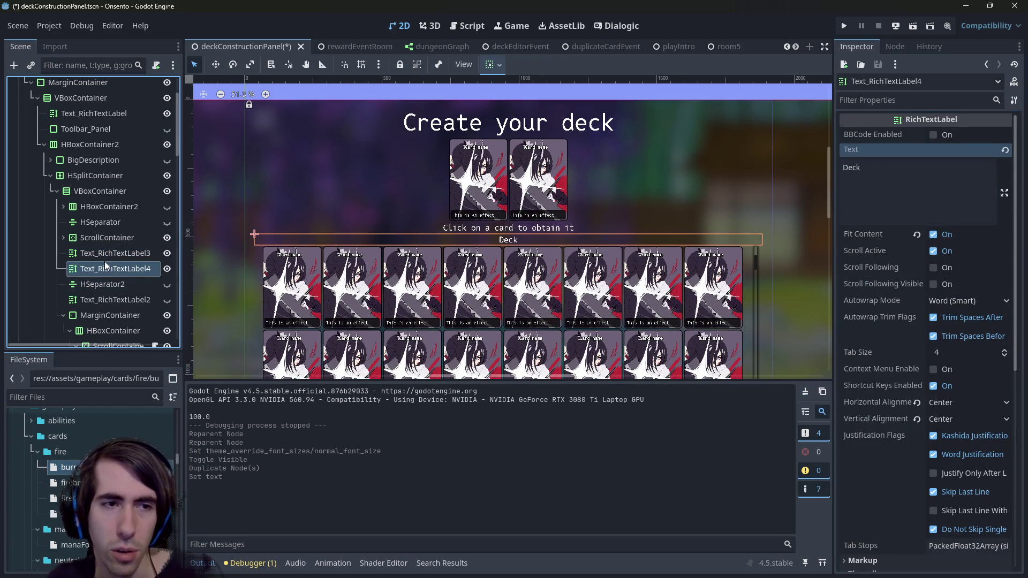
# Delete the duplicated 'Deck' label again.
pyautogui.press('Delete')
pyautogui.press('Return')
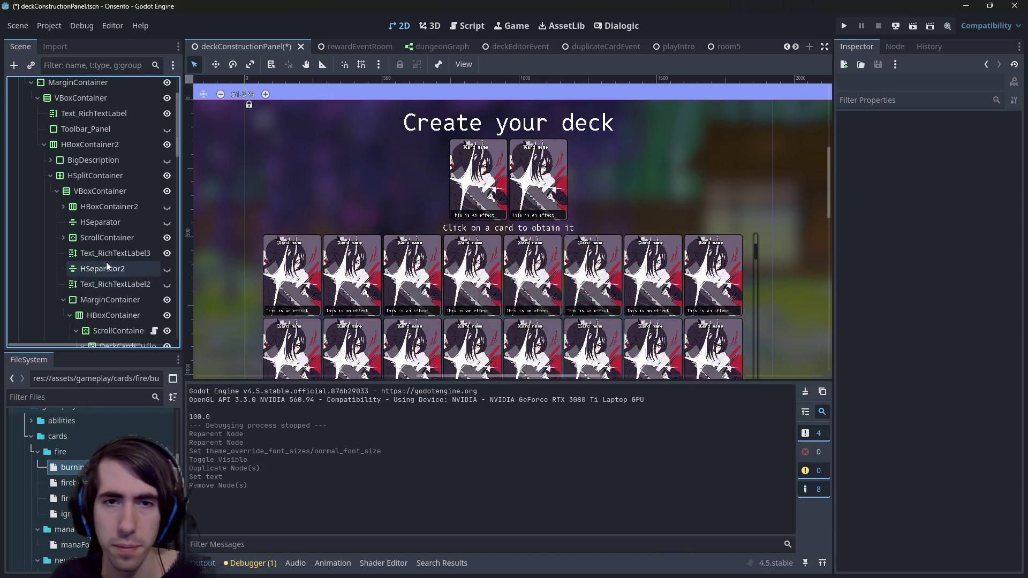
pyautogui.scroll(-1, 512, 272)
pyautogui.scroll(2, 512, 272)
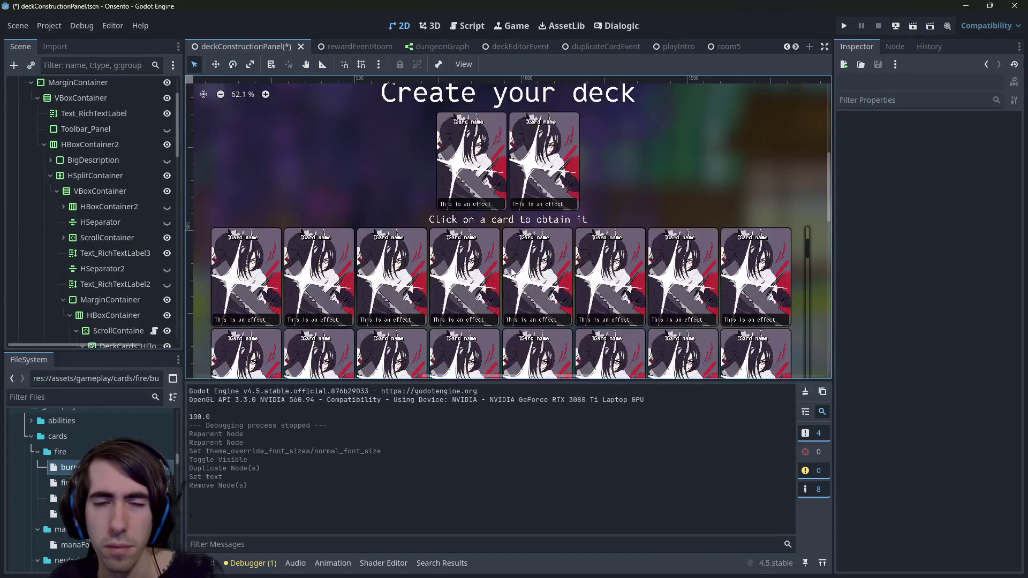
# Undo a misplaced move and place the instruction label directly under the title.
pyautogui.click(503, 218)
pyautogui.moveTo(109, 249)
pyautogui.mouseDown()
pyautogui.moveTo(97, 147)
pyautogui.moveTo(99, 188)
pyautogui.mouseUp()
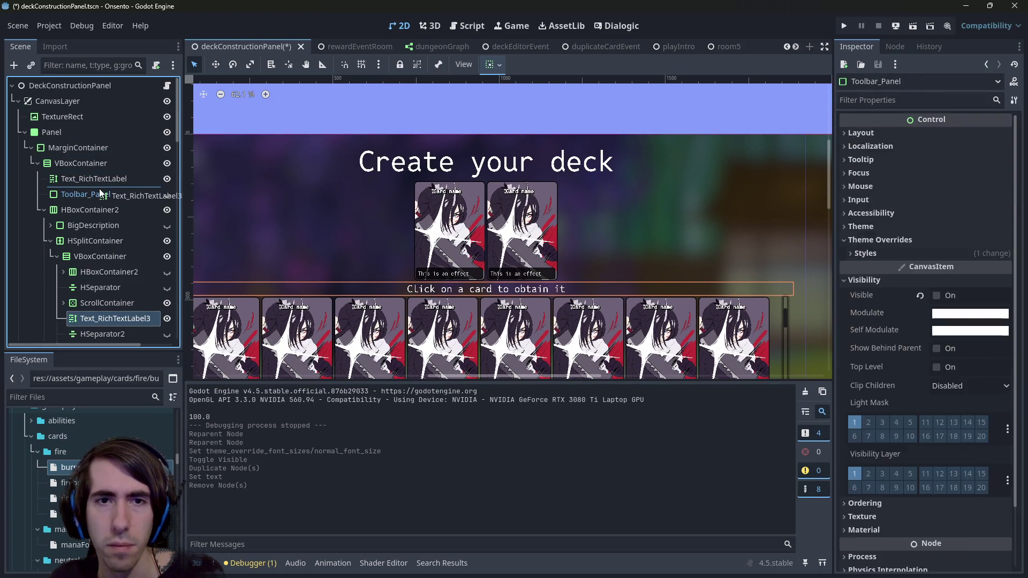
pyautogui.scroll(-2, 429, 303)
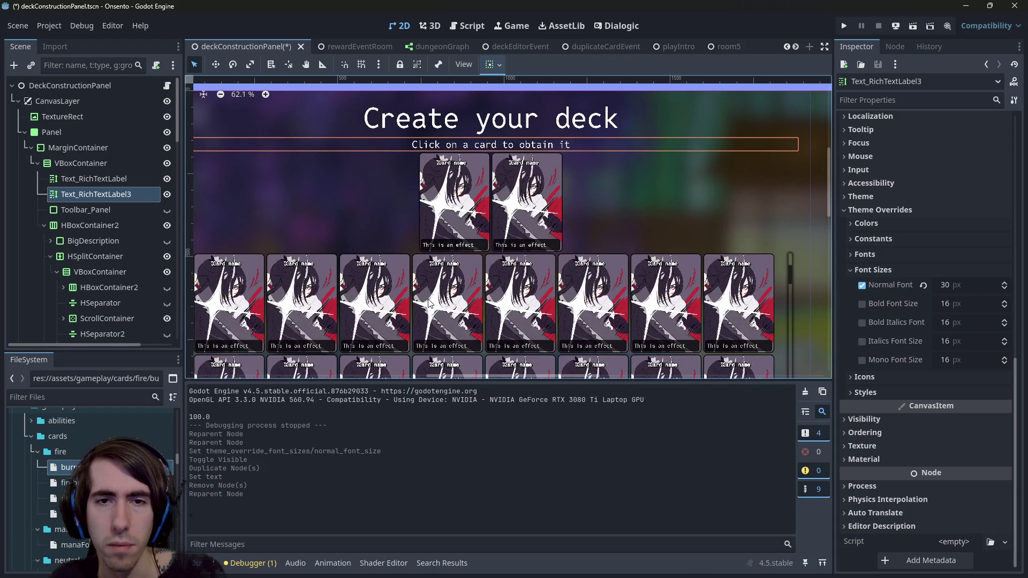
pyautogui.hotkey('ctrl', 'z')
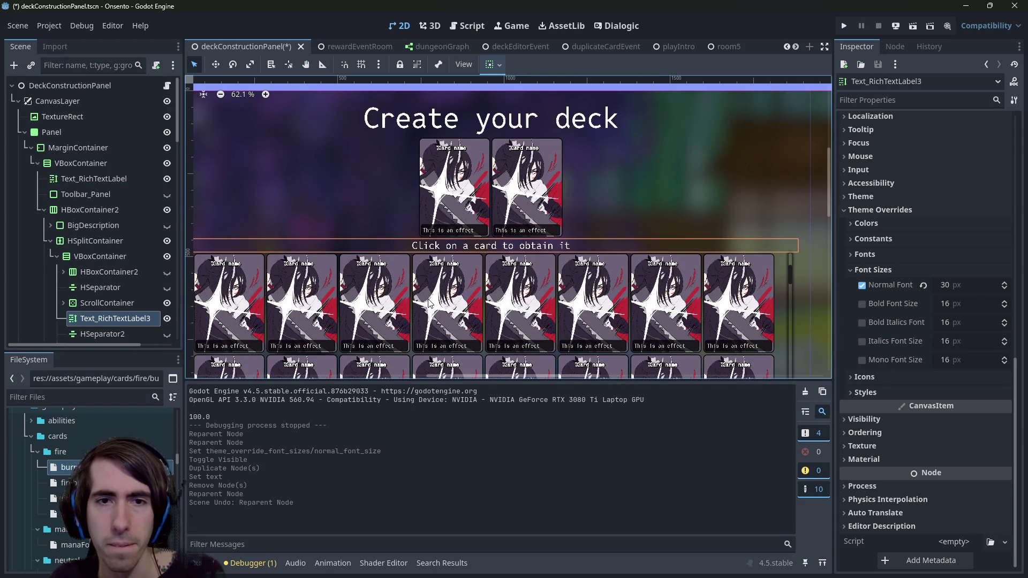
pyautogui.hotkey('ctrl', 'z')
pyautogui.hotkey('ctrl', 'z')
pyautogui.hotkey('ctrl', 'z')
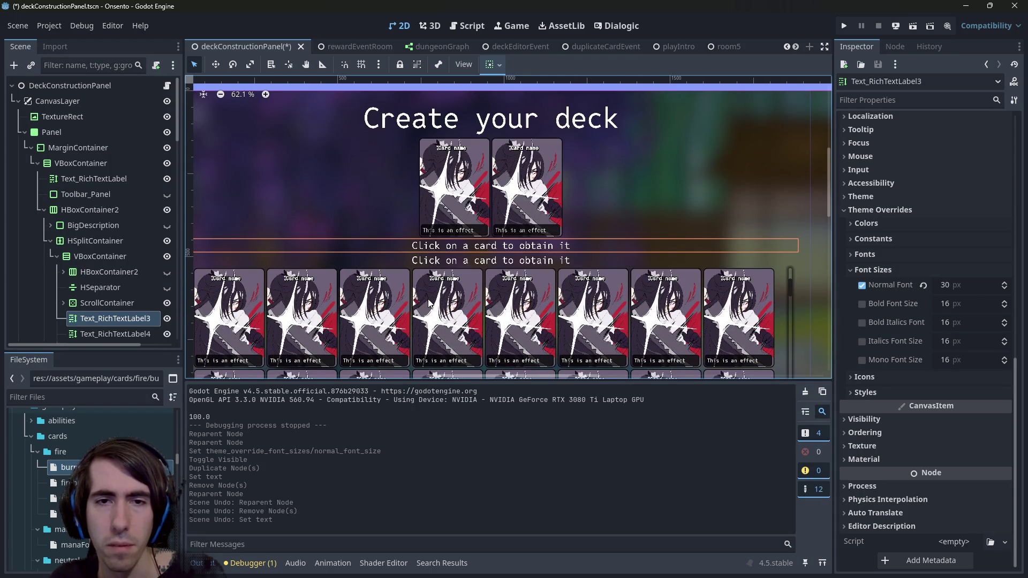
pyautogui.hotkey('ctrl', 'shift', 'z')
pyautogui.hotkey('ctrl', 'z')
pyautogui.hotkey('ctrl', 'z')
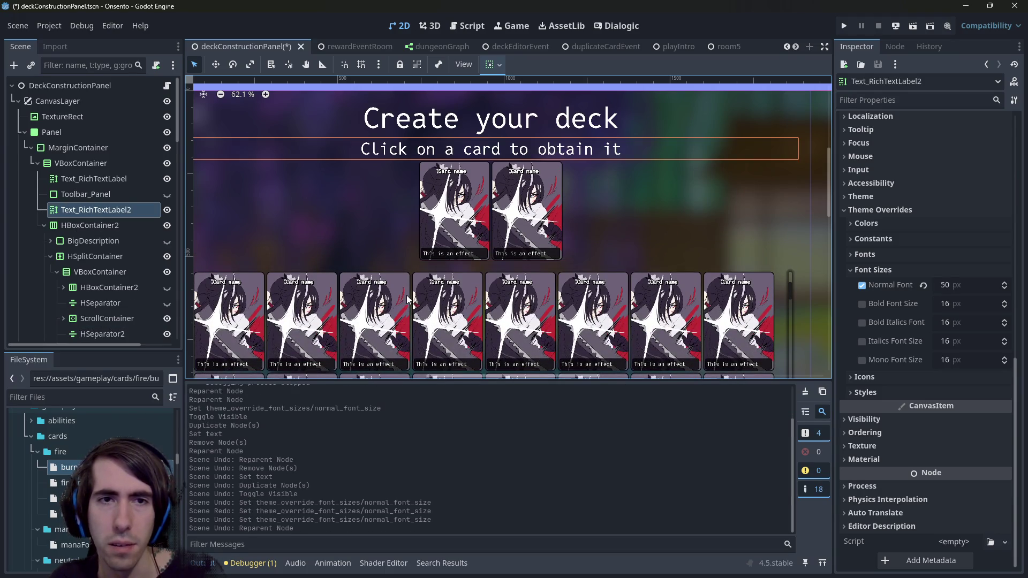
pyautogui.hotkey('ctrl', 'z')
pyautogui.hotkey('ctrl', 'shift', 'z')
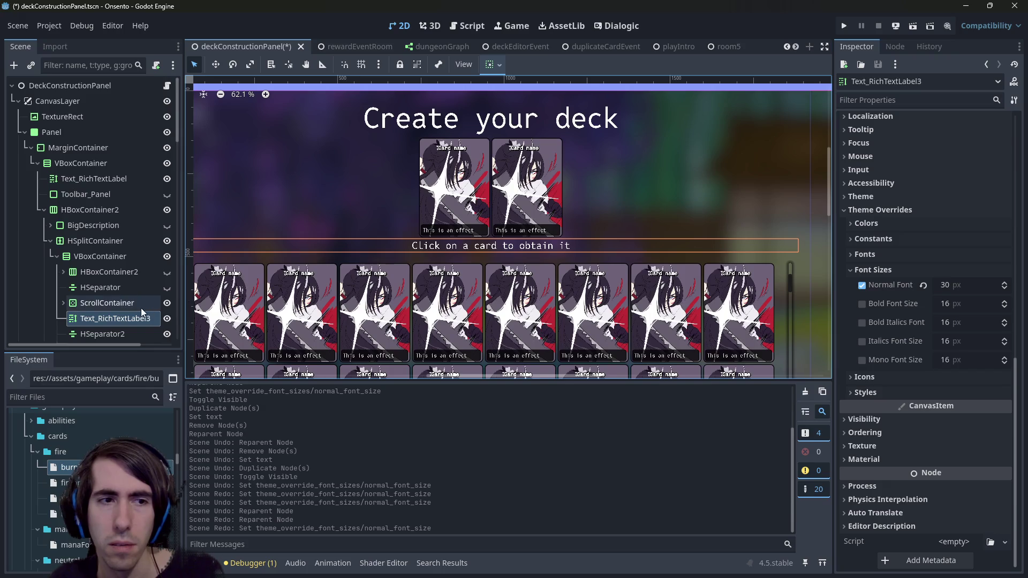
pyautogui.moveTo(131, 245); pyautogui.dragTo(88, 185)
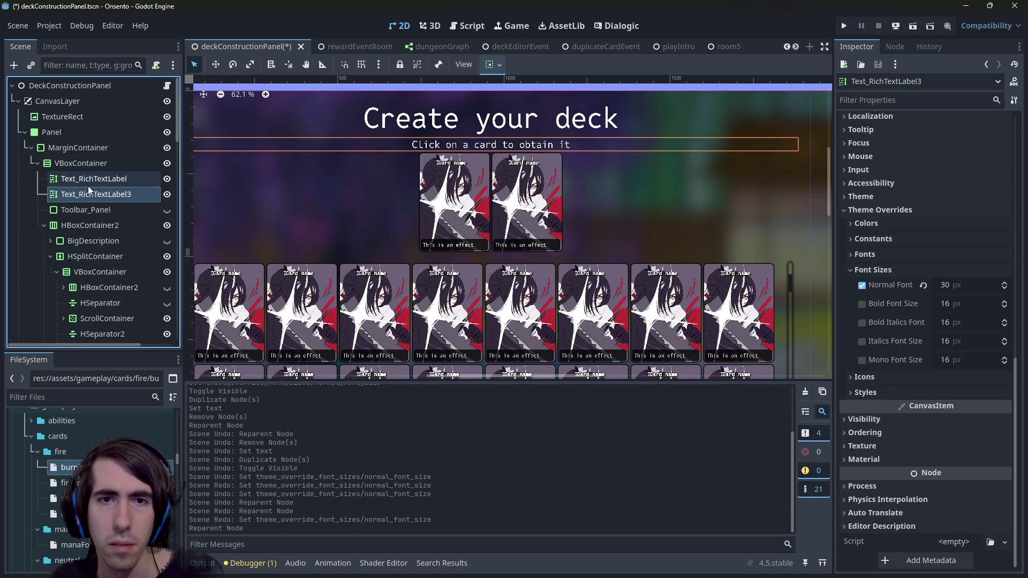
pyautogui.scroll(-5, 398, 209)
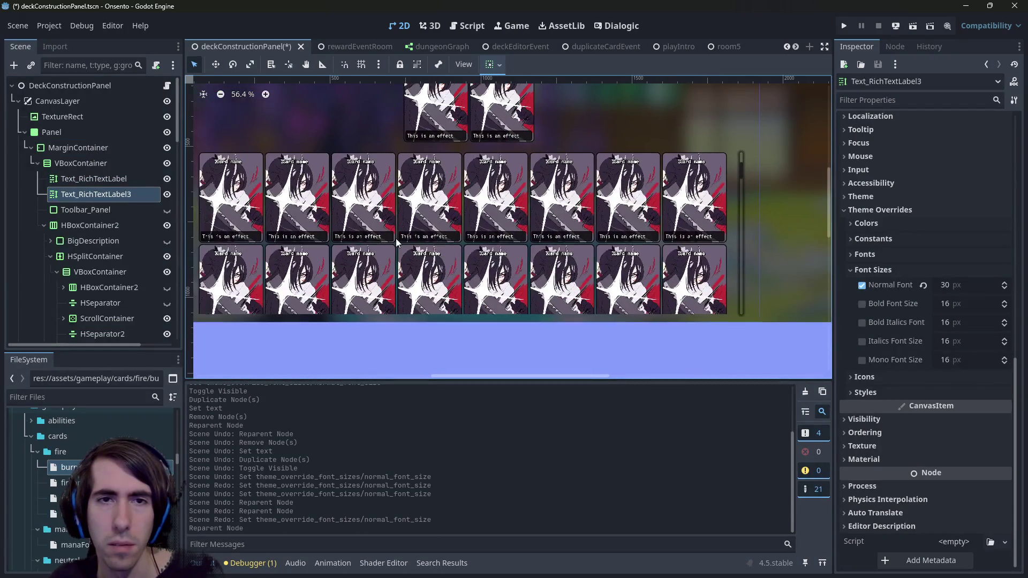
# Give HSeparator2 a StyleBoxLine separator style with a near-white colour.
pyautogui.click(457, 147)
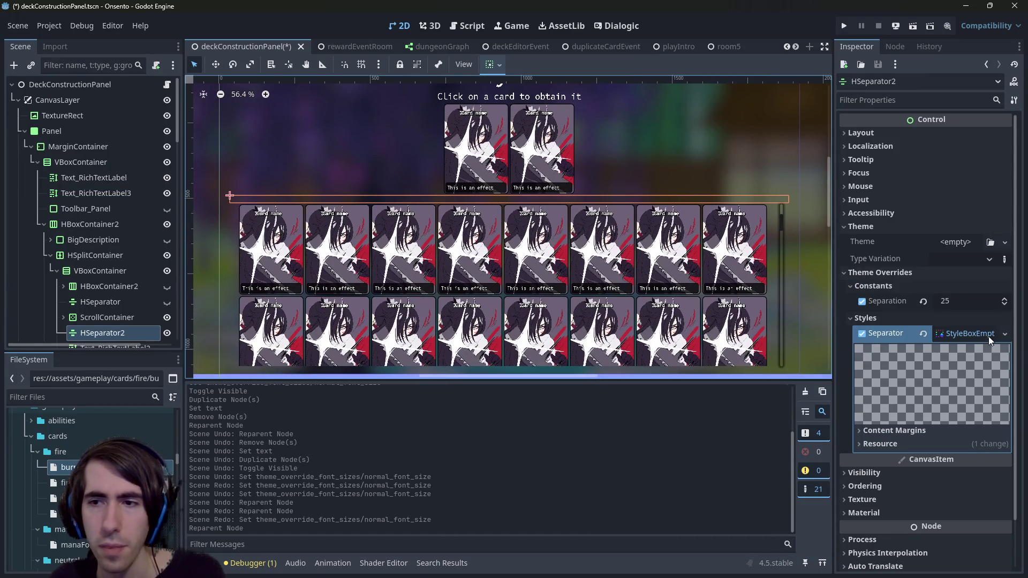
pyautogui.click(1000, 337)
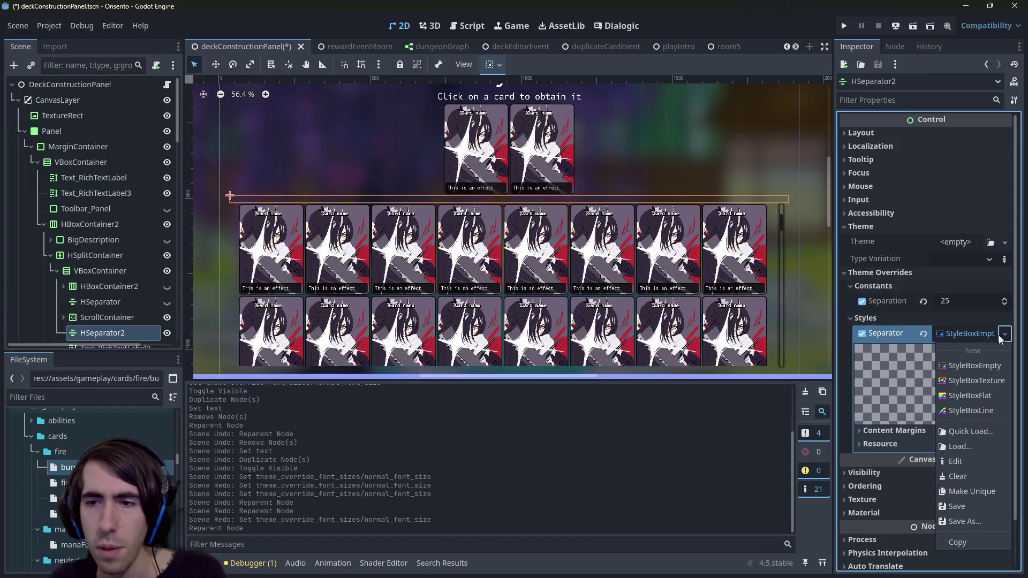
pyautogui.click(980, 411)
pyautogui.scroll(2, 515, 252)
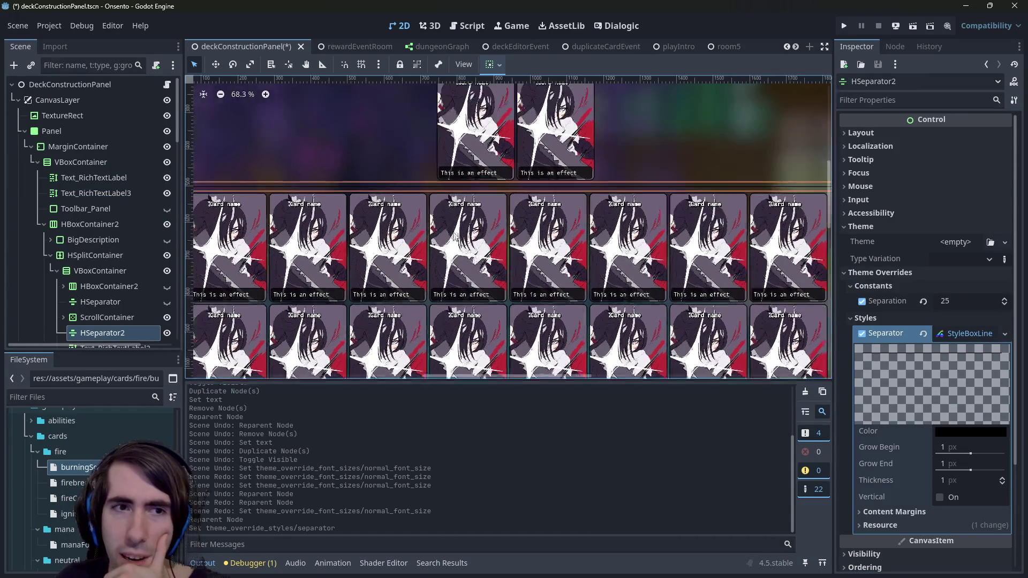
pyautogui.click(970, 432)
pyautogui.click(1014, 194)
pyautogui.moveTo(1014, 194)
pyautogui.mouseDown()
pyautogui.moveTo(1012, 112)
pyautogui.moveTo(997, 110)
pyautogui.moveTo(998, 136)
pyautogui.moveTo(995, 118)
pyautogui.mouseUp()
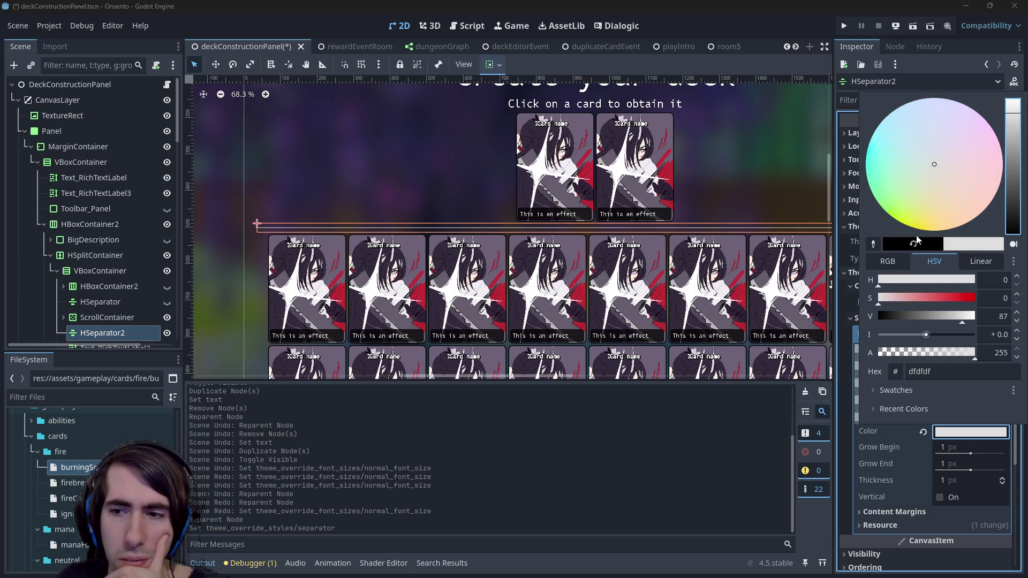
pyautogui.click(971, 451)
# Adjust the line's begin and end settings and keep its thickness at 1 px.
pyautogui.moveTo(971, 451); pyautogui.dragTo(934, 464)
pyautogui.write('-300')
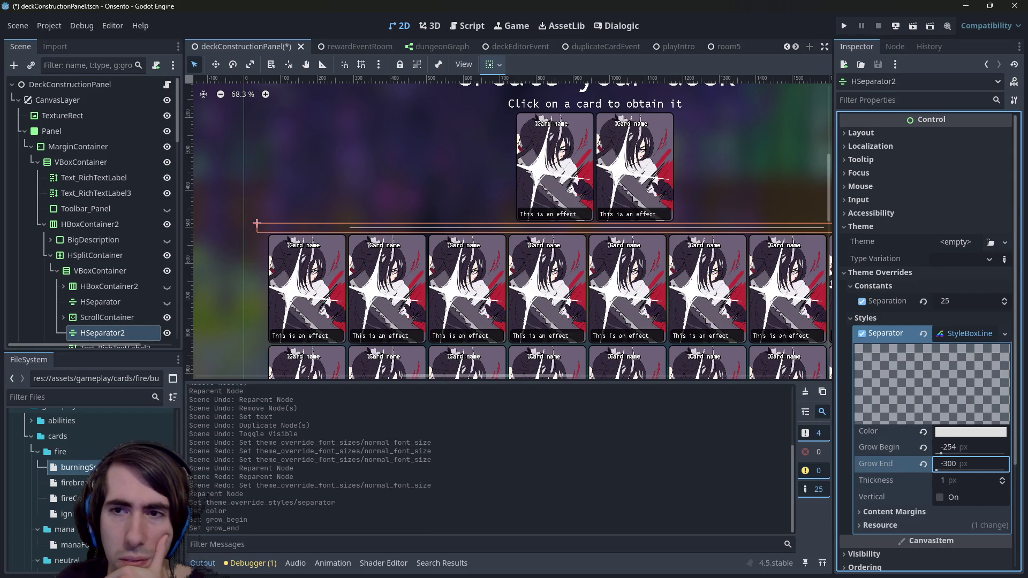
pyautogui.click(939, 464)
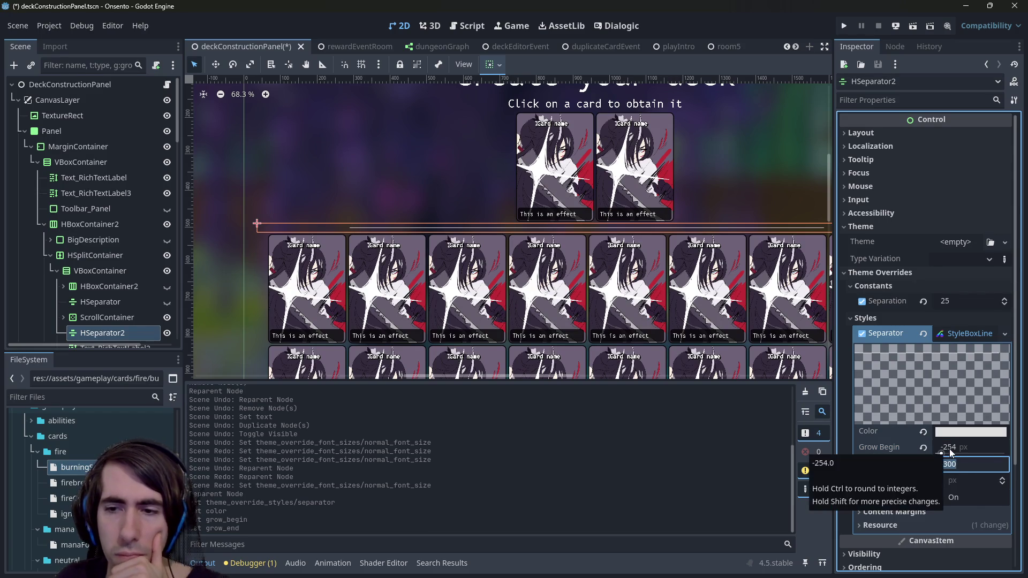
pyautogui.moveTo(954, 481)
pyautogui.mouseDown()
pyautogui.moveTo(980, 481)
pyautogui.moveTo(962, 482)
pyautogui.mouseUp()
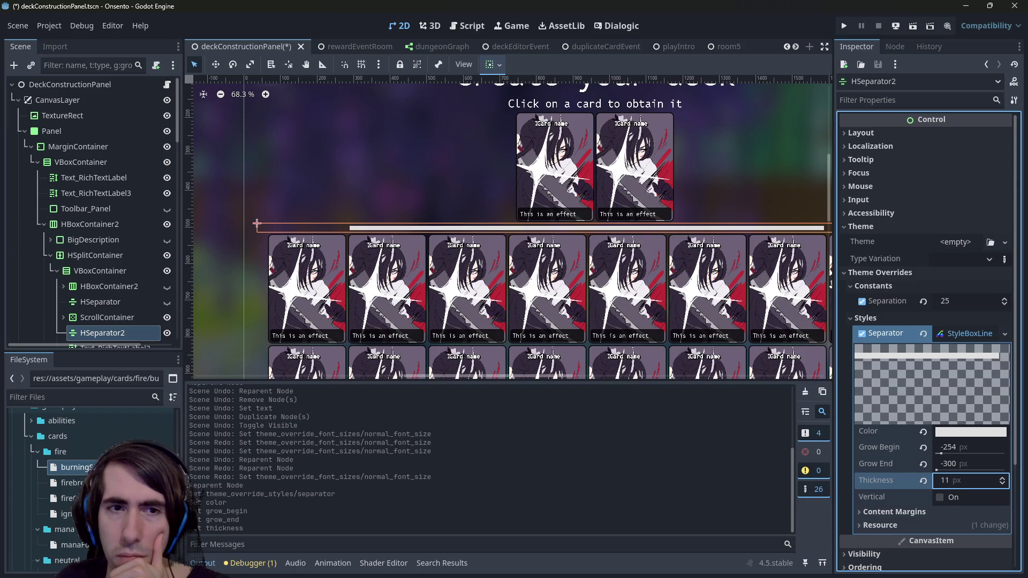
pyautogui.press('BackSpace')
pyautogui.press('Return')
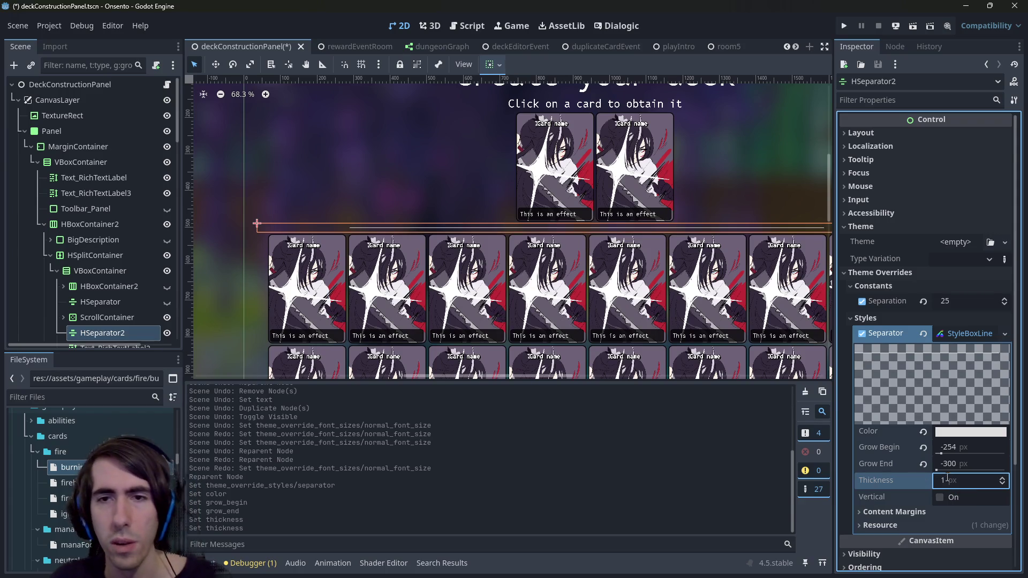
pyautogui.click(941, 499)
pyautogui.click(940, 499)
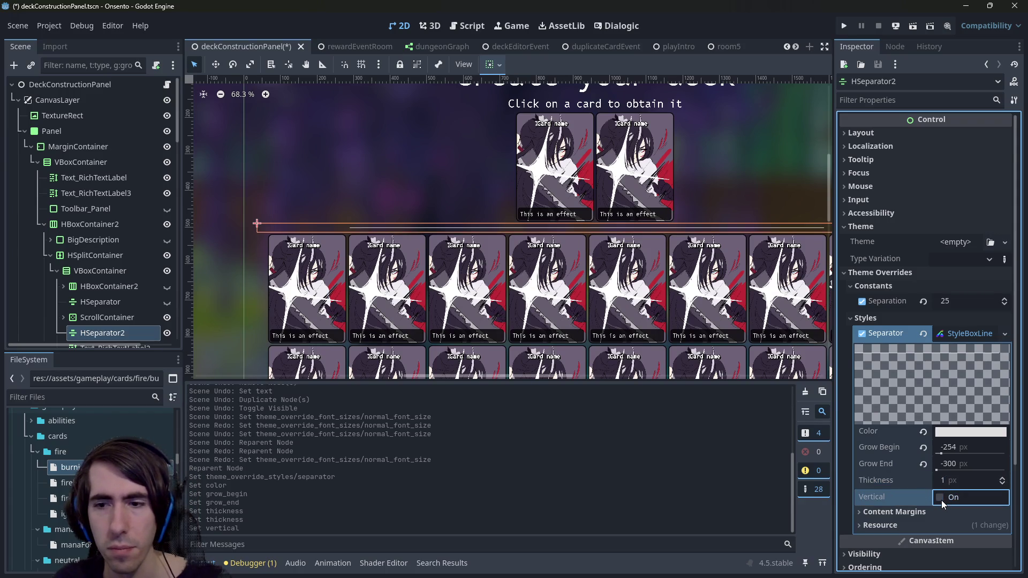
pyautogui.click(916, 513)
pyautogui.scroll(-2, 916, 515)
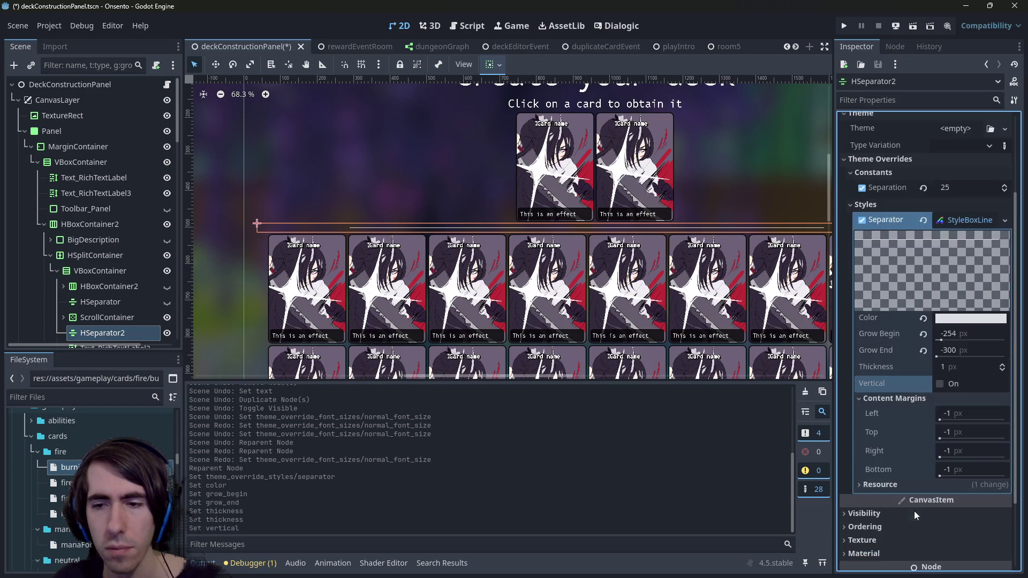
pyautogui.click(923, 397)
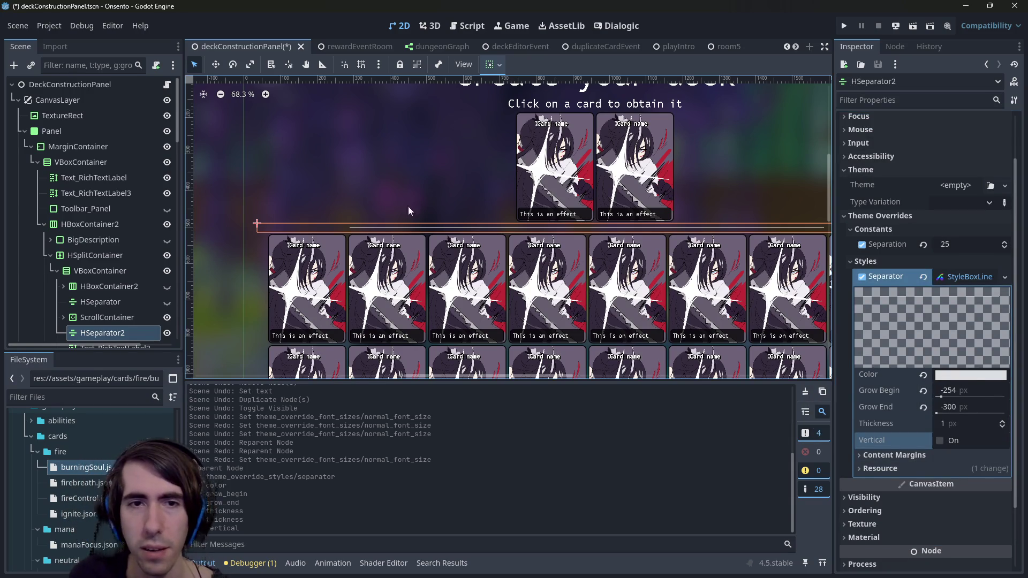
# Centre the separator horizontally in its container.
pyautogui.hscroll(5, 408, 206)
pyautogui.click(489, 64)
pyautogui.click(516, 167)
pyautogui.click(550, 187)
pyautogui.click(550, 188)
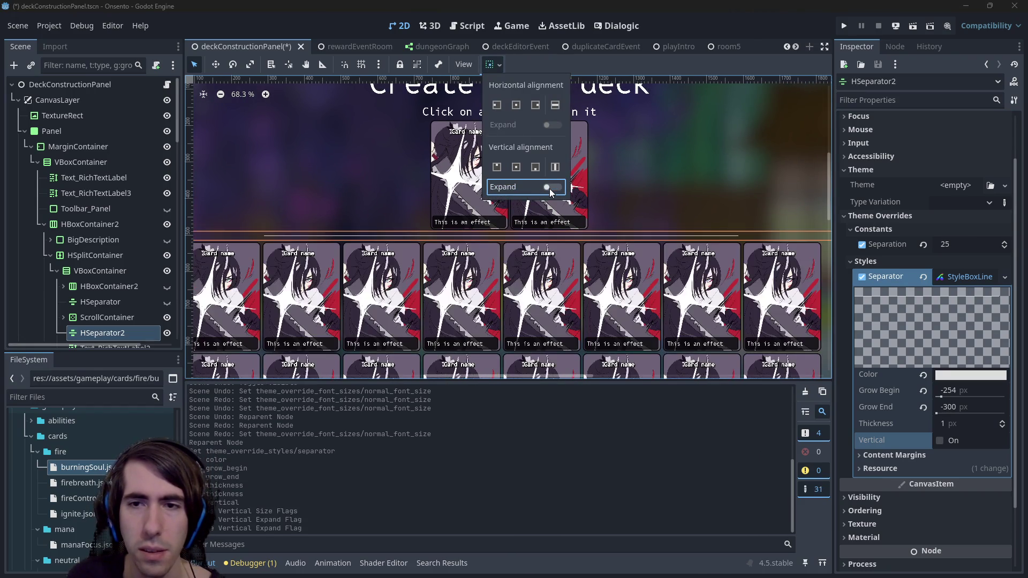
pyautogui.click(515, 106)
pyautogui.click(516, 110)
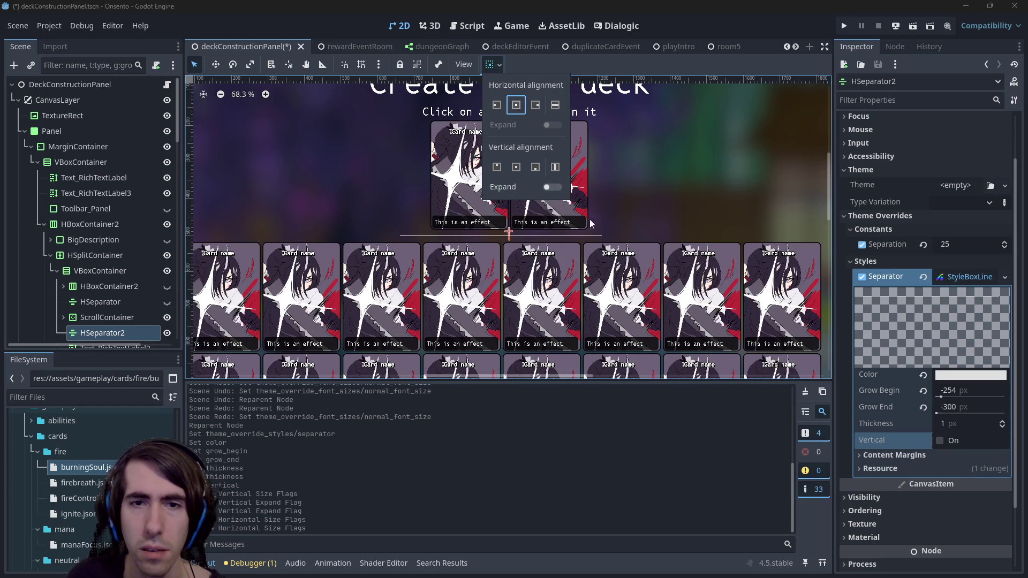
pyautogui.click(942, 399)
# Set the line's grow begin value to 200.
pyautogui.click(923, 391)
pyautogui.click(923, 407)
pyautogui.click(955, 395)
pyautogui.write('00')
pyautogui.press('Tab')
pyautogui.write('200')
pyautogui.press('Return')
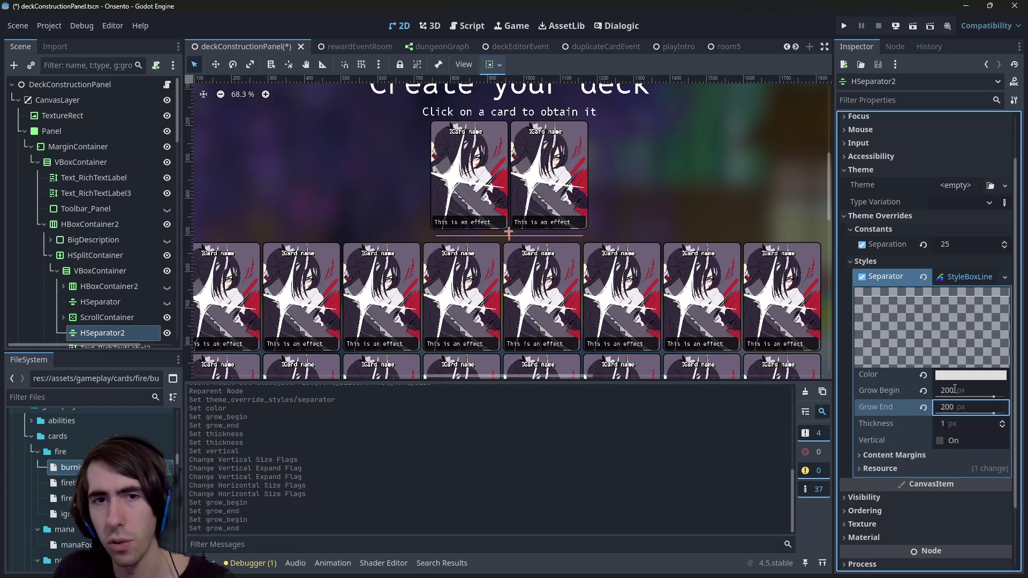
# Save the deck construction scene and run it with F6.
pyautogui.hotkey('ctrl', 's')
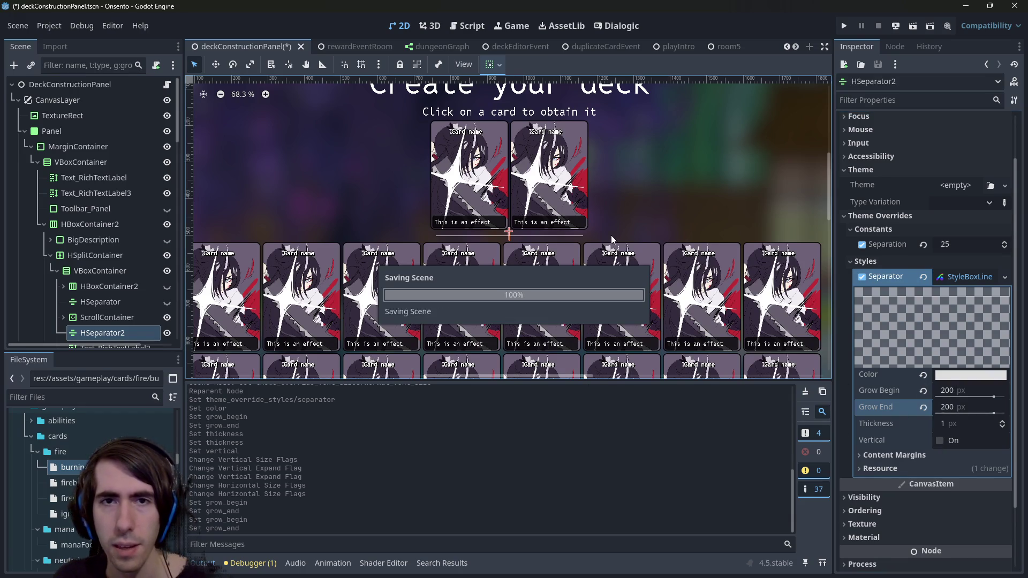
pyautogui.scroll(1, 562, 255)
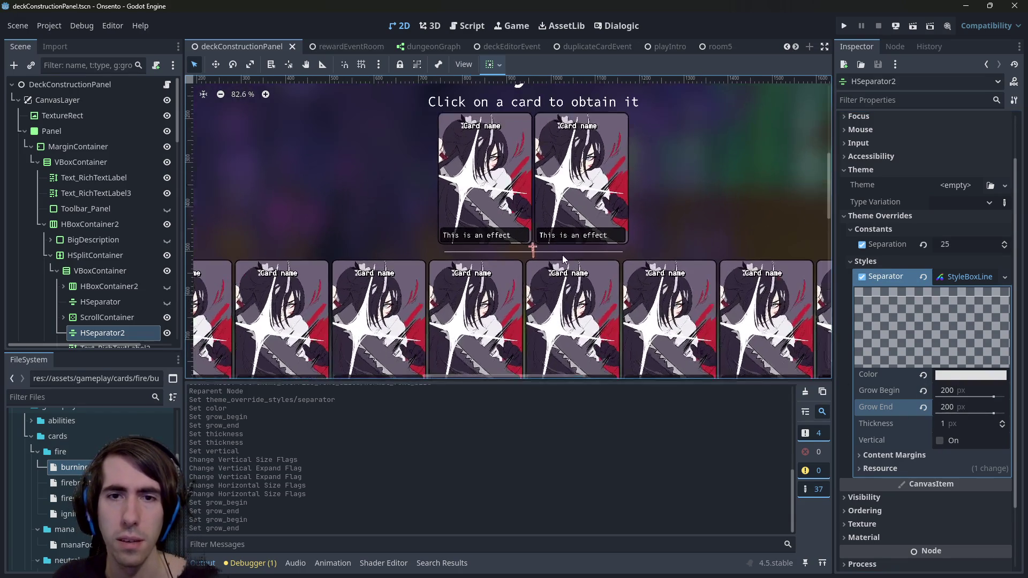
pyautogui.scroll(-3, 562, 255)
pyautogui.scroll(1, 561, 255)
pyautogui.press('F6')
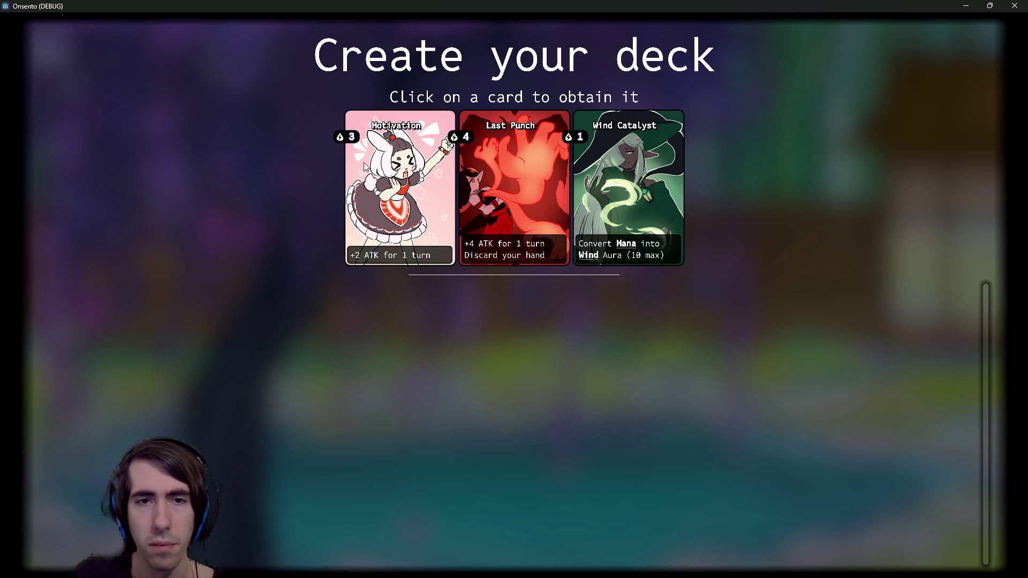
# Obtain seven offered cards into the deck.
pyautogui.click(366, 165)
pyautogui.click(366, 165)
pyautogui.click(367, 164)
pyautogui.click(367, 164)
pyautogui.click(366, 164)
pyautogui.click(366, 164)
pyautogui.click(366, 164)
pyautogui.click(366, 165)
pyautogui.click(366, 165)
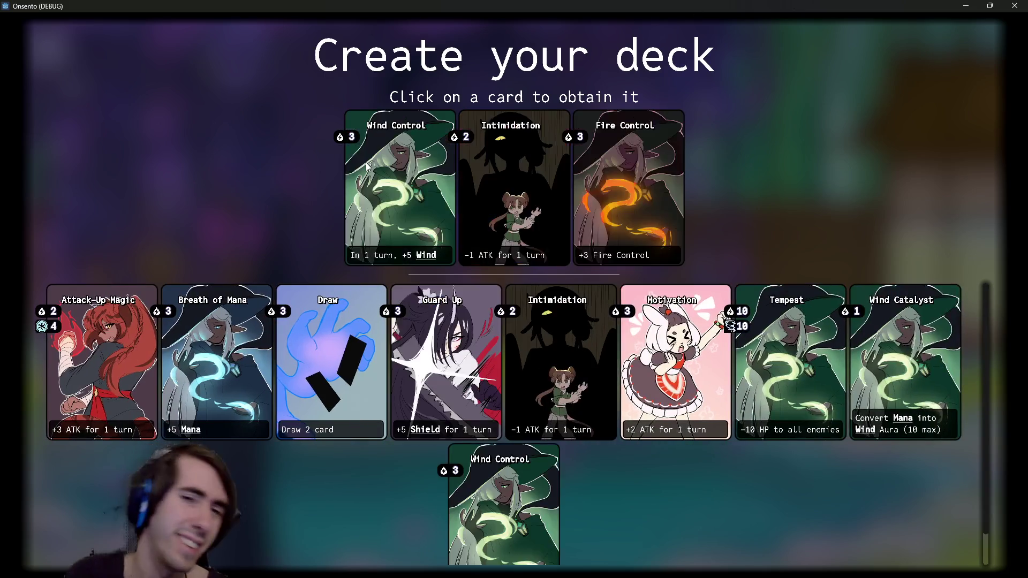
pyautogui.click(366, 164)
pyautogui.click(367, 164)
pyautogui.click(366, 165)
pyautogui.click(366, 165)
pyautogui.click(366, 165)
pyautogui.click(367, 164)
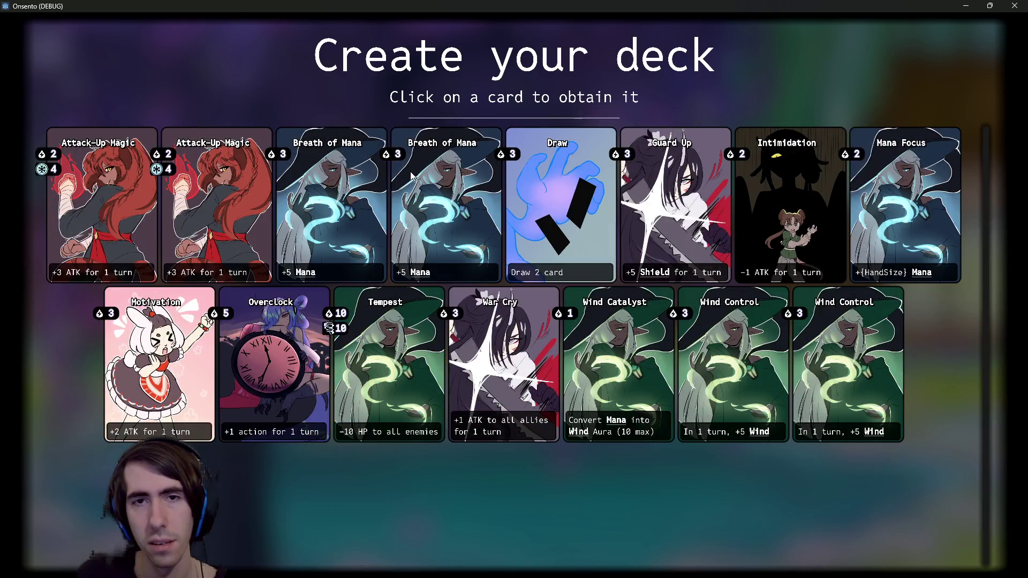
# Restart the game with F6 and obtain seven more offered cards.
pyautogui.click(1014, 5)
pyautogui.press('F6')
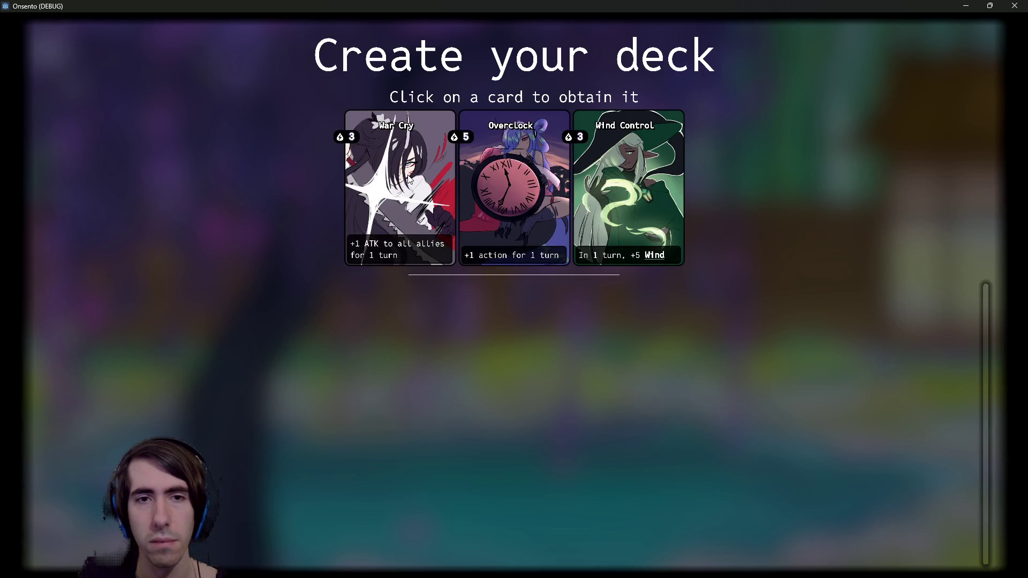
pyautogui.click(408, 179)
pyautogui.click(409, 180)
pyautogui.click(409, 181)
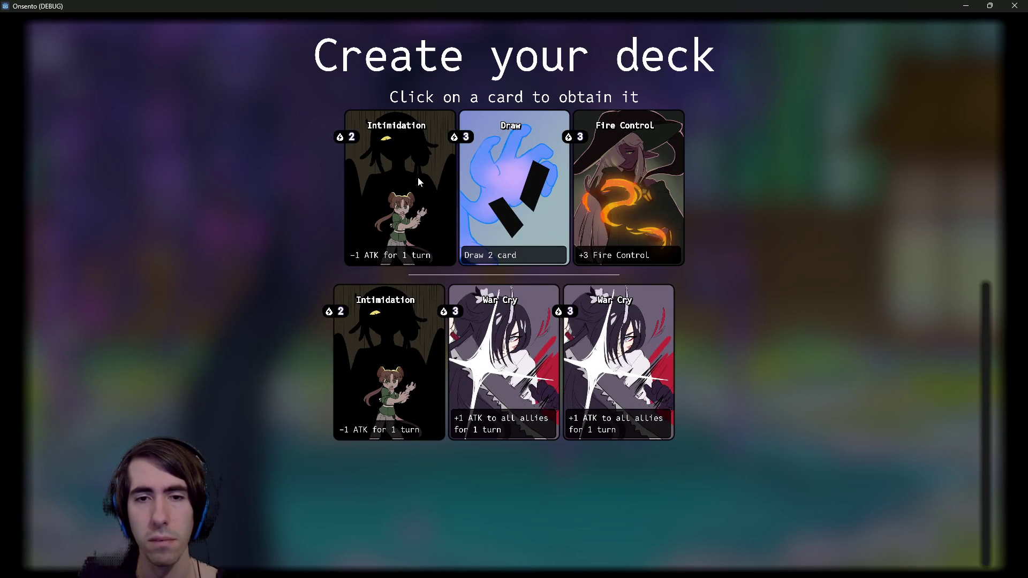
pyautogui.click(475, 186)
pyautogui.click(475, 186)
pyautogui.click(475, 186)
pyautogui.click(476, 186)
pyautogui.click(476, 186)
pyautogui.click(475, 186)
pyautogui.click(476, 186)
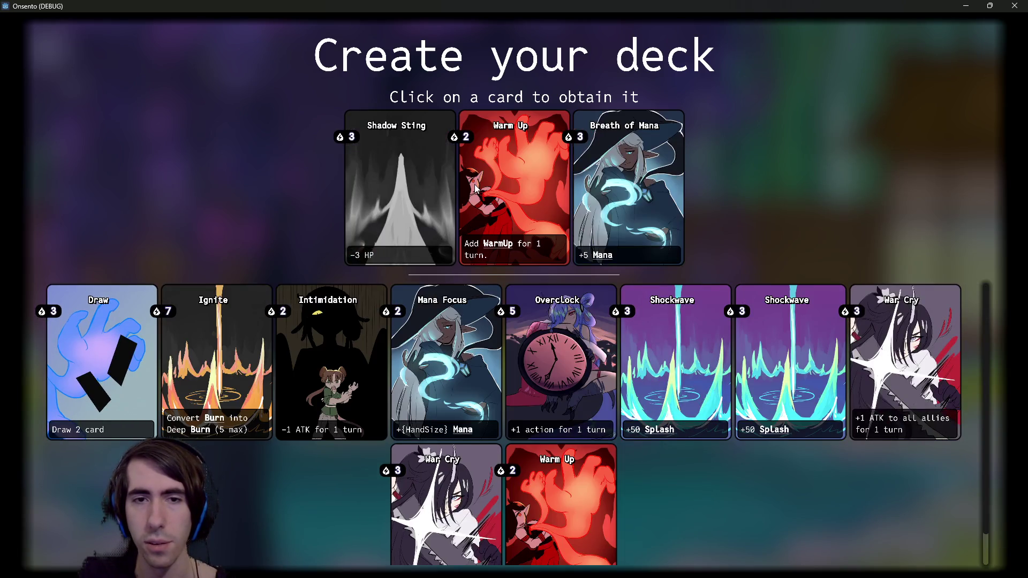
pyautogui.click(476, 186)
# Scroll through the filled deck to inspect the card rows under the separator line.
pyautogui.scroll(-1, 530, 405)
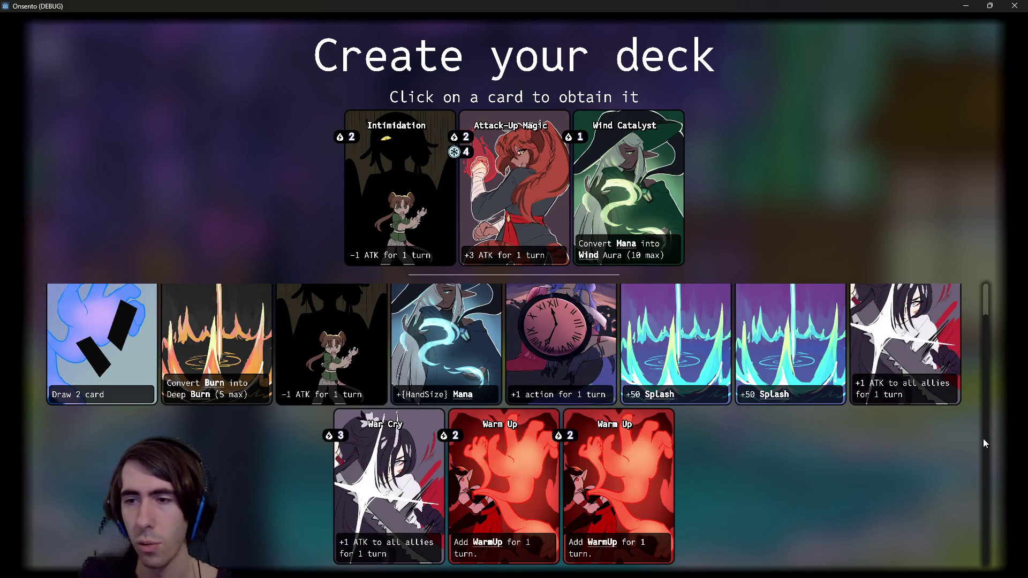
pyautogui.moveTo(988, 439)
pyautogui.mouseDown()
pyautogui.moveTo(988, 429)
pyautogui.moveTo(976, 452)
pyautogui.mouseUp()
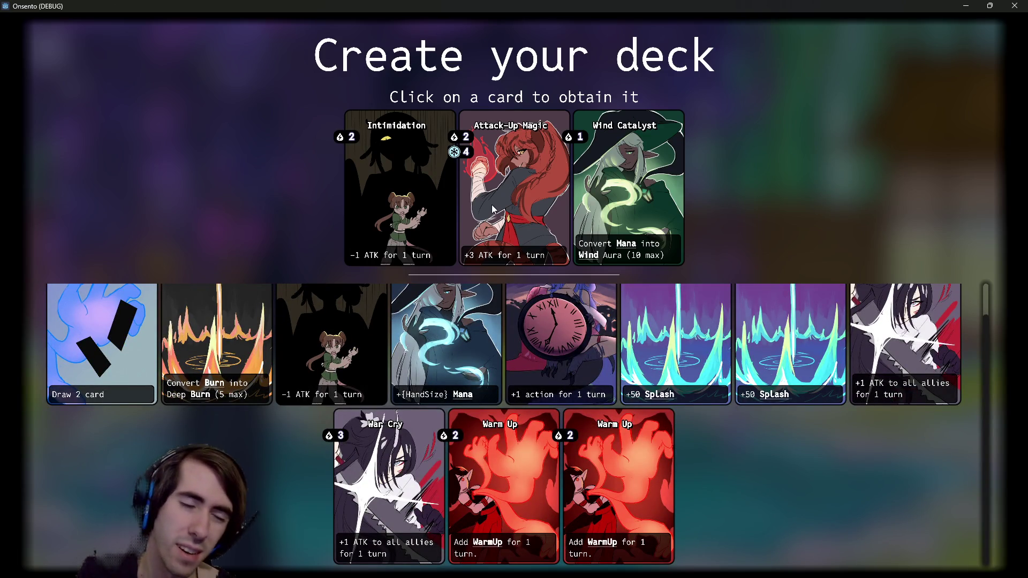
pyautogui.scroll(1, 463, 364)
pyautogui.scroll(-1, 463, 364)
pyautogui.scroll(1, 461, 363)
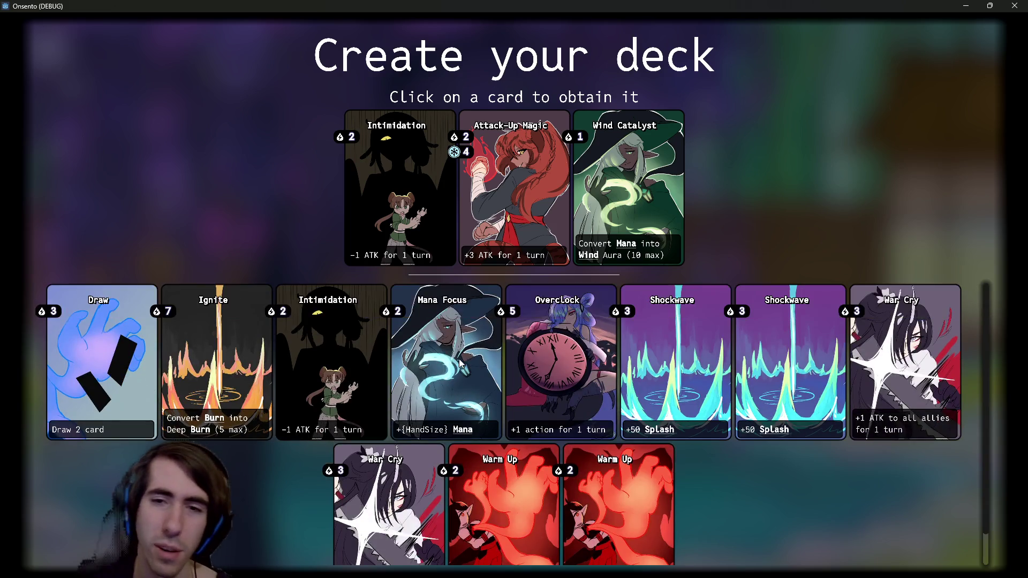
pyautogui.scroll(-1, 460, 363)
pyautogui.scroll(1, 459, 363)
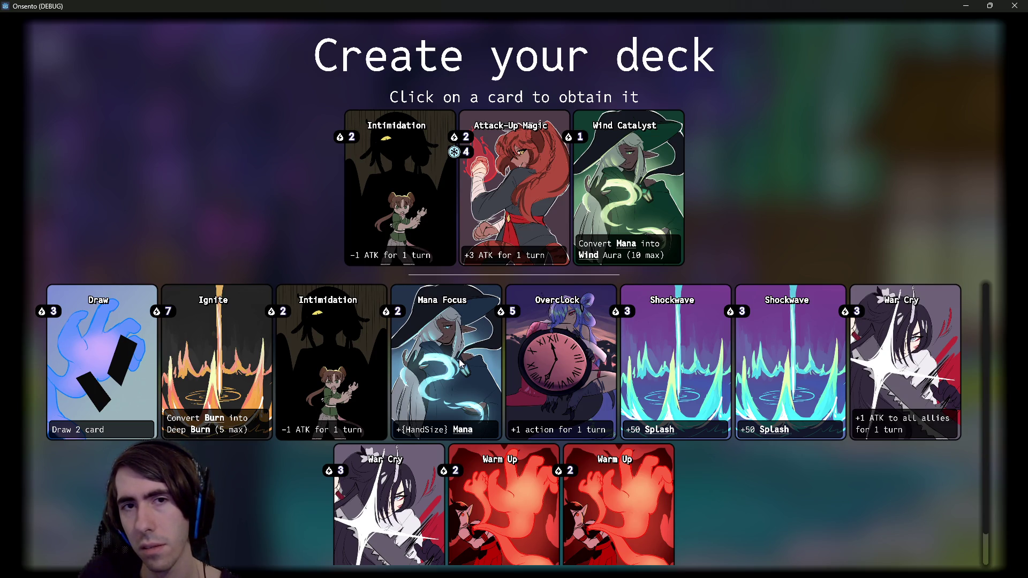
# Close the Onsento debug window with its X button.
pyautogui.click(1014, 6)
# Reparent the 'Click on a card to obtain it' label directly under CanvasLayer.
pyautogui.click(506, 154)
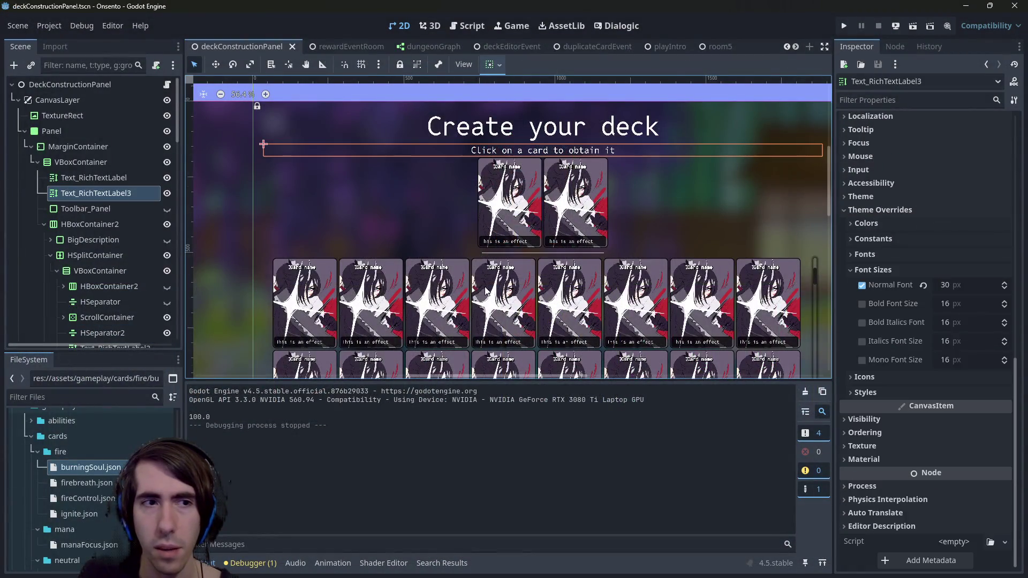
pyautogui.scroll(-1, 485, 289)
pyautogui.click(44, 225)
pyautogui.moveTo(85, 201)
pyautogui.mouseDown()
pyautogui.moveTo(82, 249)
pyautogui.moveTo(69, 121)
pyautogui.moveTo(80, 156)
pyautogui.mouseUp()
pyautogui.click(25, 148)
# Apply the Bottom Wide anchor preset to the label.
pyautogui.click(484, 65)
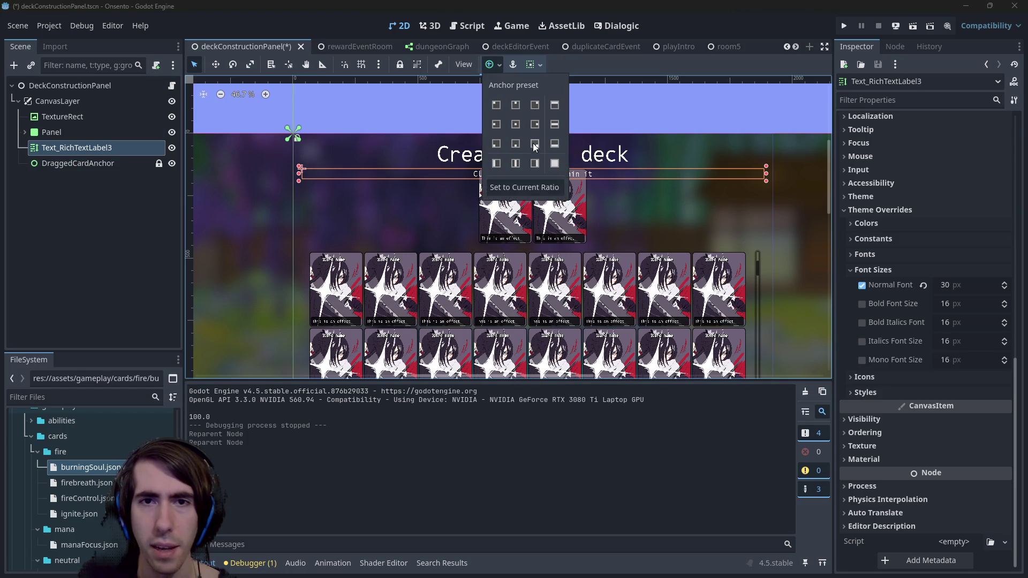
pyautogui.click(554, 144)
pyautogui.scroll(-5, 503, 293)
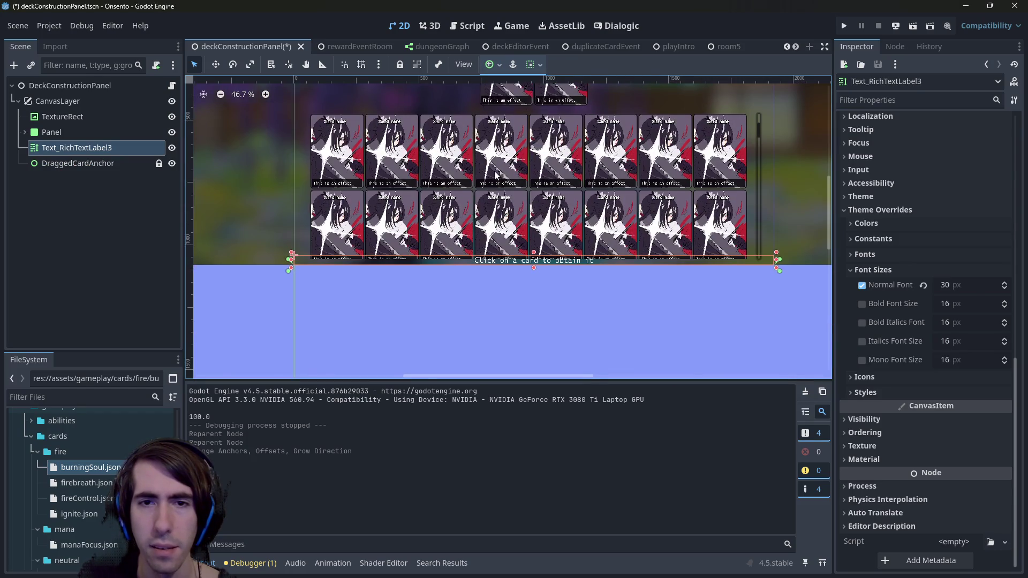
pyautogui.scroll(2, 477, 234)
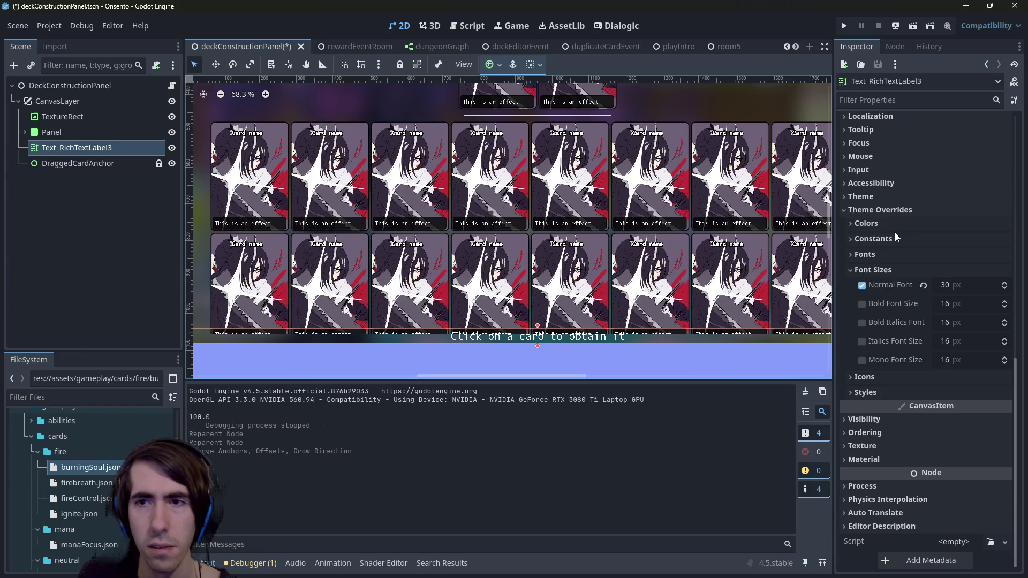
pyautogui.click(882, 211)
pyautogui.scroll(3, 884, 255)
pyautogui.scroll(2, 883, 256)
pyautogui.scroll(-4, 881, 246)
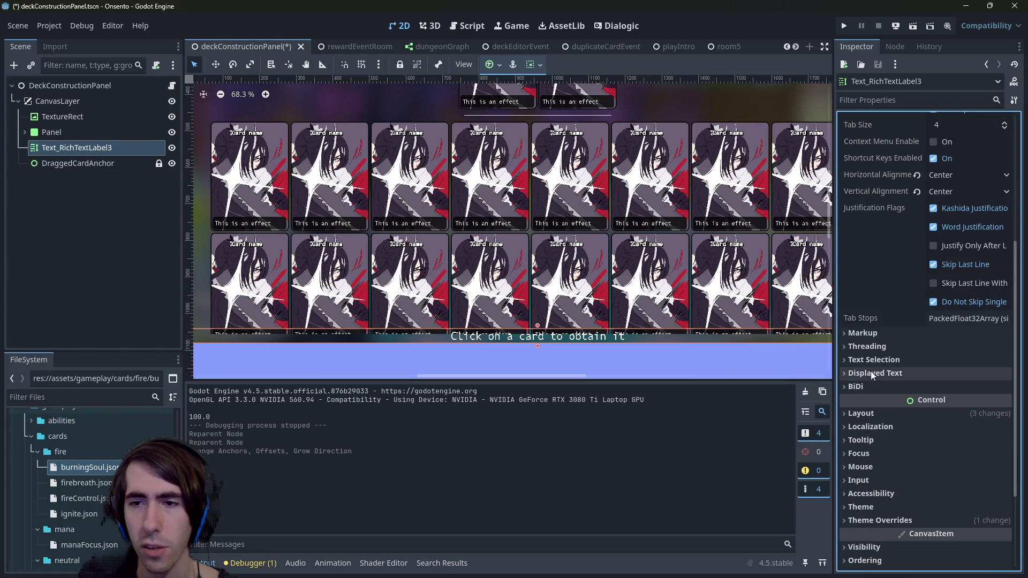
# Set the label's Transform position y to 990 and save the scene.
pyautogui.click(882, 414)
pyautogui.scroll(-5, 894, 444)
pyautogui.click(909, 292)
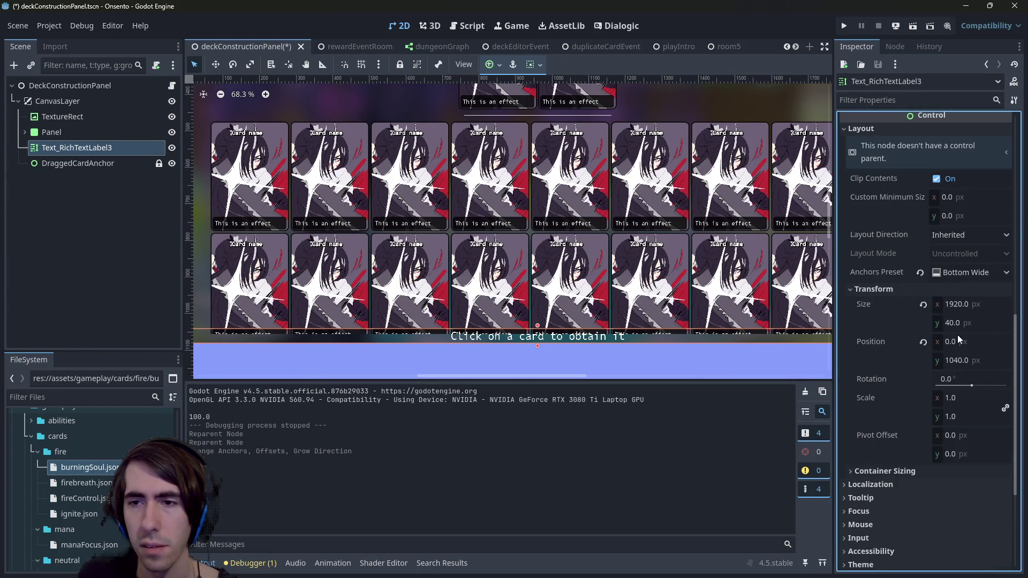
pyautogui.click(970, 360)
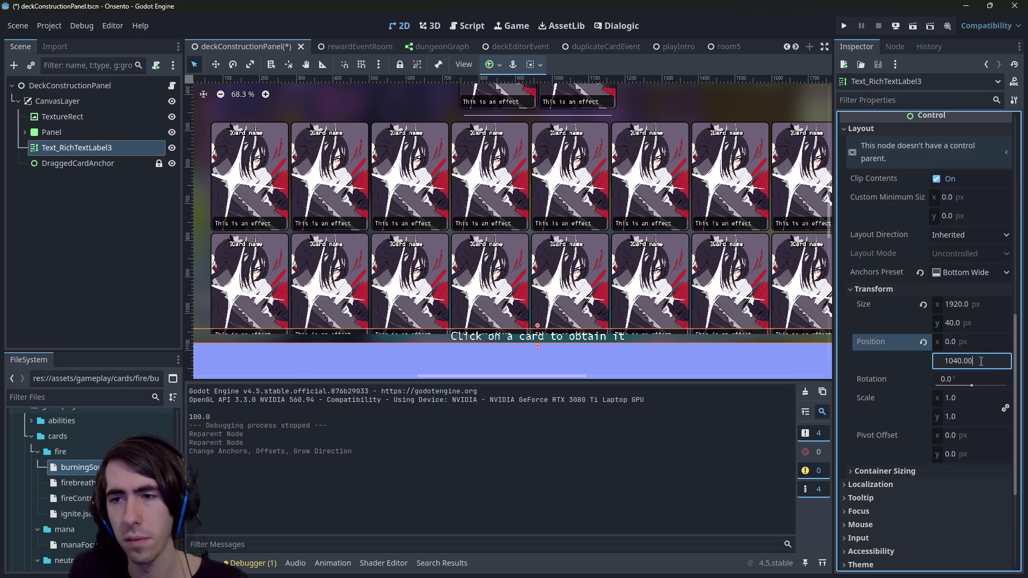
pyautogui.write('-100')
pyautogui.press('Return')
pyautogui.click(981, 361)
pyautogui.click(974, 361)
pyautogui.write('+50')
pyautogui.press('Return')
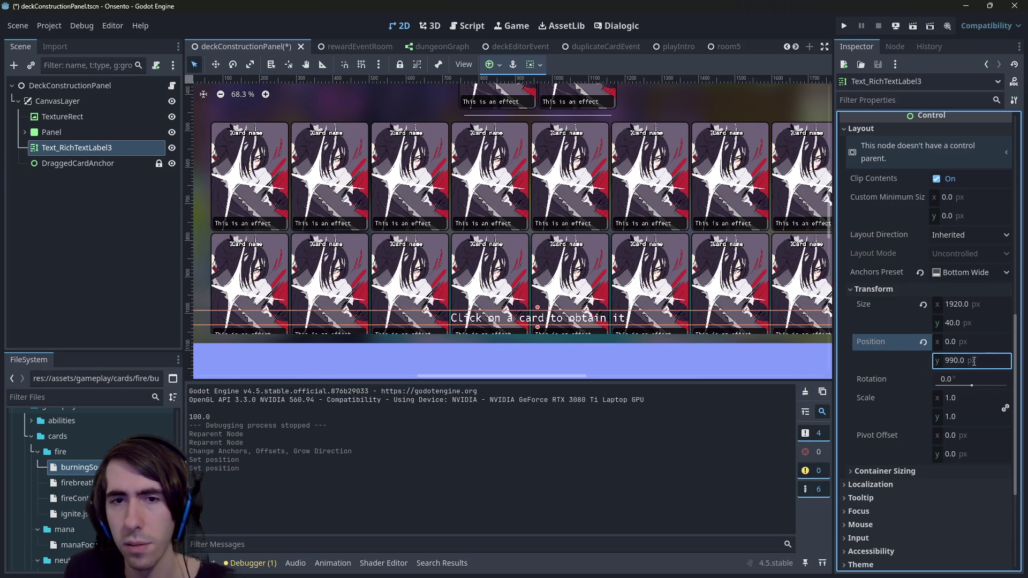
pyautogui.hotkey('ctrl', 's')
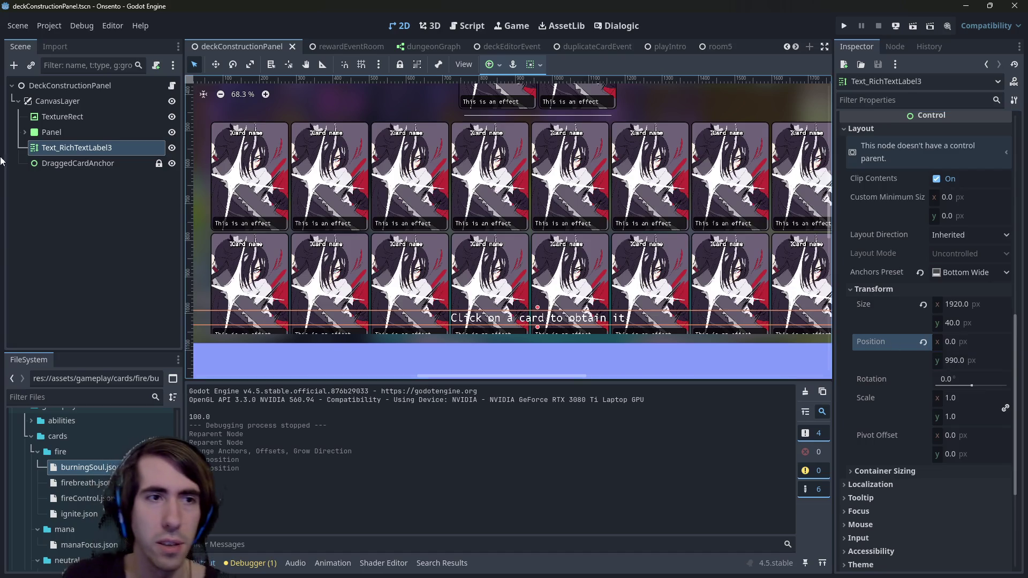
# Rename the label node to Explanation_RichTextLabel, remove the trailing 3, and save the scene.
pyautogui.doubleClick(101, 148)
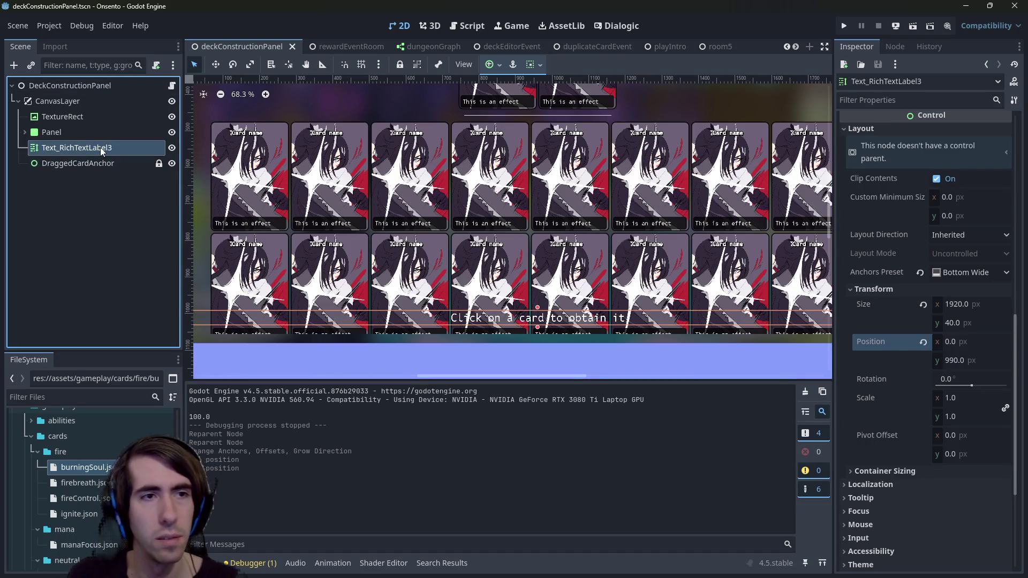
pyautogui.press('Home')
pyautogui.write('C')
pyautogui.press('BackSpace')
pyautogui.write('Explanation')
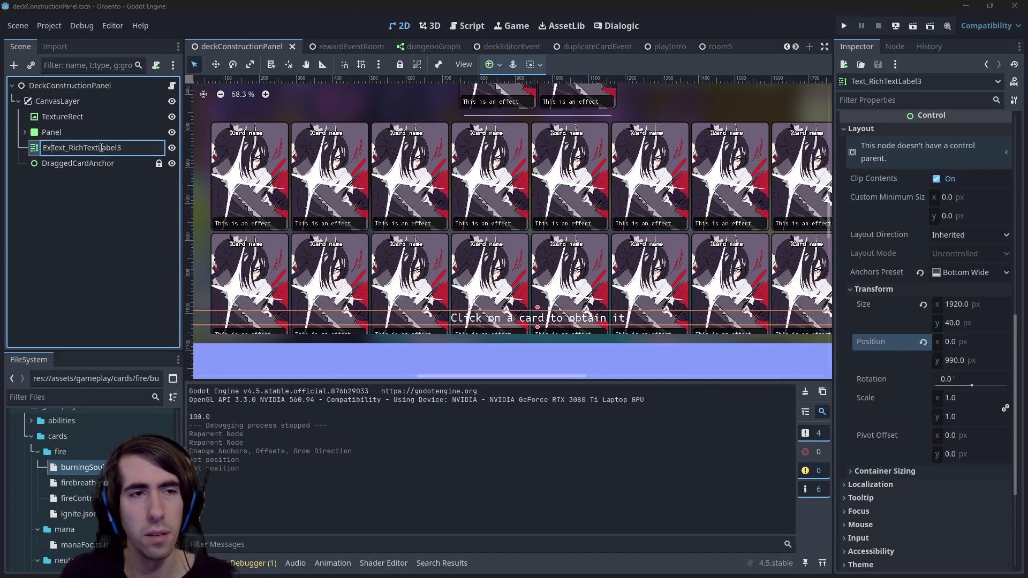
pyautogui.write('_')
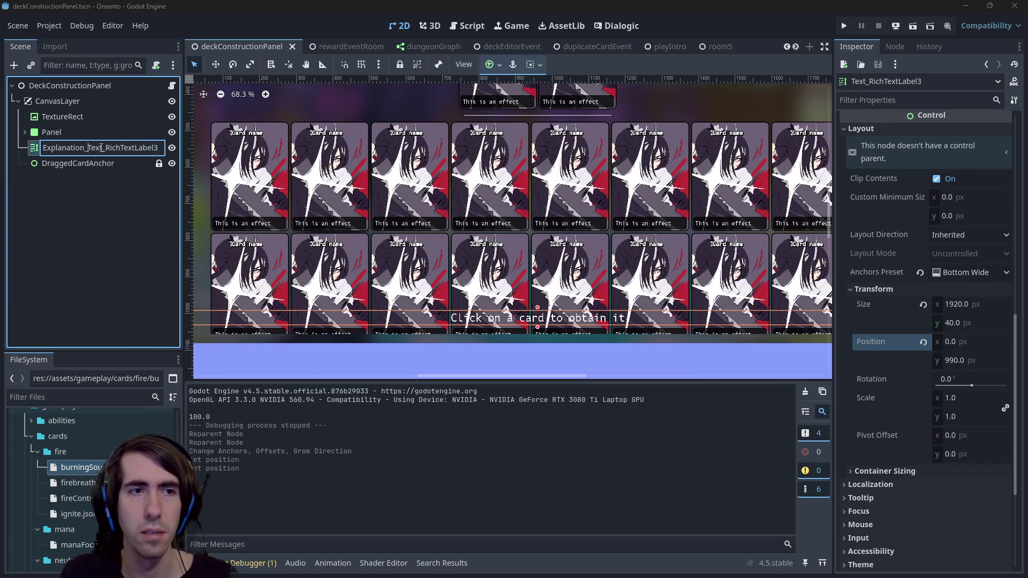
pyautogui.press('Delete')
pyautogui.press('Delete')
pyautogui.press('Delete')
pyautogui.press('Return')
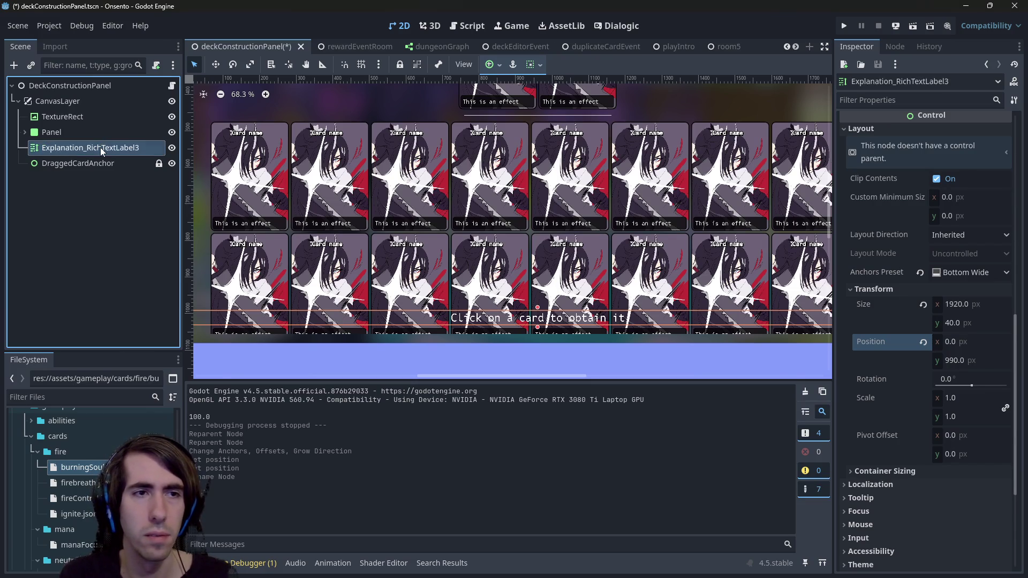
pyautogui.hotkey('ctrl', 's')
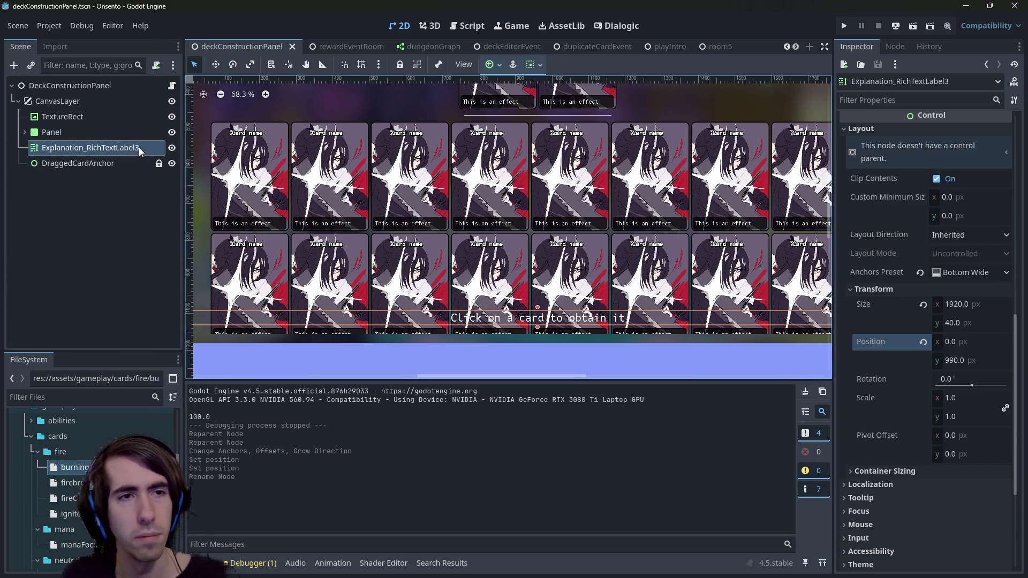
pyautogui.doubleClick(140, 146)
pyautogui.press('BackSpace')
pyautogui.press('Return')
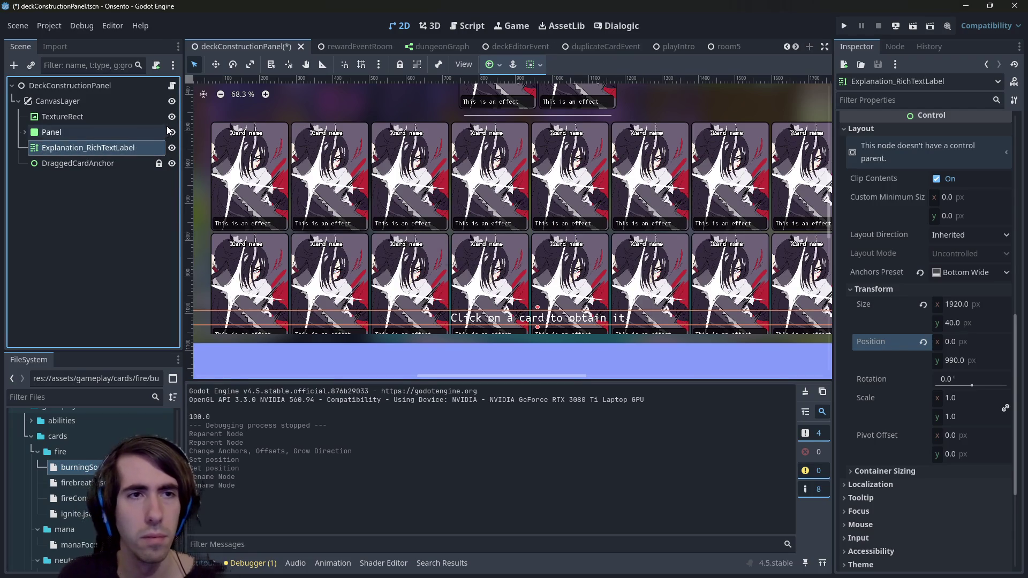
pyautogui.hotkey('ctrl', 's')
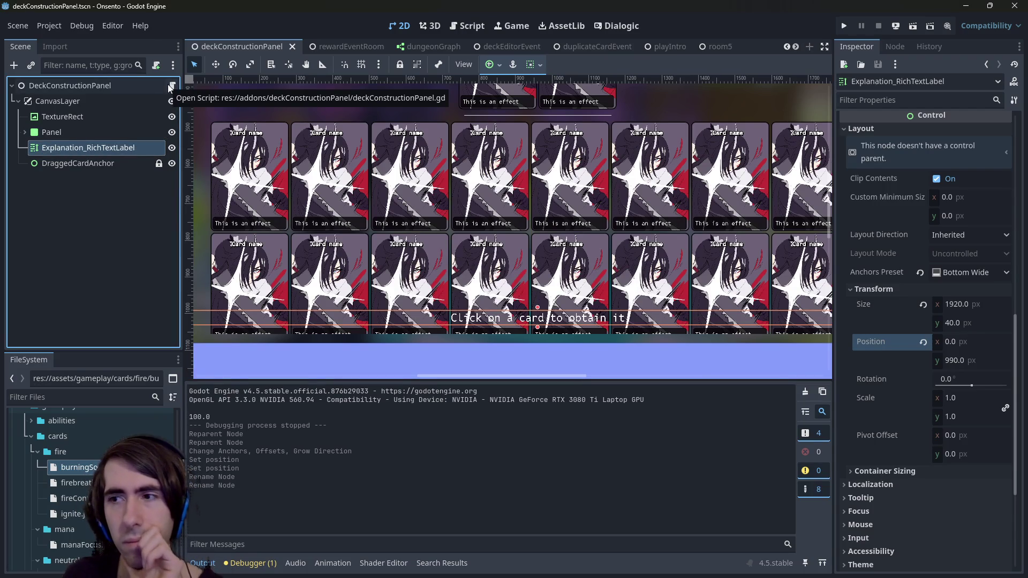
pyautogui.click(171, 85)
pyautogui.scroll(-1, 491, 215)
pyautogui.scroll(1, 492, 216)
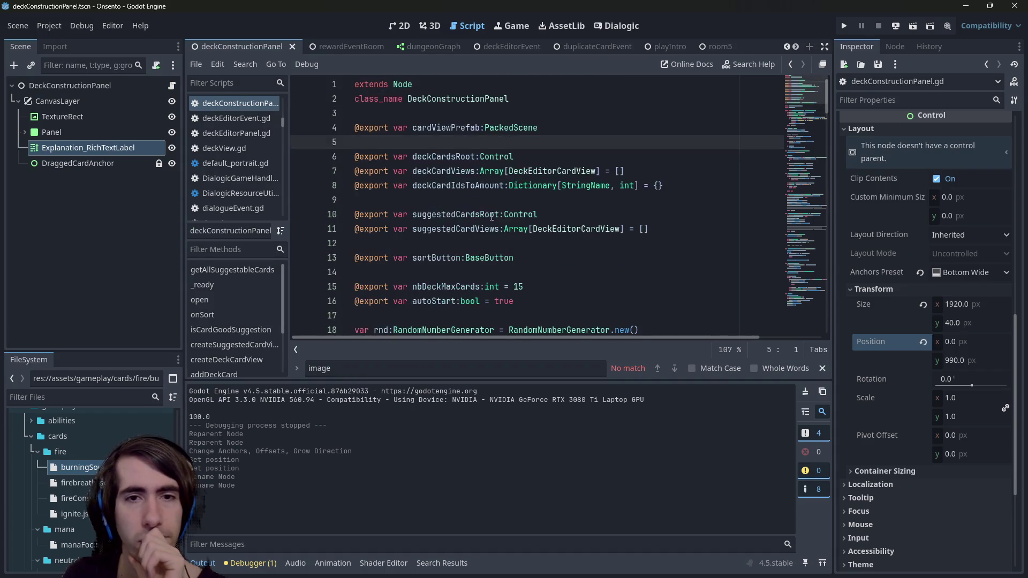
pyautogui.scroll(-6, 495, 254)
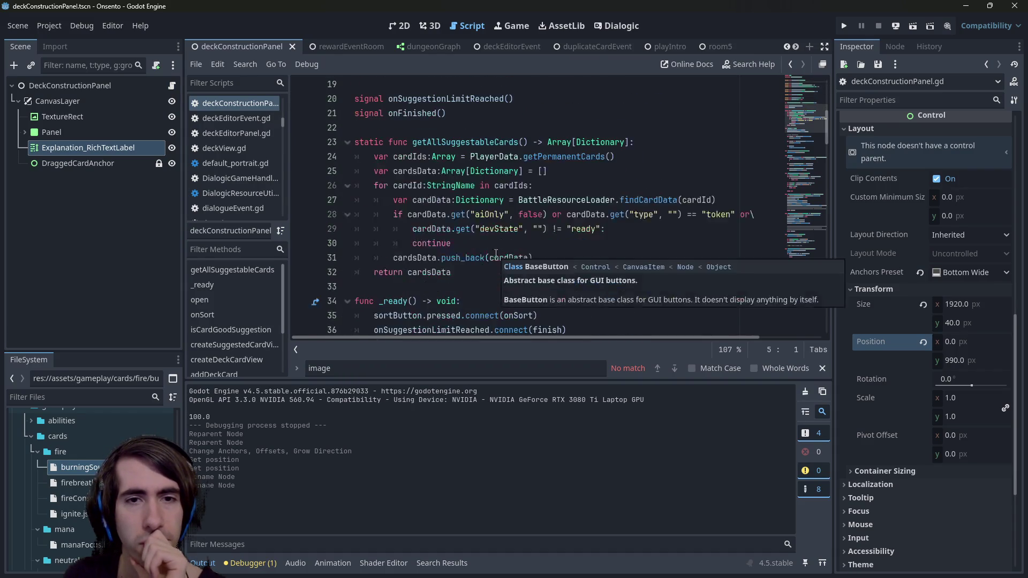
pyautogui.scroll(-3, 513, 229)
pyautogui.scroll(1, 513, 229)
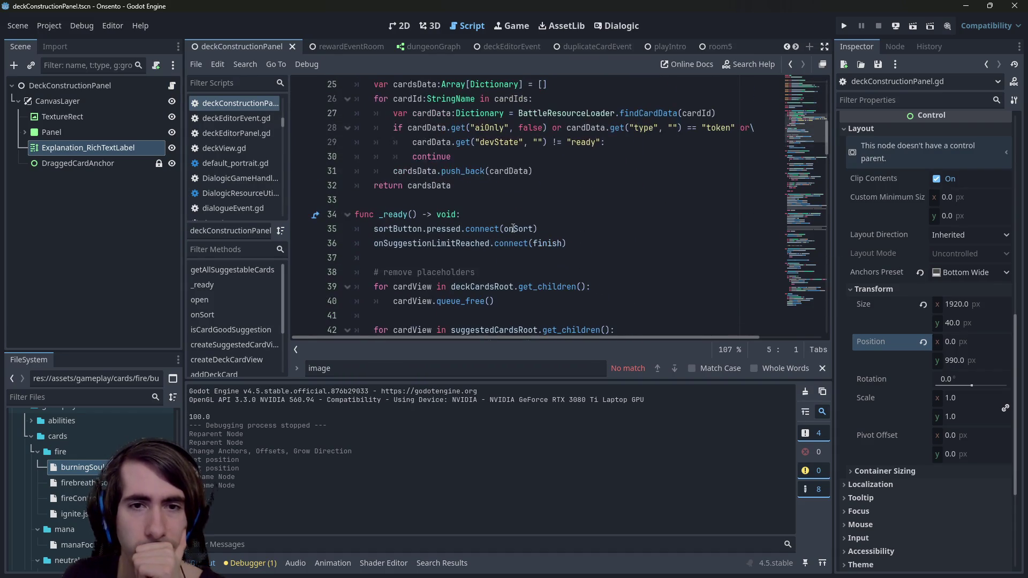
pyautogui.scroll(2, 513, 229)
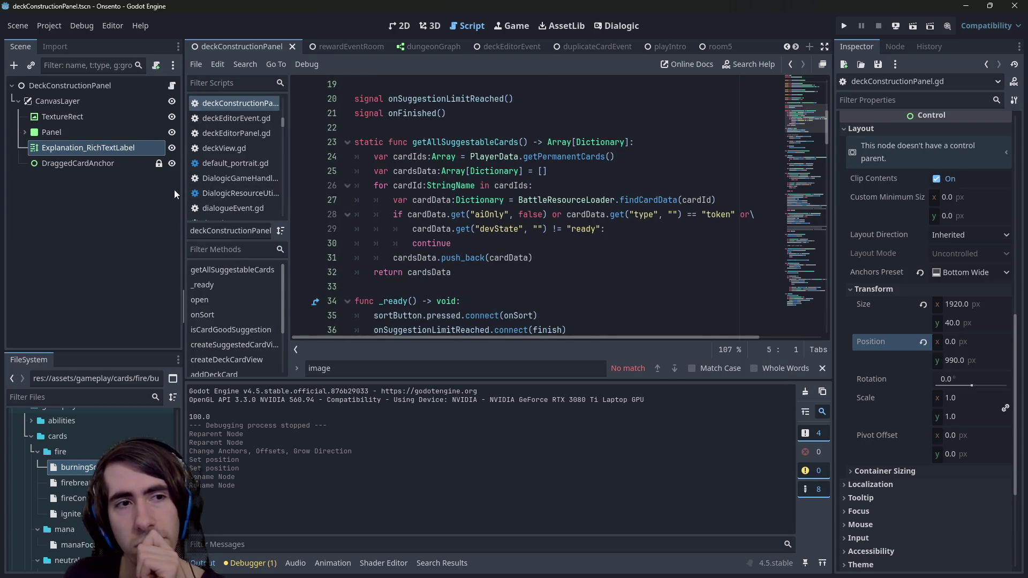
pyautogui.click(399, 26)
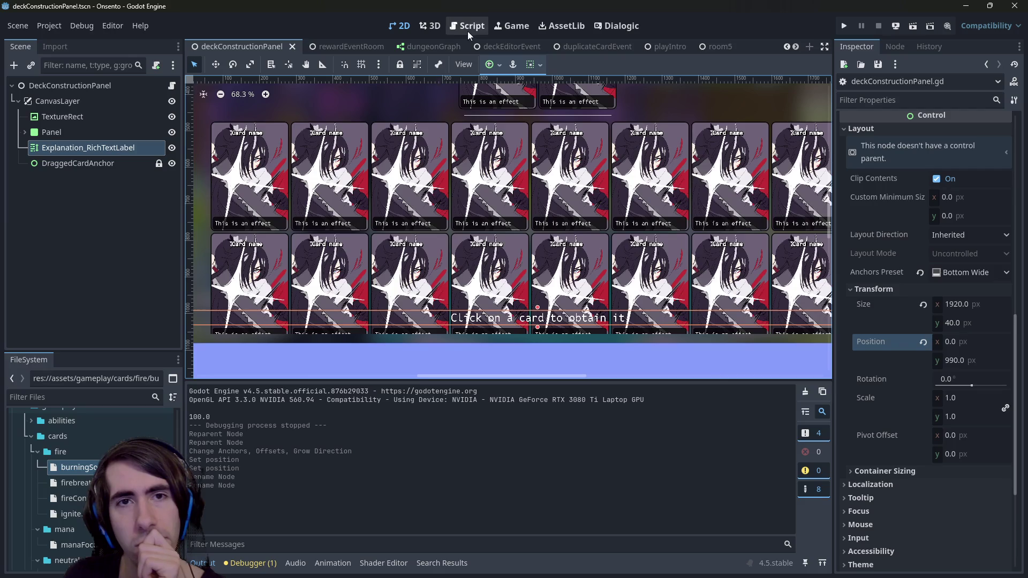
pyautogui.scroll(3, 604, 320)
pyautogui.scroll(-4, 603, 320)
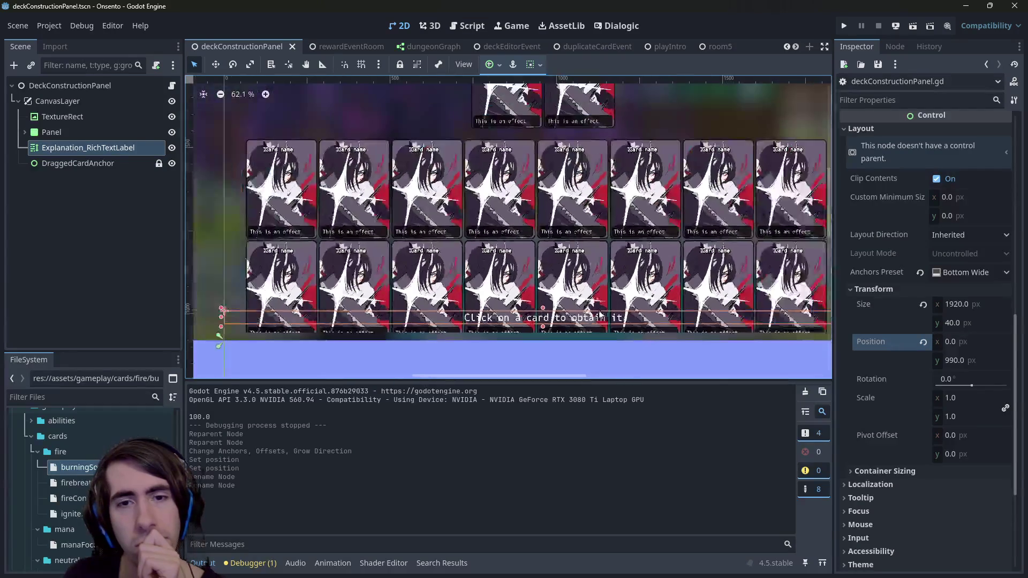
pyautogui.click(64, 163)
pyautogui.click(69, 150)
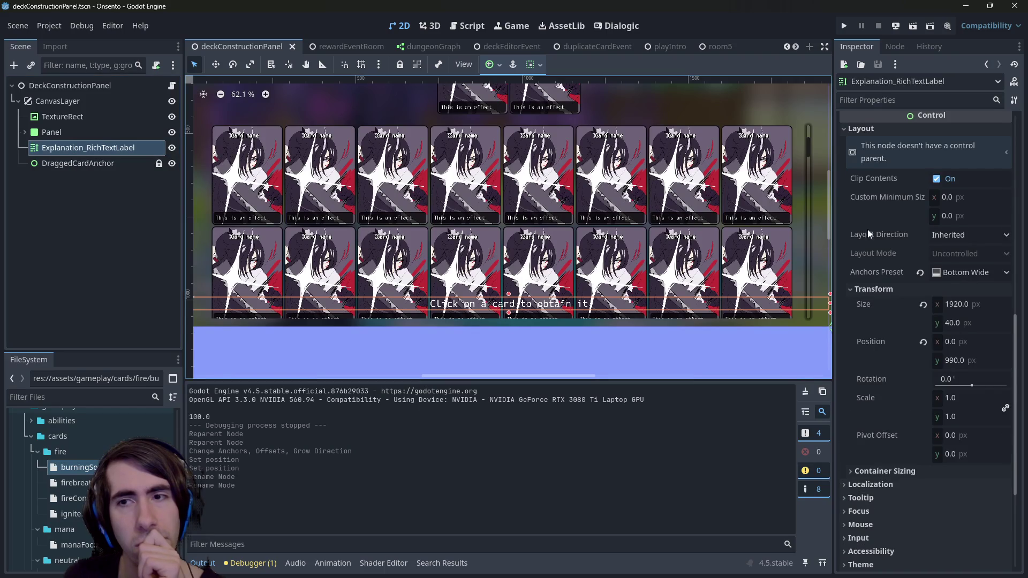
# Replace 'obtain it' with 'add it to your deck' in the label's Text field and save.
pyautogui.scroll(10, 954, 185)
pyautogui.press('BackSpace')
pyautogui.press('BackSpace')
pyautogui.press('BackSpace')
pyautogui.write('add it ti')
pyautogui.press('BackSpace')
pyautogui.write('o your deck')
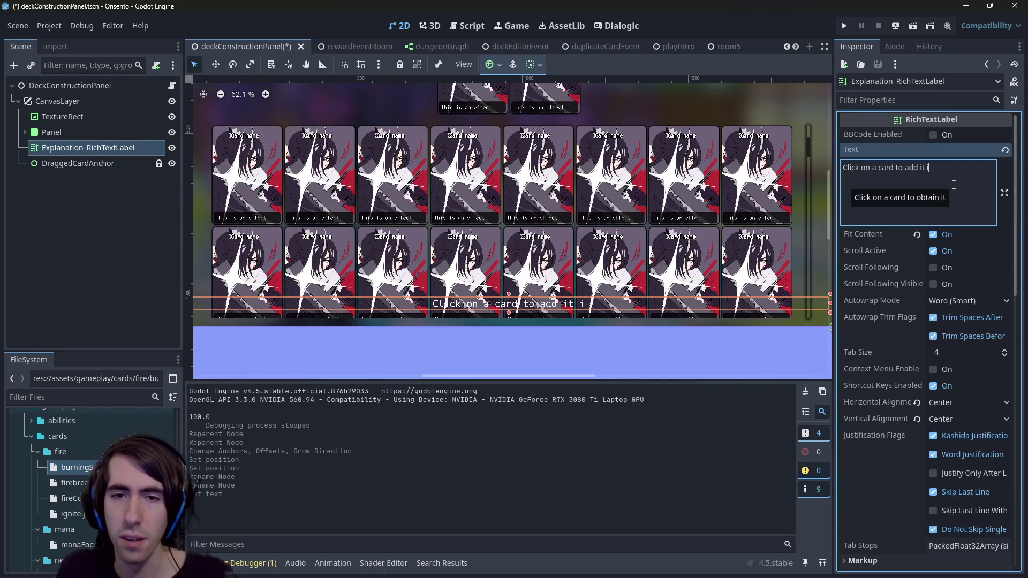
pyautogui.hotkey('ctrl', 's')
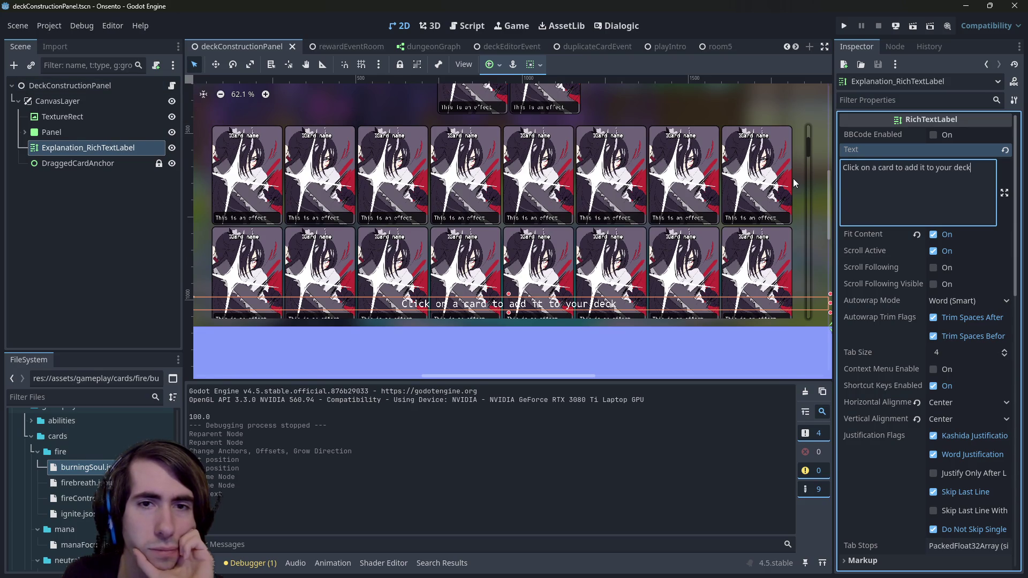
pyautogui.moveTo(983, 187); pyautogui.dragTo(908, 170)
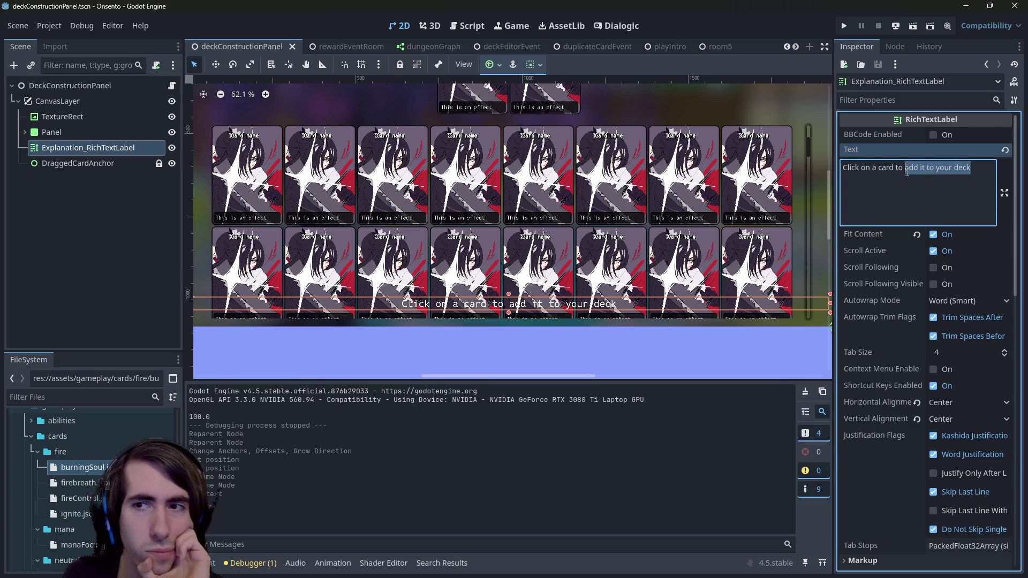
pyautogui.press('Right')
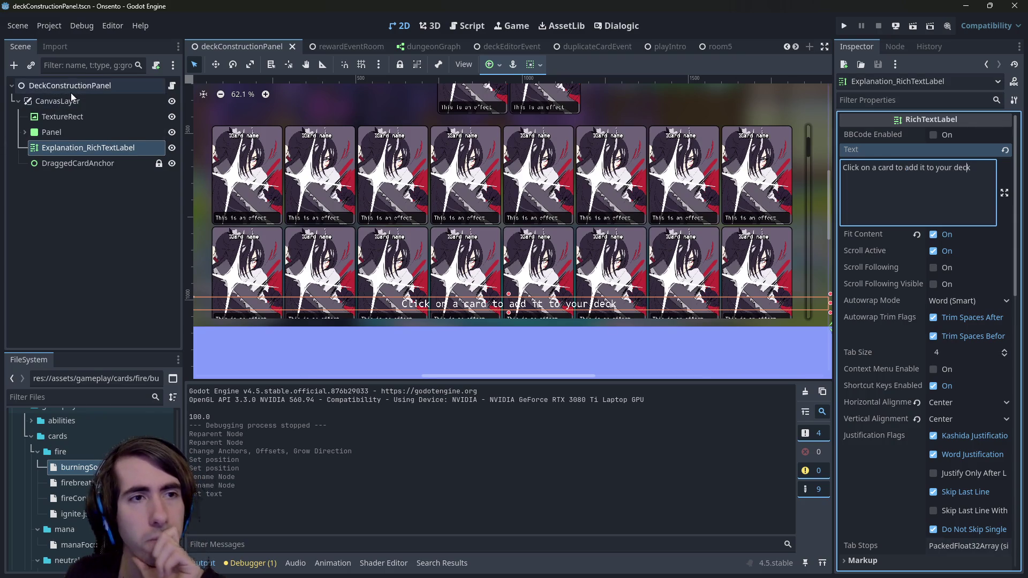
pyautogui.click(71, 90)
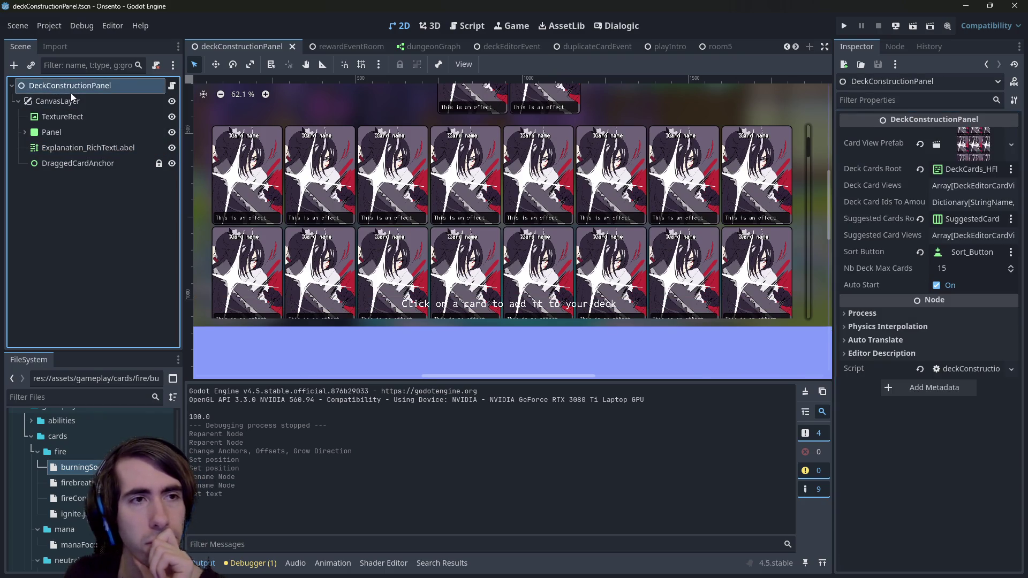
pyautogui.click(170, 90)
pyautogui.scroll(5, 530, 214)
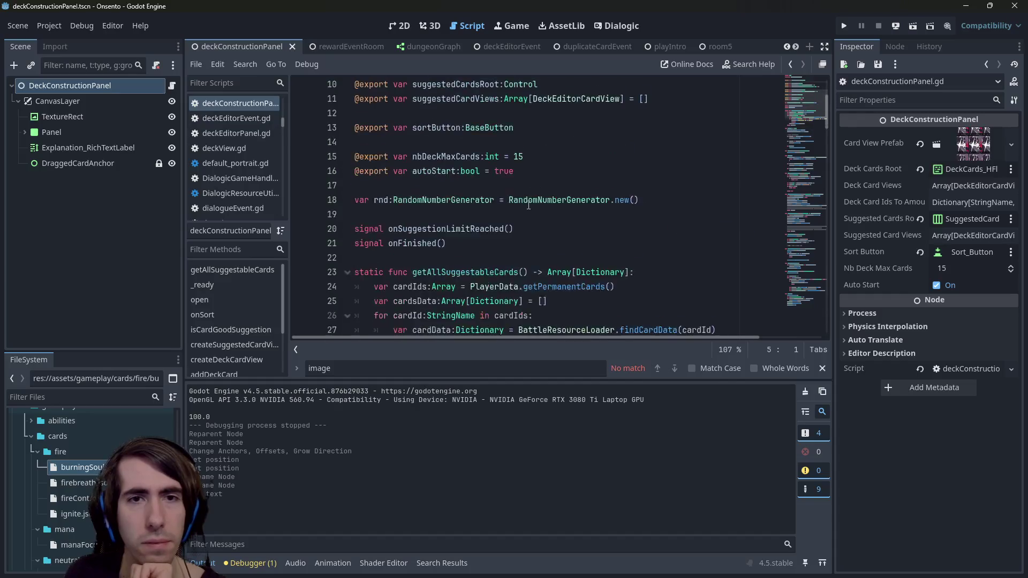
pyautogui.click(530, 273)
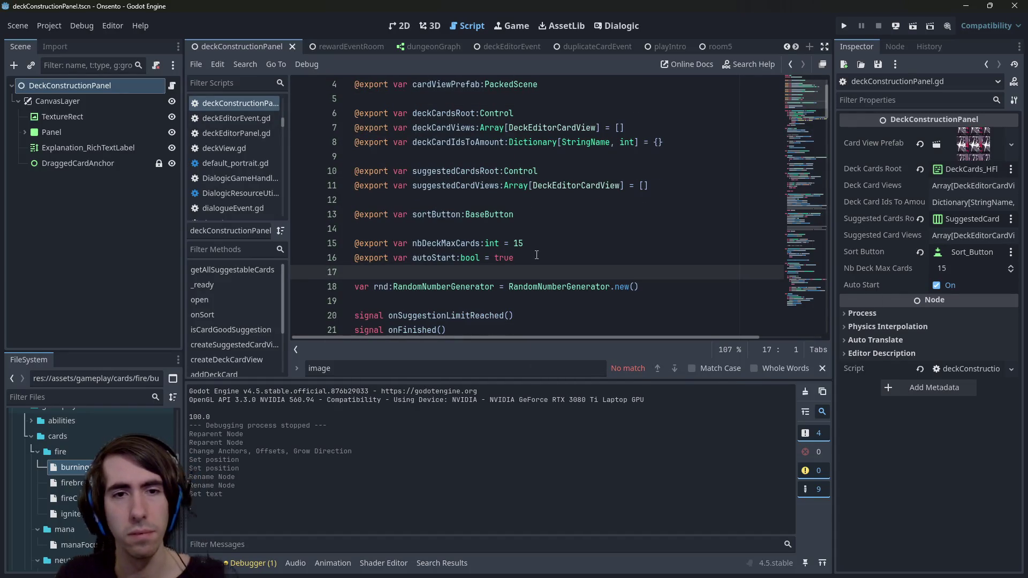
pyautogui.scroll(-10, 537, 255)
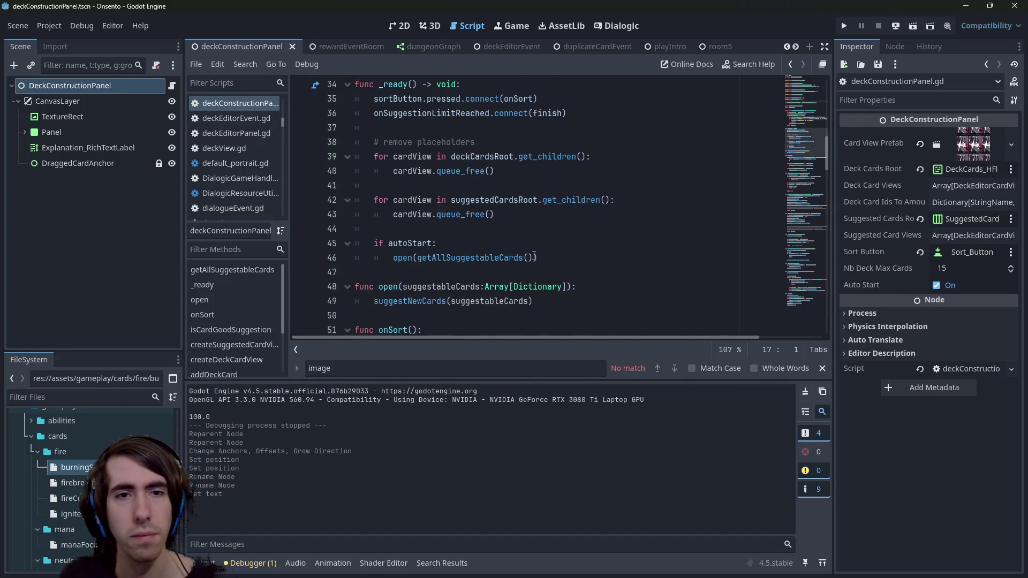
pyautogui.scroll(-10, 534, 256)
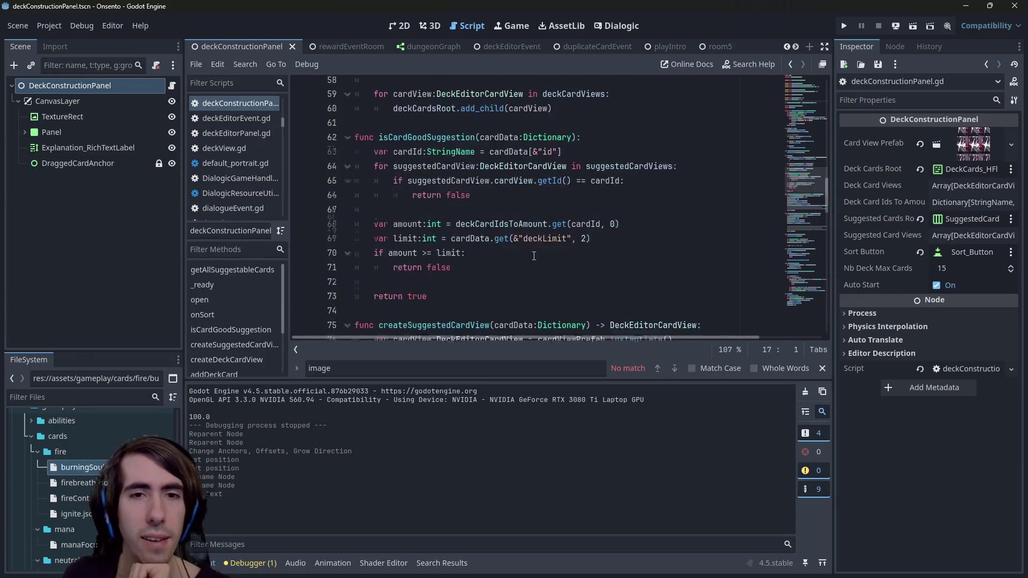
pyautogui.scroll(-2, 534, 255)
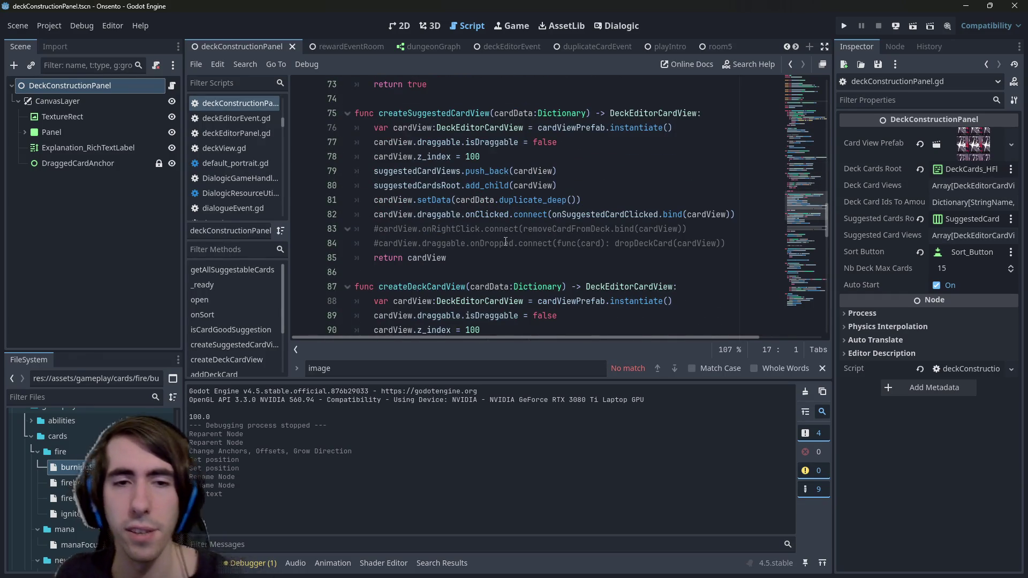
pyautogui.scroll(-3, 505, 247)
pyautogui.scroll(-5, 504, 247)
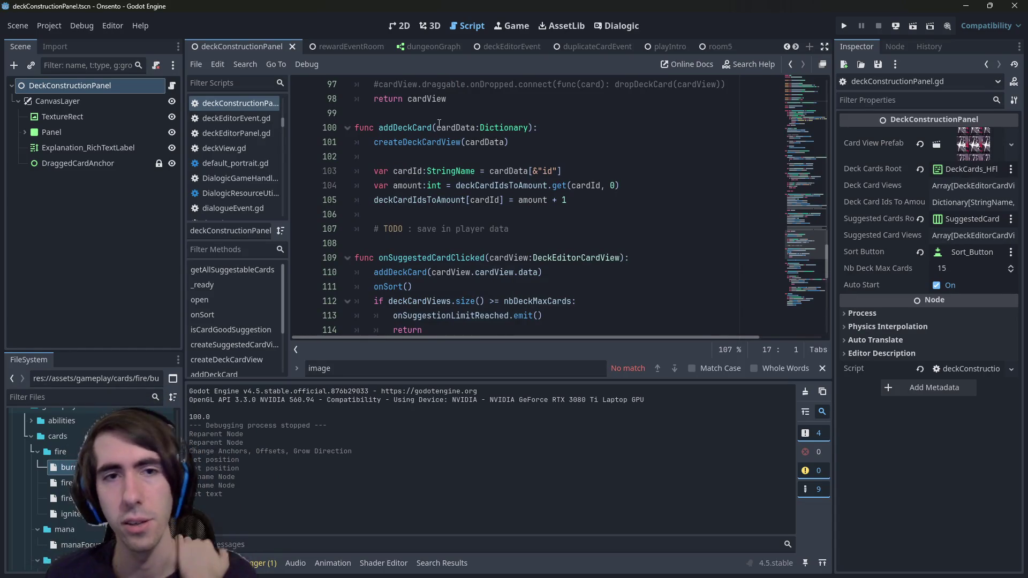
pyautogui.doubleClick(416, 127)
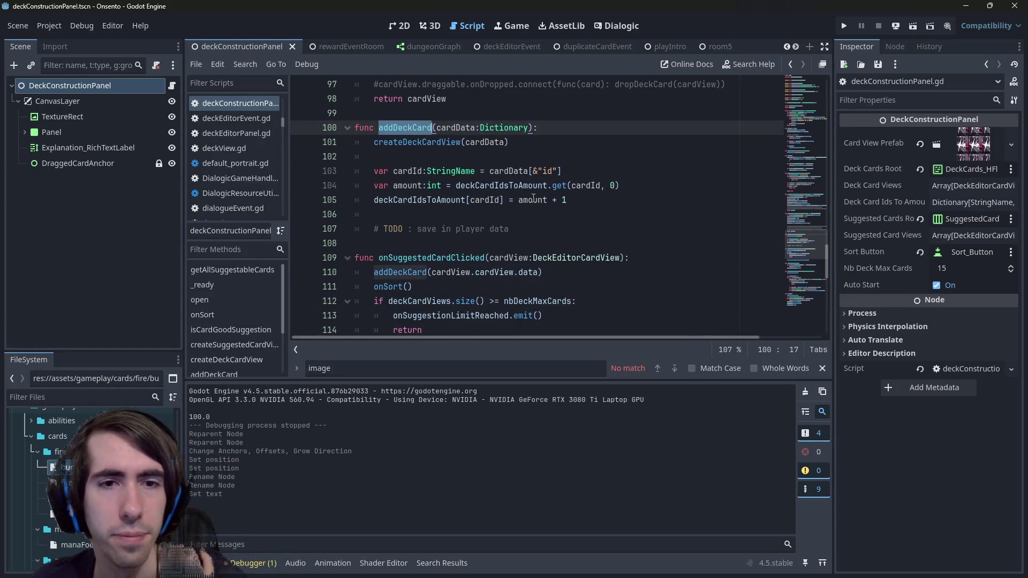
pyautogui.scroll(-3, 533, 198)
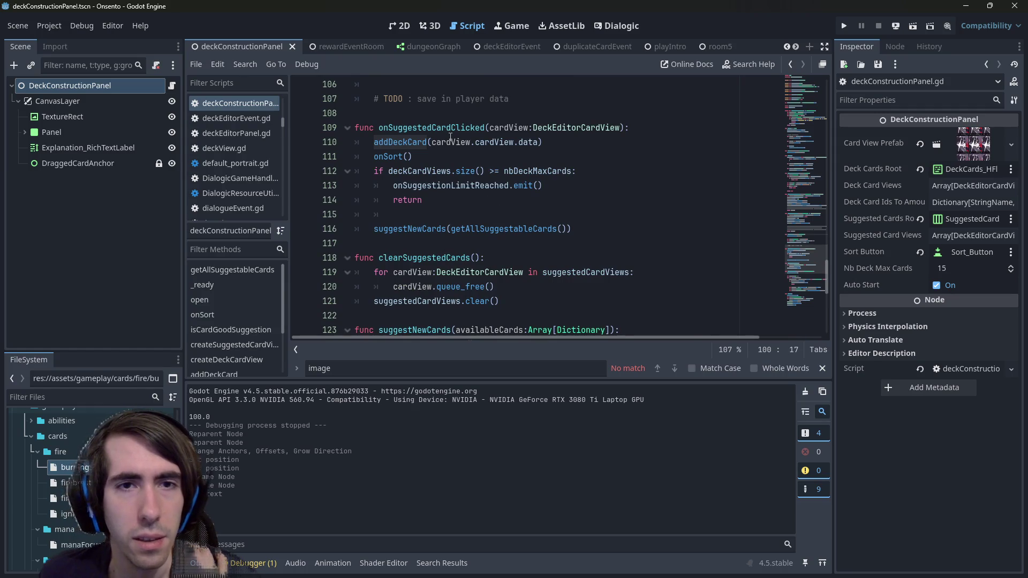
pyautogui.scroll(1, 450, 138)
pyautogui.scroll(1, 626, 244)
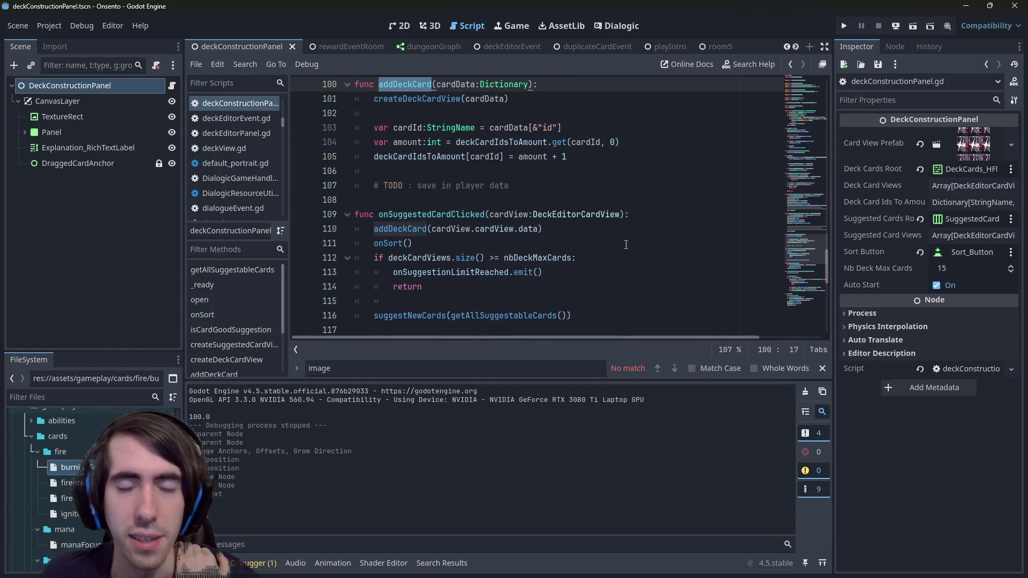
pyautogui.click(650, 215)
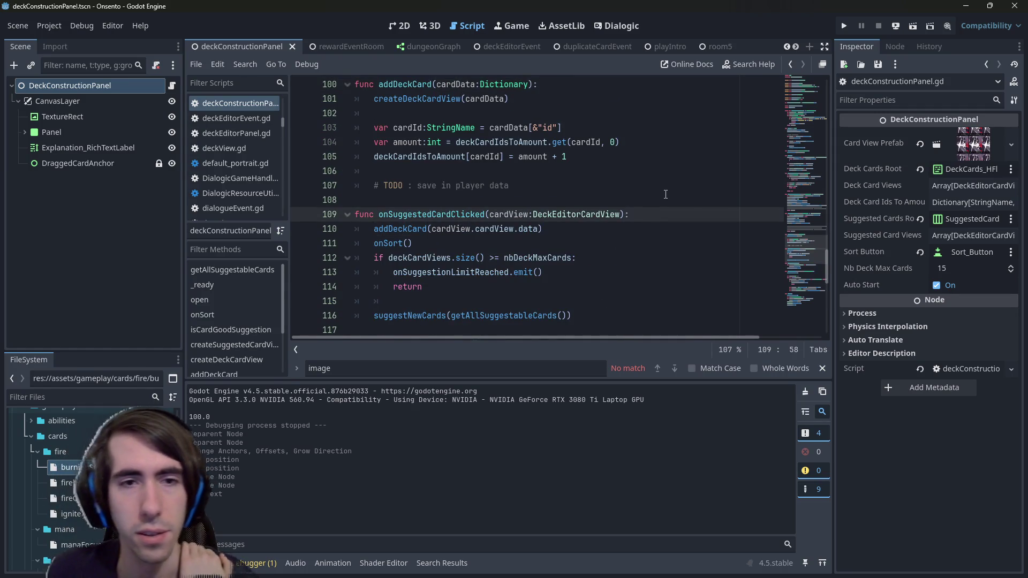
# Add 'explanationText.visible = false' inside onSuggestedCardClicked.
pyautogui.press('Return')
pyautogui.write('explanationText=')
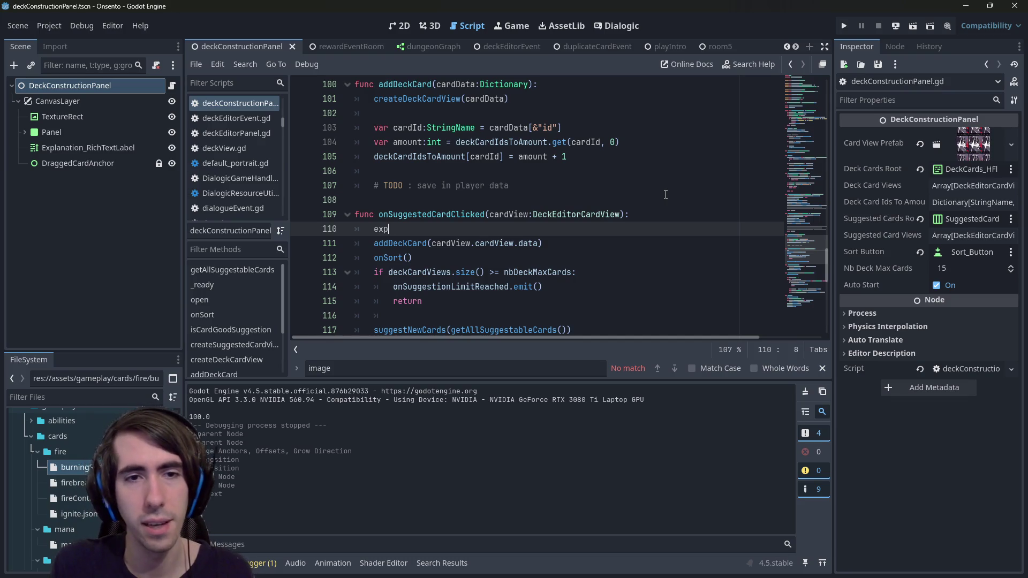
pyautogui.press('BackSpace')
pyautogui.write('.visible = false')
pyautogui.hotkey('ctrl', 's')
pyautogui.doubleClick(409, 229)
pyautogui.scroll(20, 428, 230)
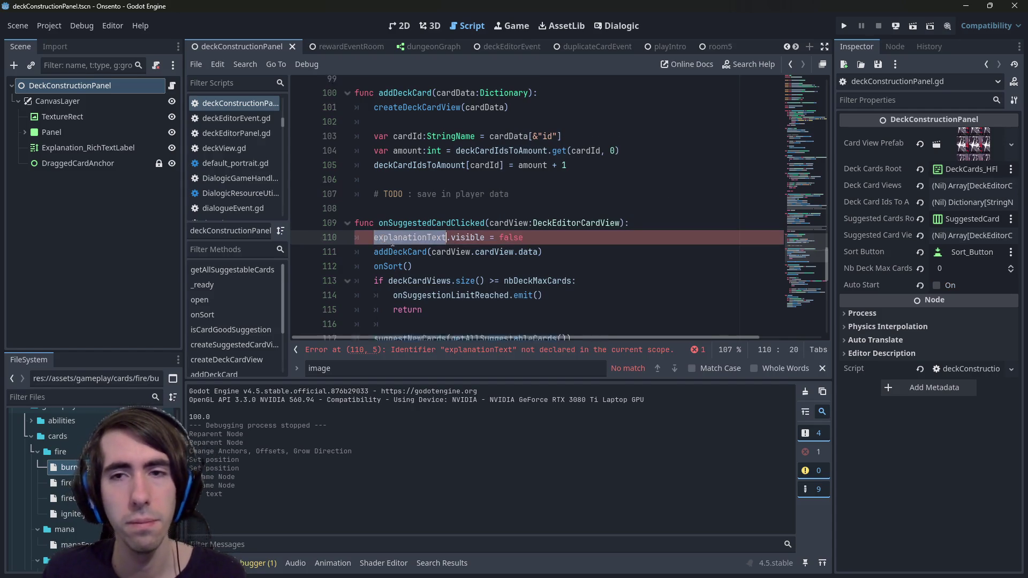
pyautogui.scroll(-2, 428, 229)
pyautogui.click(543, 212)
pyautogui.press('Return')
pyautogui.press('Return')
pyautogui.write('@export var explanationText')
pyautogui.hotkey('ctrl', 'Left')
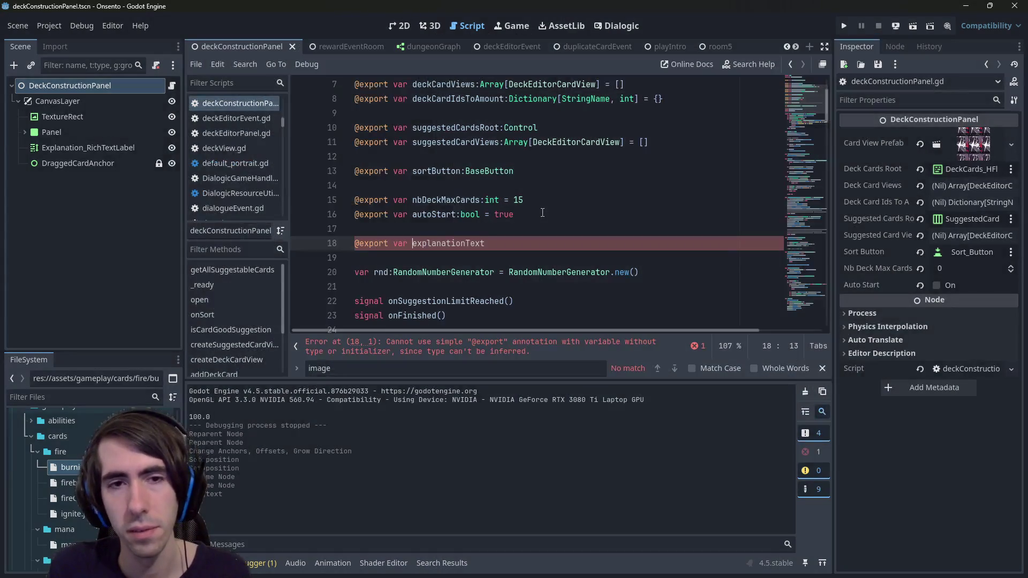
pyautogui.press('End')
pyautogui.write(':RichT')
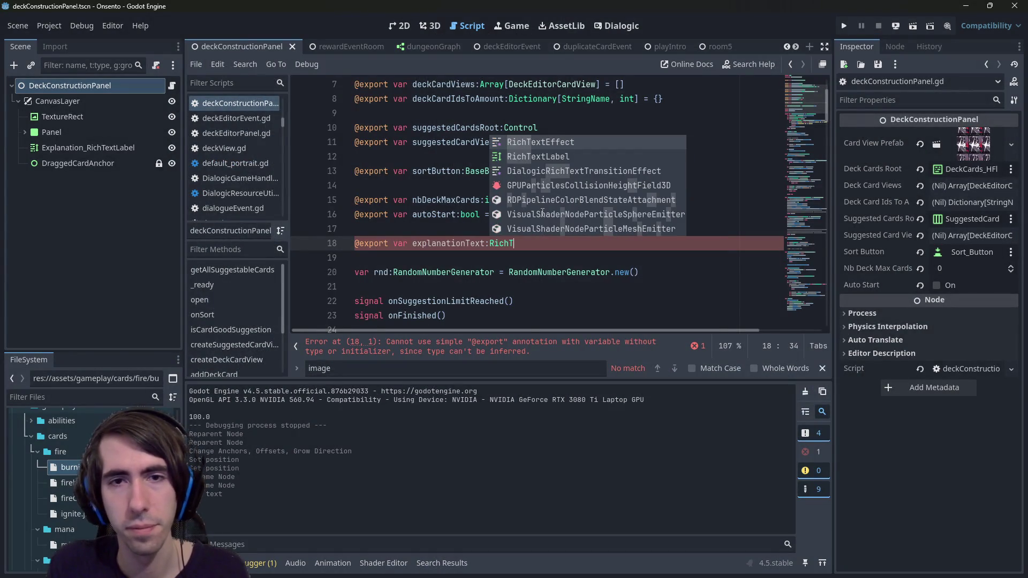
pyautogui.press('Return')
pyautogui.hotkey('ctrl', 's')
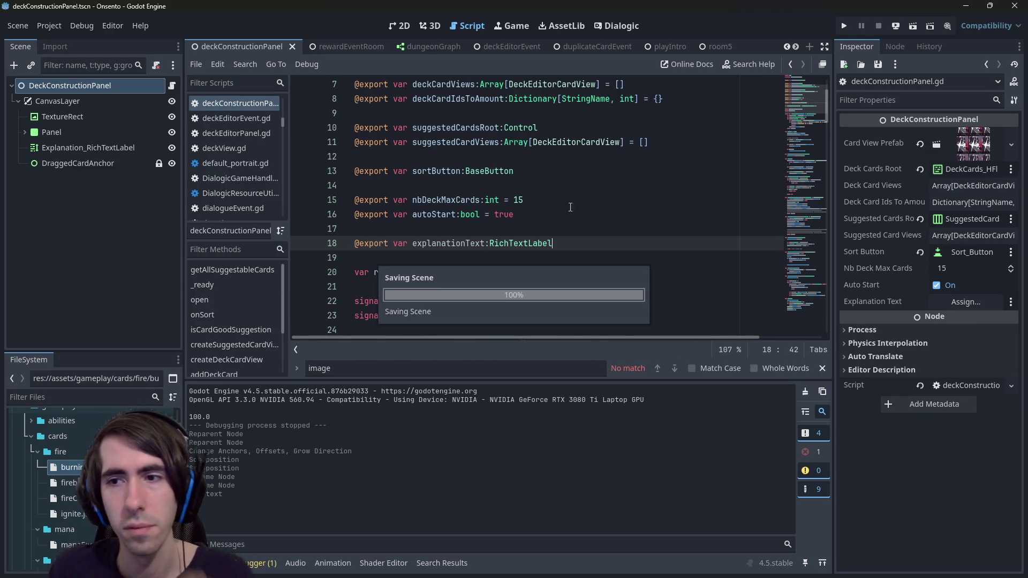
# Assign Explanation_RichTextLabel to the Explanation Text property in the Inspector and save.
pyautogui.click(937, 307)
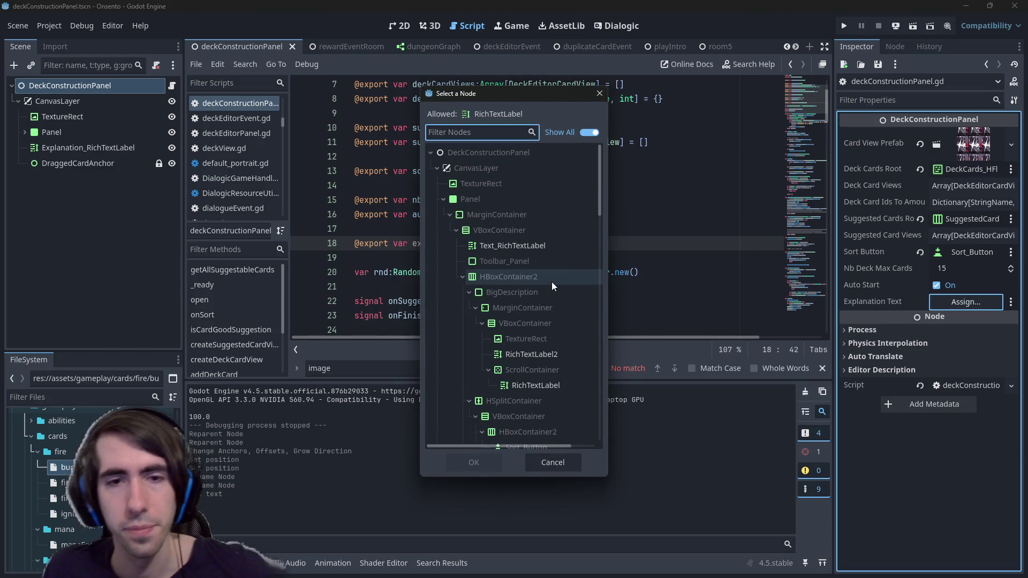
pyautogui.scroll(-10, 543, 352)
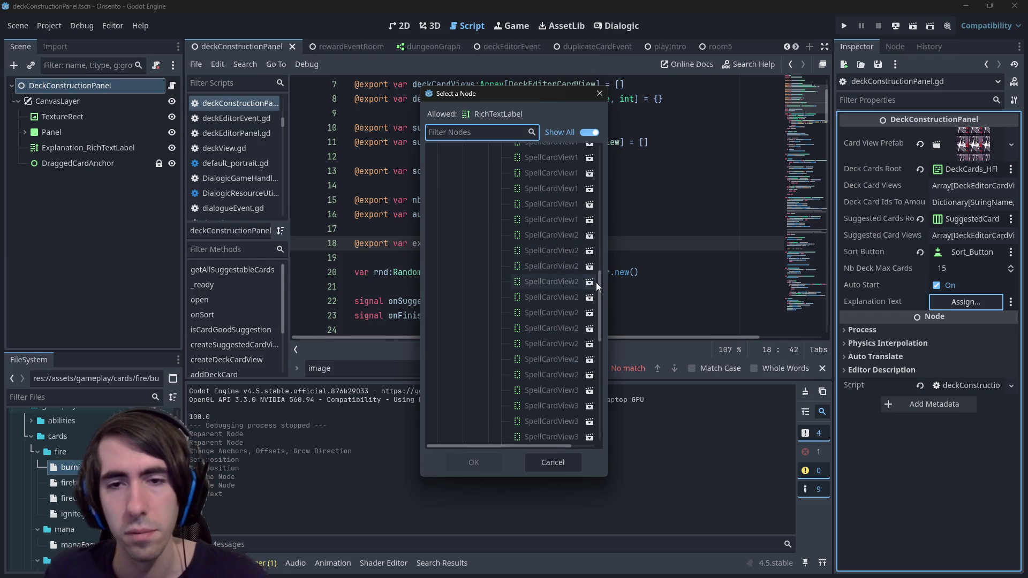
pyautogui.moveTo(599, 328); pyautogui.dragTo(597, 396)
pyautogui.doubleClick(530, 417)
pyautogui.click(535, 301)
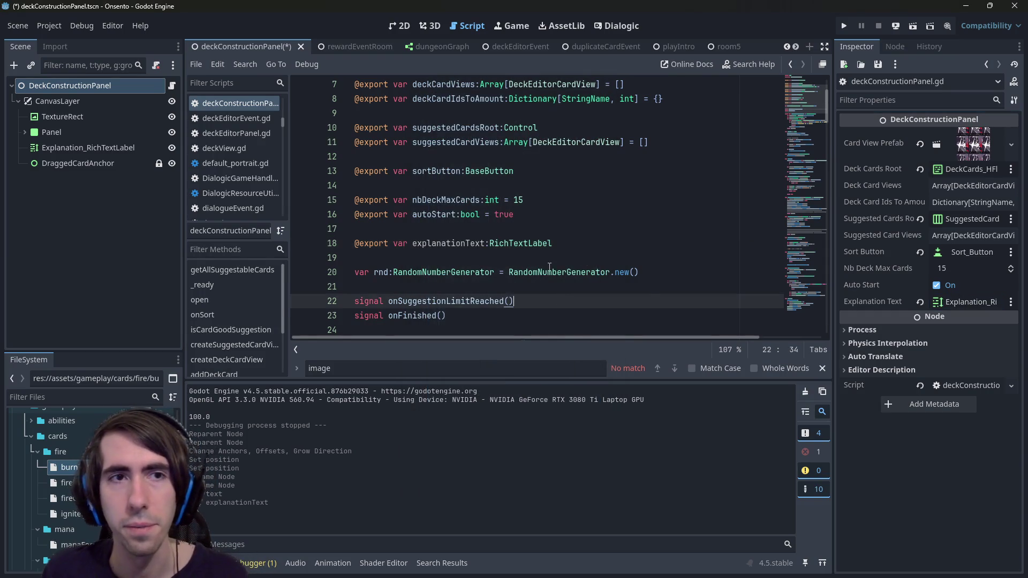
pyautogui.hotkey('ctrl', 's')
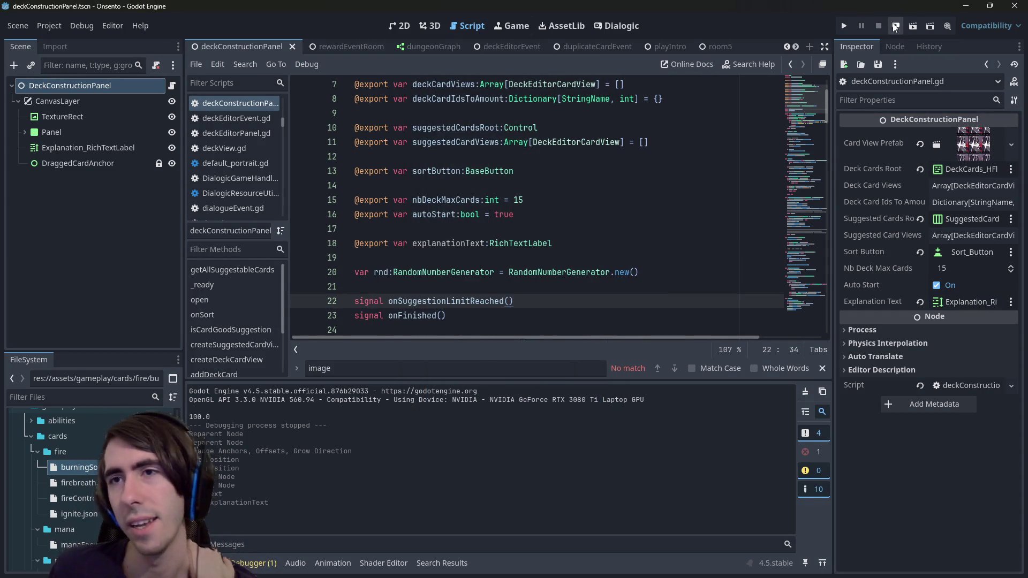
pyautogui.click(916, 26)
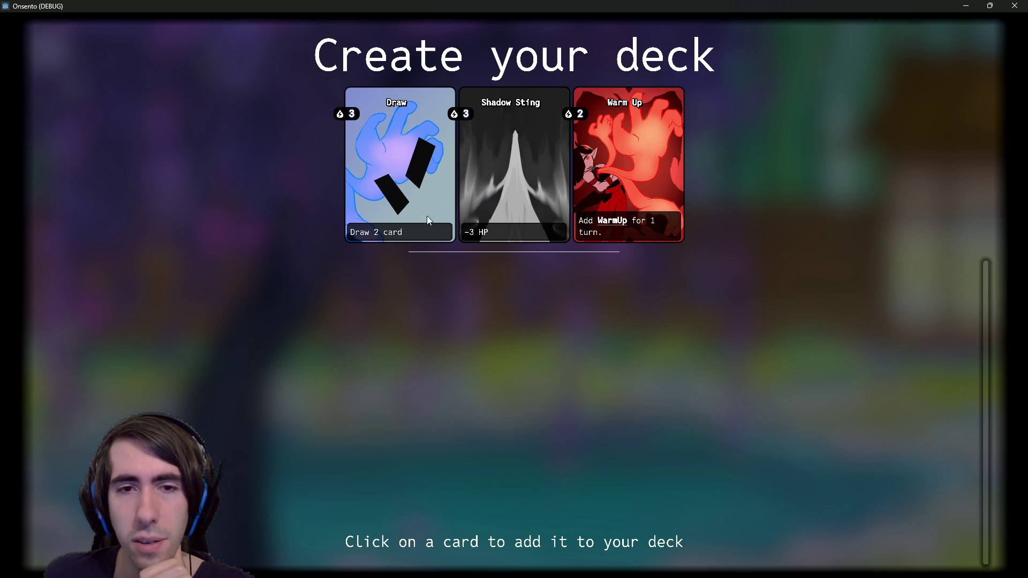
# Add the Draw card to the deck in the running game, then close the game window.
pyautogui.click(404, 200)
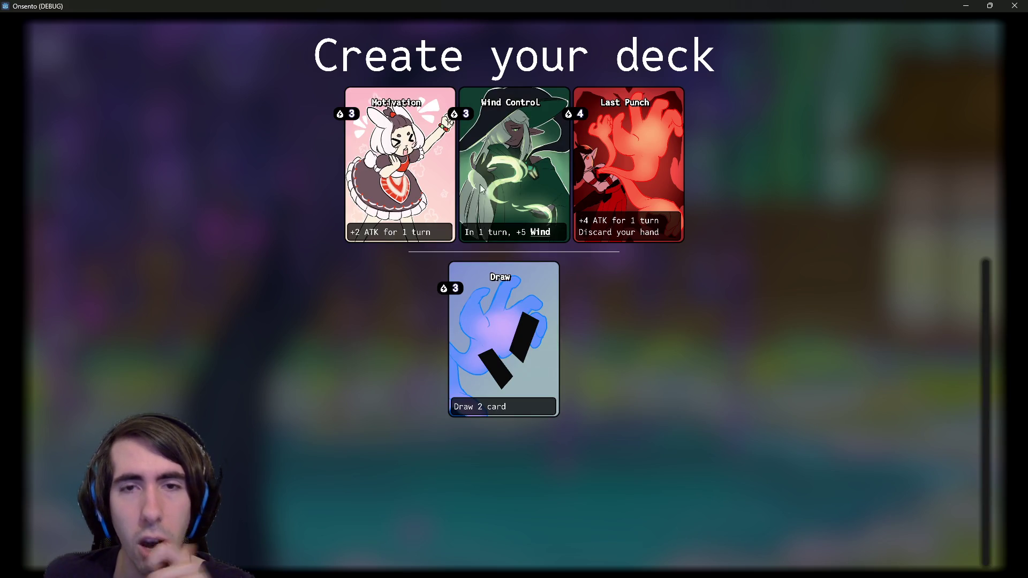
pyautogui.click(1005, 9)
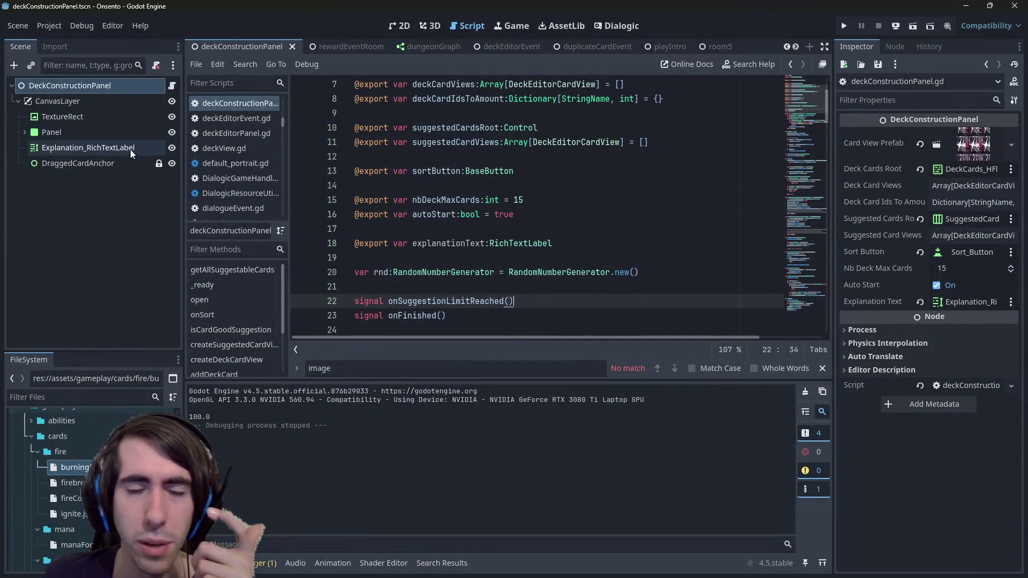
# Inspect the panel's node tree and delete the Text_RichTextLabel2 Deck label.
pyautogui.click(24, 131)
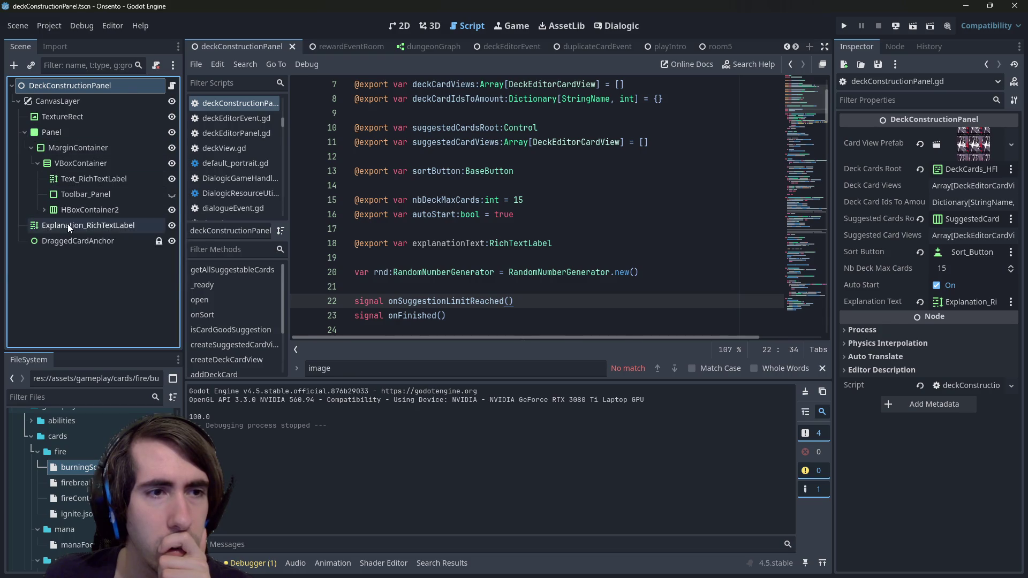
pyautogui.click(68, 225)
pyautogui.click(404, 27)
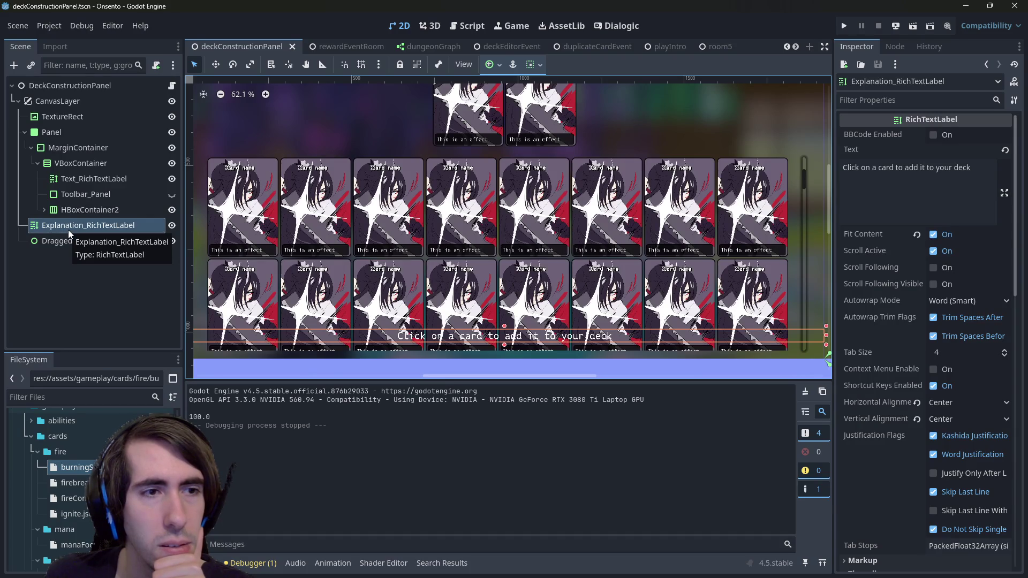
pyautogui.click(44, 210)
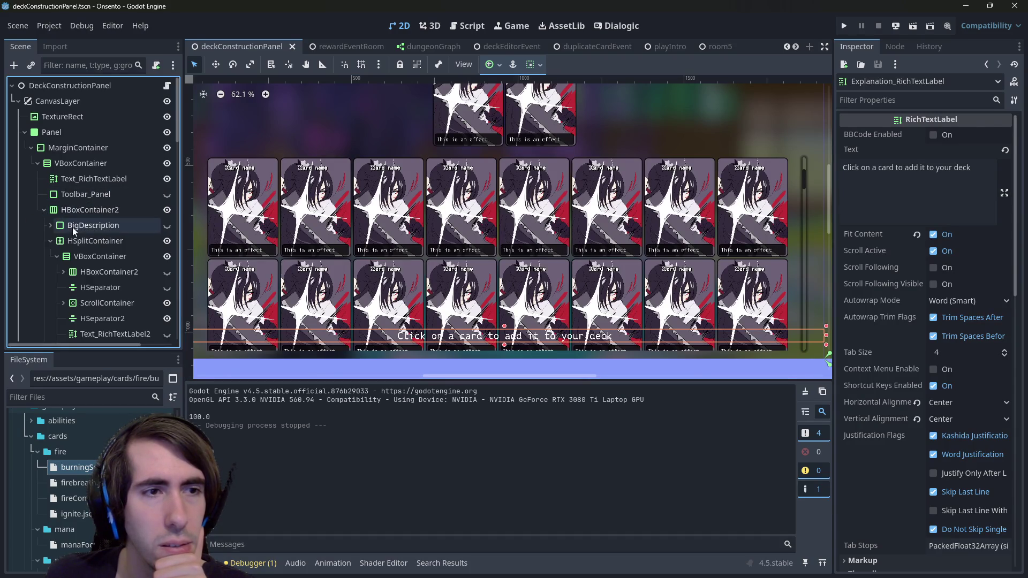
pyautogui.scroll(-3, 86, 225)
pyautogui.click(90, 176)
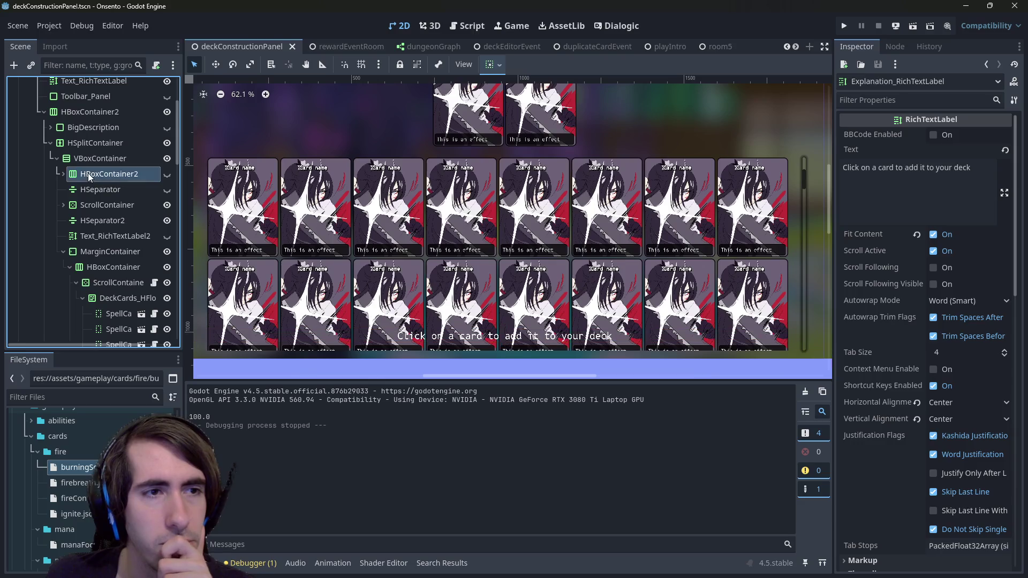
pyautogui.click(88, 189)
pyautogui.click(103, 205)
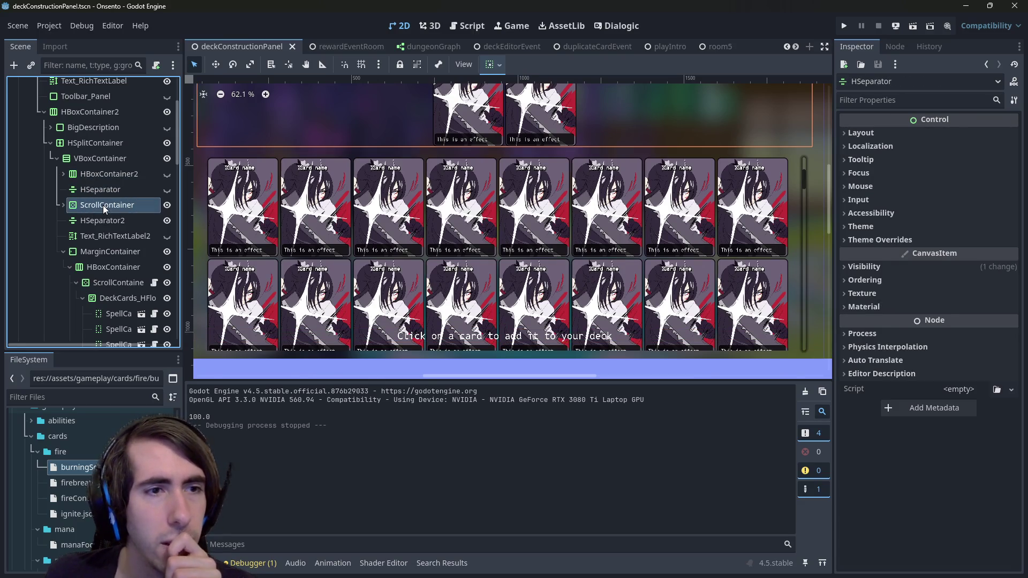
pyautogui.click(105, 234)
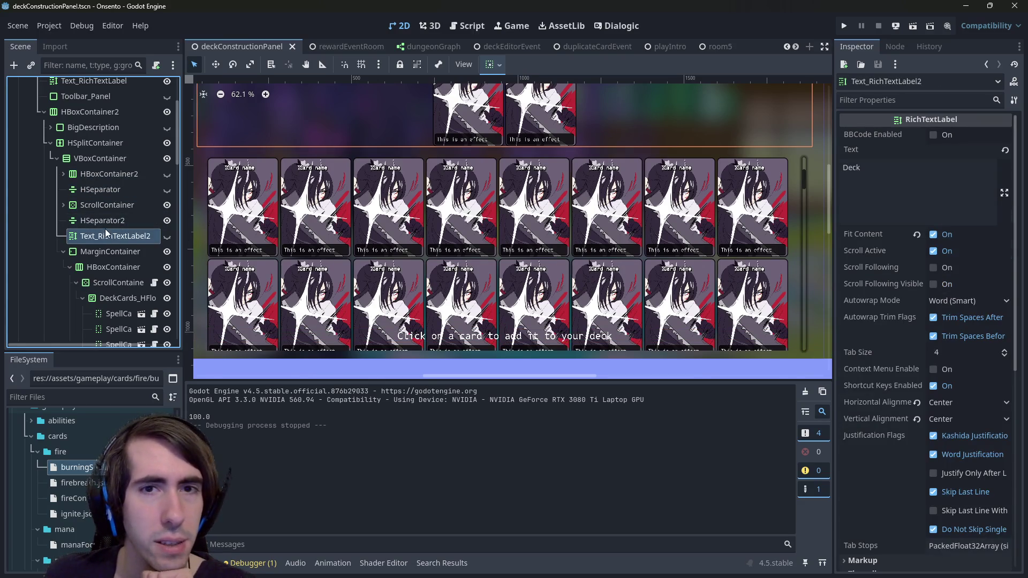
pyautogui.scroll(-3, 127, 234)
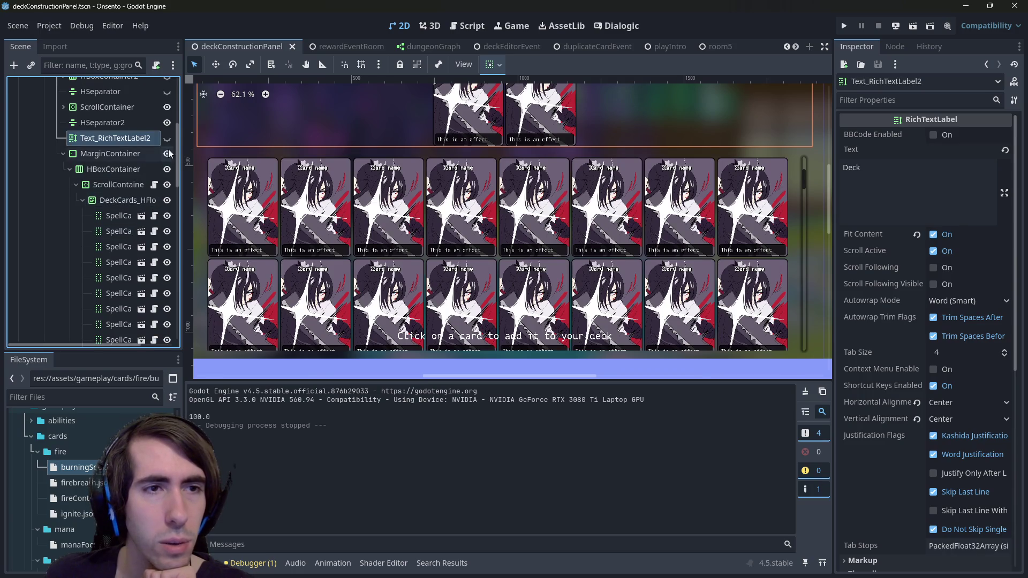
pyautogui.click(167, 138)
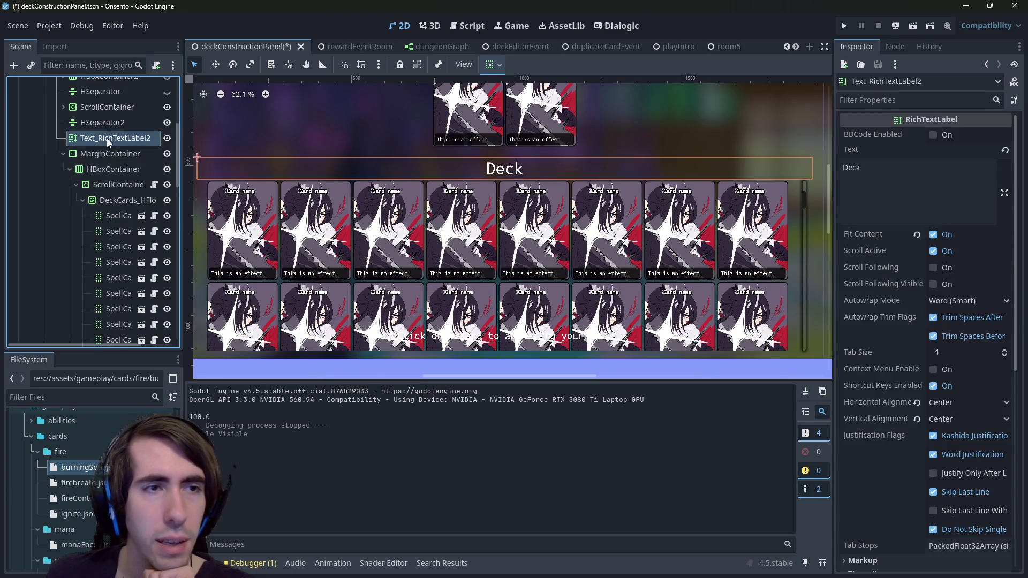
pyautogui.press('Delete')
pyautogui.press('Return')
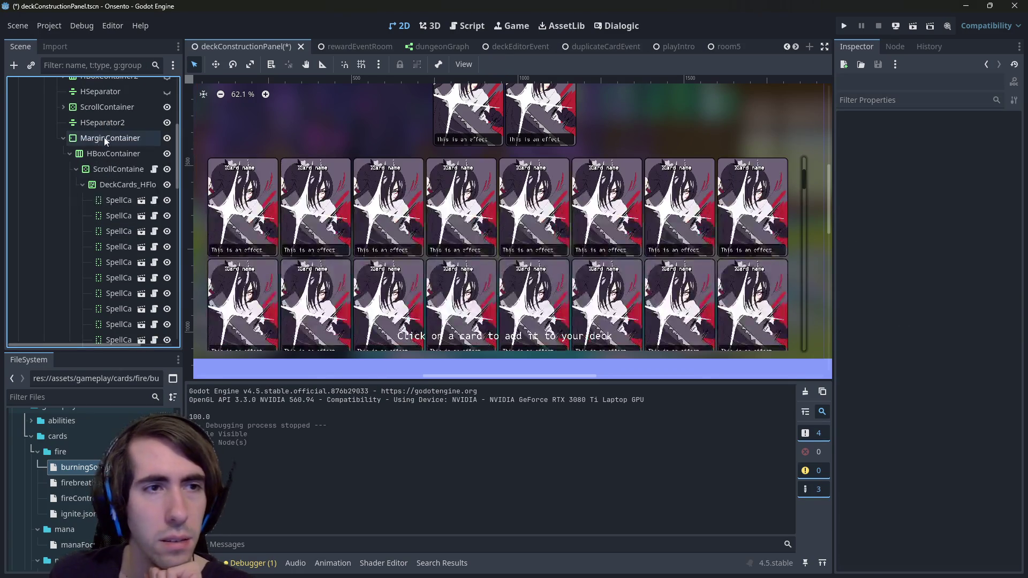
# Move Explanation_RichTextLabel under HSeparator2 in VBoxContainer and save the scene.
pyautogui.click(63, 138)
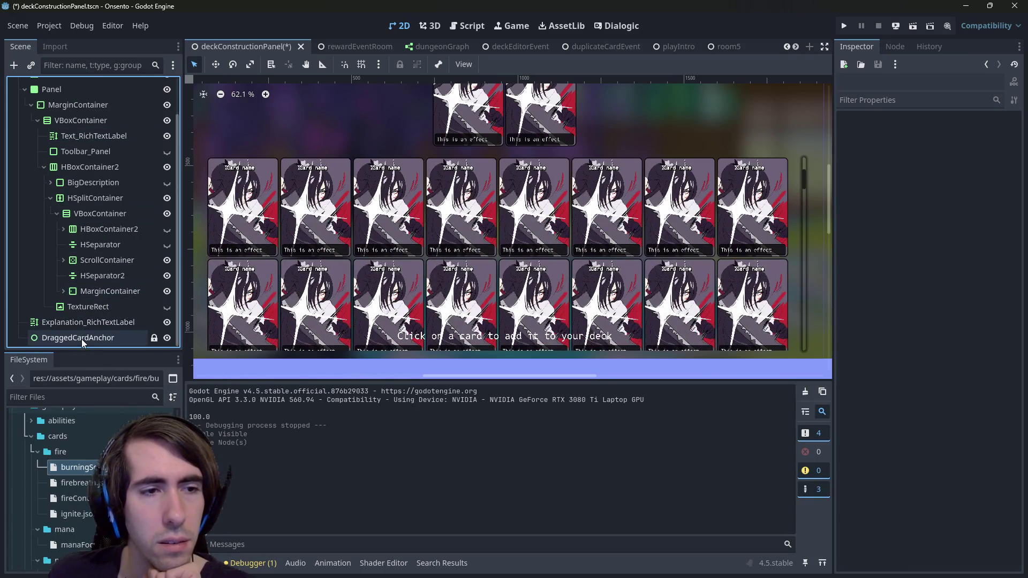
pyautogui.moveTo(81, 322); pyautogui.dragTo(109, 289)
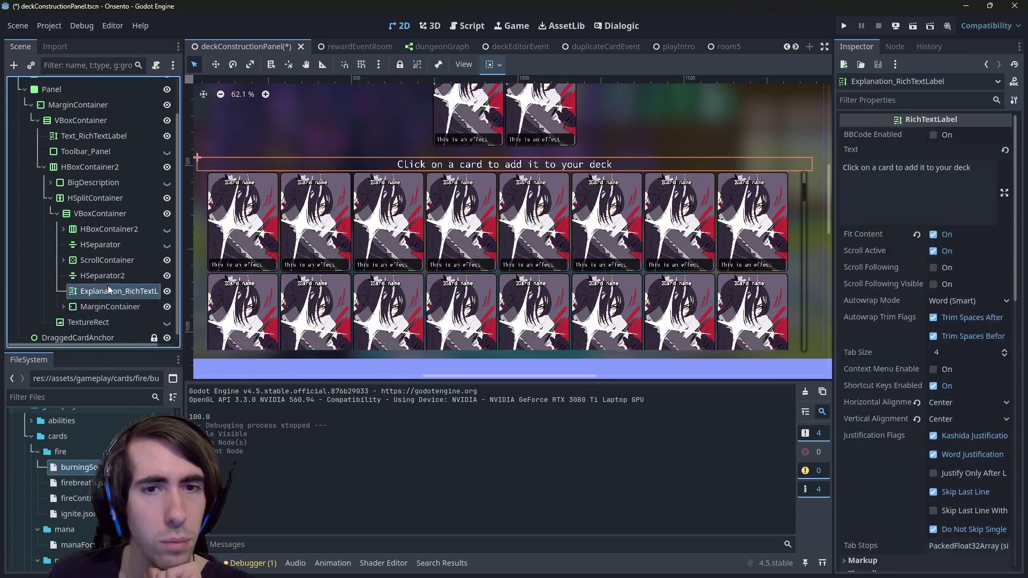
pyautogui.hotkey('ctrl', 's')
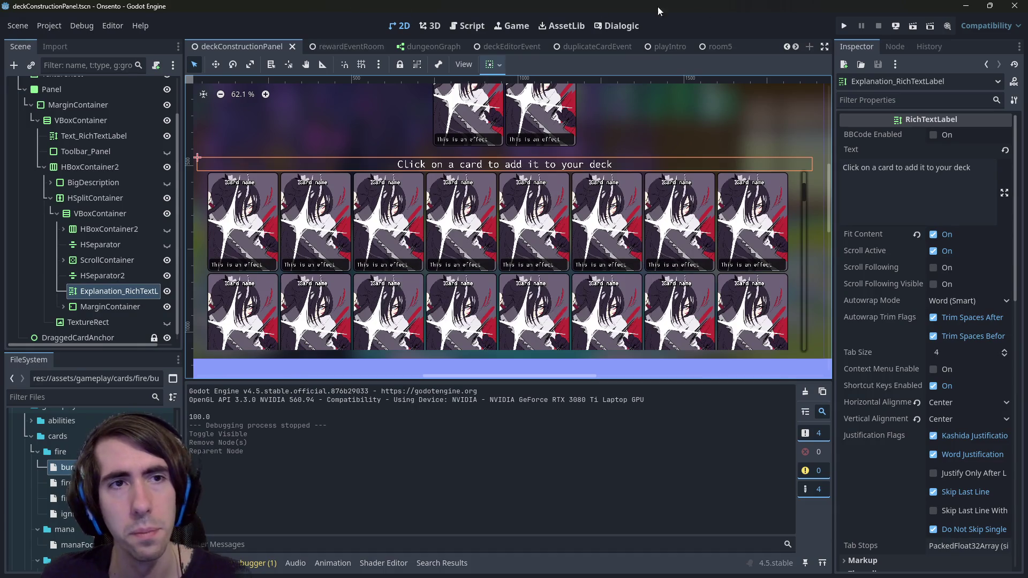
# Run the scene, add several offered cards including Mana Focus to the deck, then close the game.
pyautogui.click(913, 26)
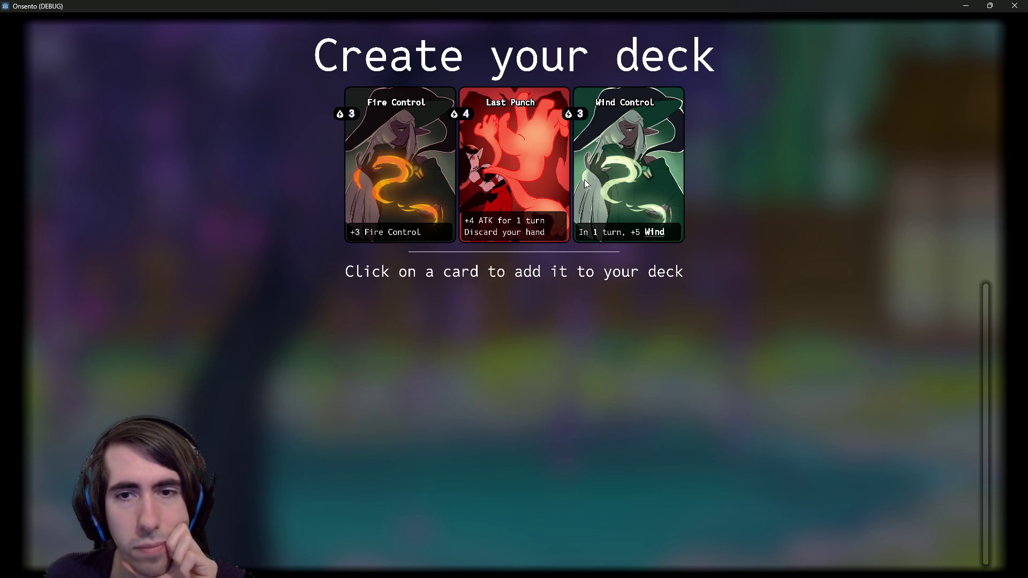
pyautogui.click(387, 173)
pyautogui.click(389, 173)
pyautogui.click(390, 171)
pyautogui.click(390, 171)
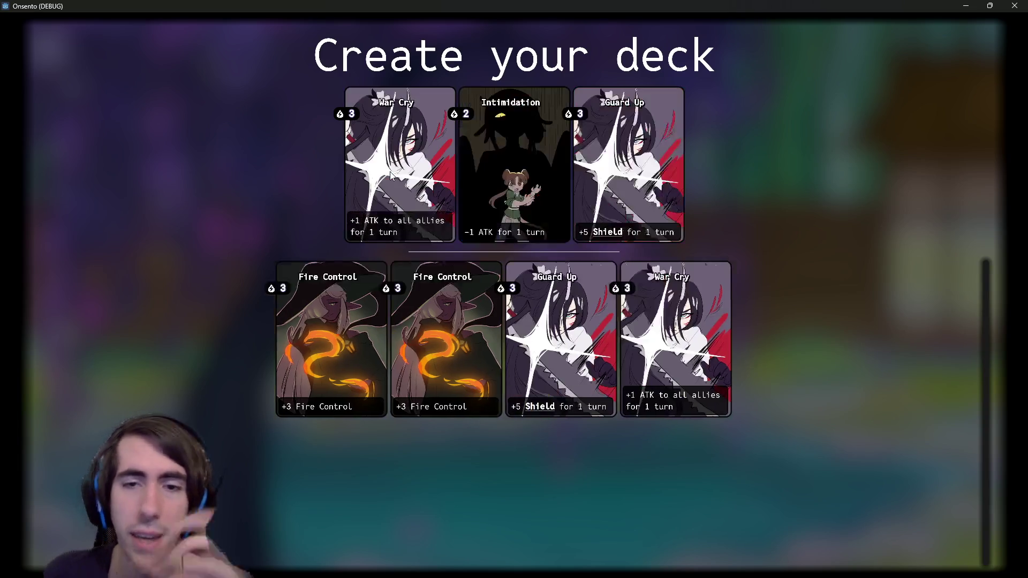
pyautogui.click(390, 172)
pyautogui.click(390, 172)
pyautogui.click(390, 172)
pyautogui.click(390, 174)
pyautogui.click(391, 174)
pyautogui.click(390, 174)
pyautogui.click(391, 175)
pyautogui.scroll(-1, 951, 486)
pyautogui.scroll(1, 953, 479)
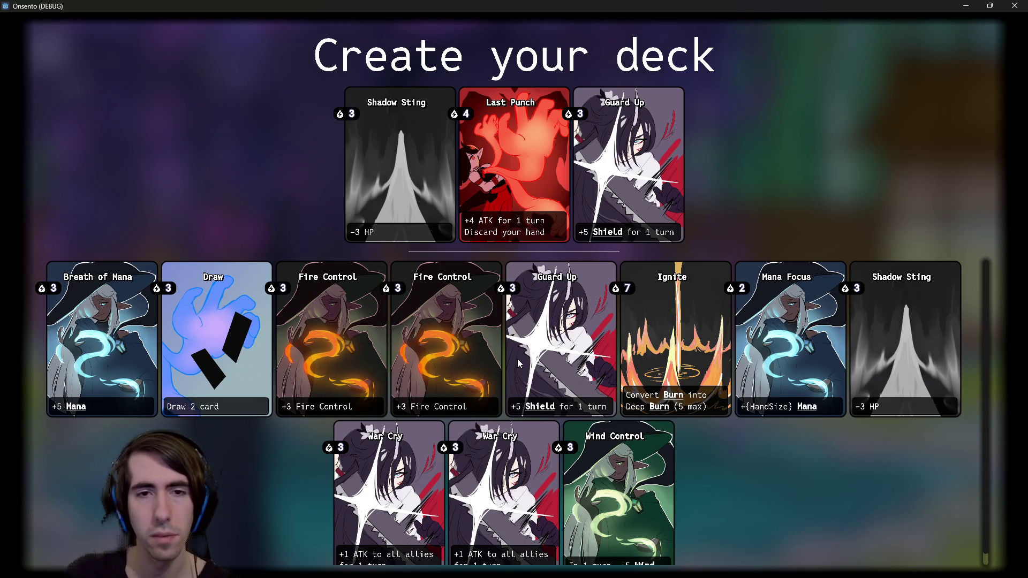
pyautogui.click(1015, 6)
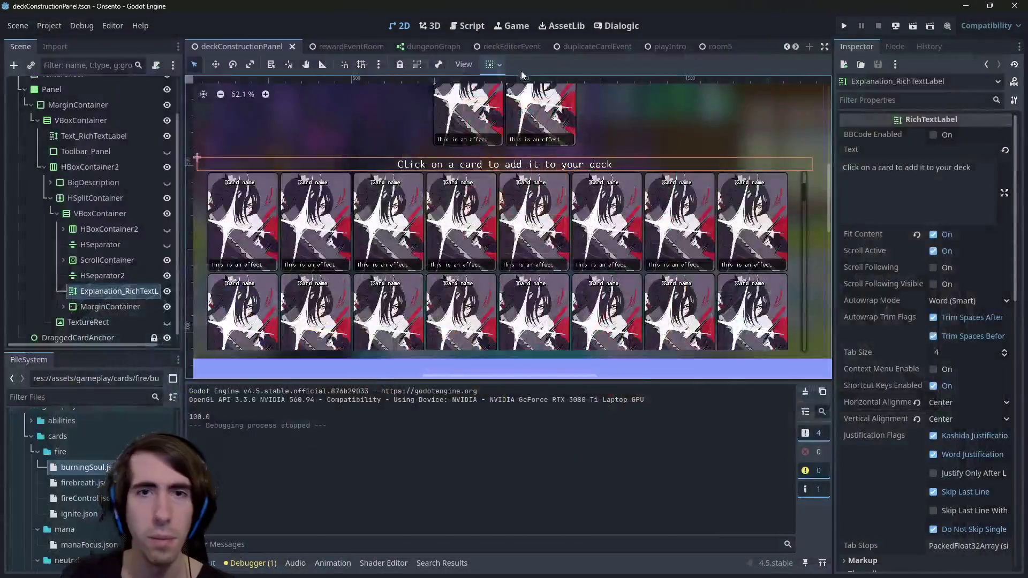
# Set the Text_RichTextLabel title's Normal Font Size override to 75 and save.
pyautogui.scroll(2, 479, 336)
pyautogui.click(500, 137)
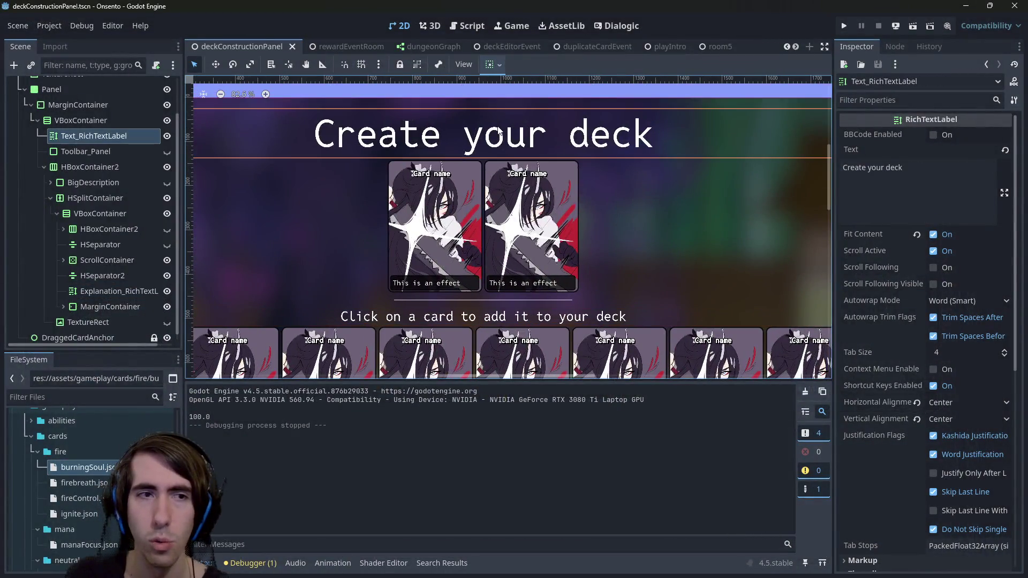
pyautogui.scroll(-5, 937, 457)
pyautogui.click(921, 394)
pyautogui.click(931, 454)
pyautogui.click(968, 465)
pyautogui.write('8')
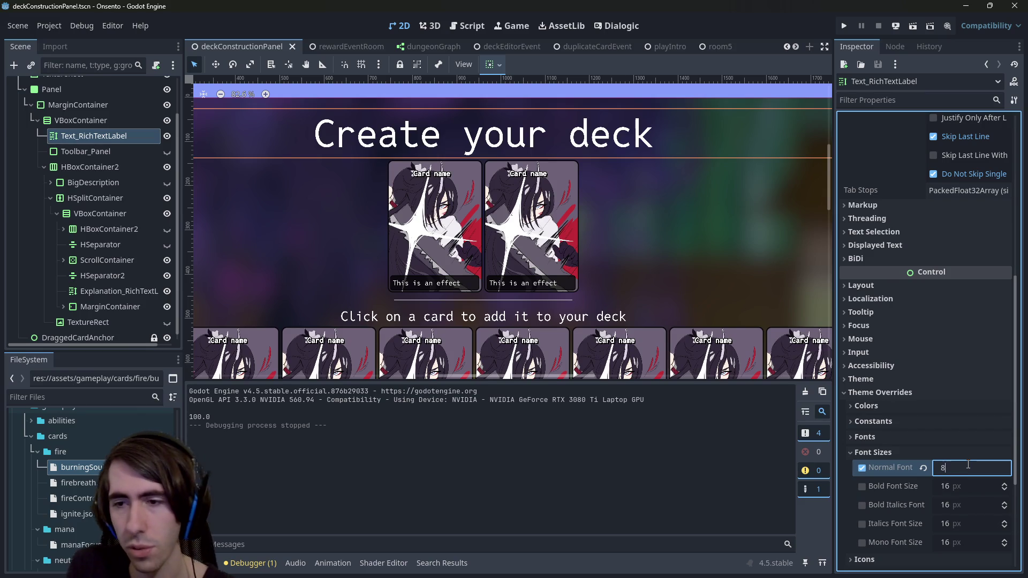
pyautogui.press('BackSpace')
pyautogui.write('75')
pyautogui.press('Return')
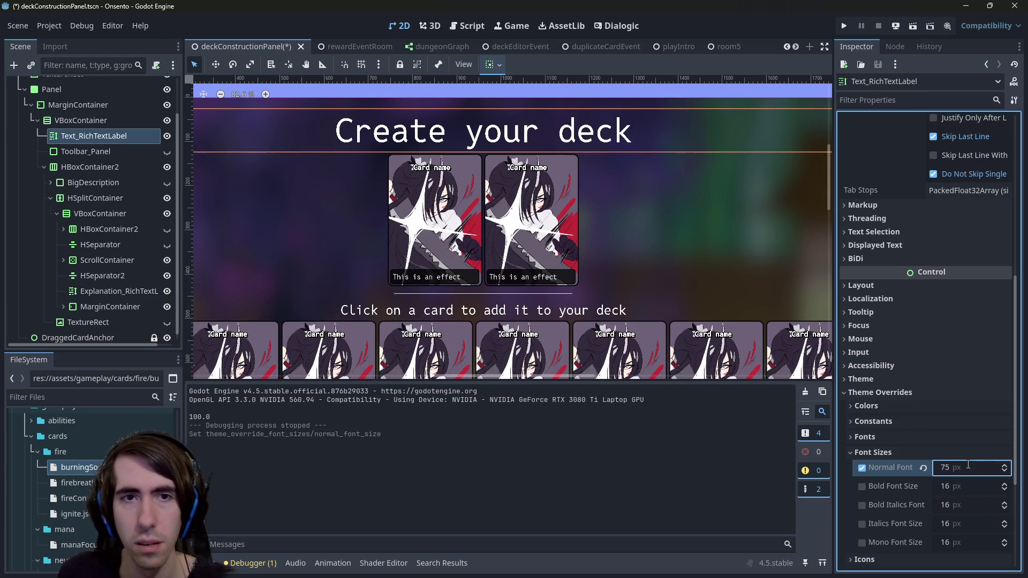
pyautogui.hotkey('ctrl', 's')
# Try a 60 px title font size, then settle on 65 px and save.
pyautogui.click(976, 469)
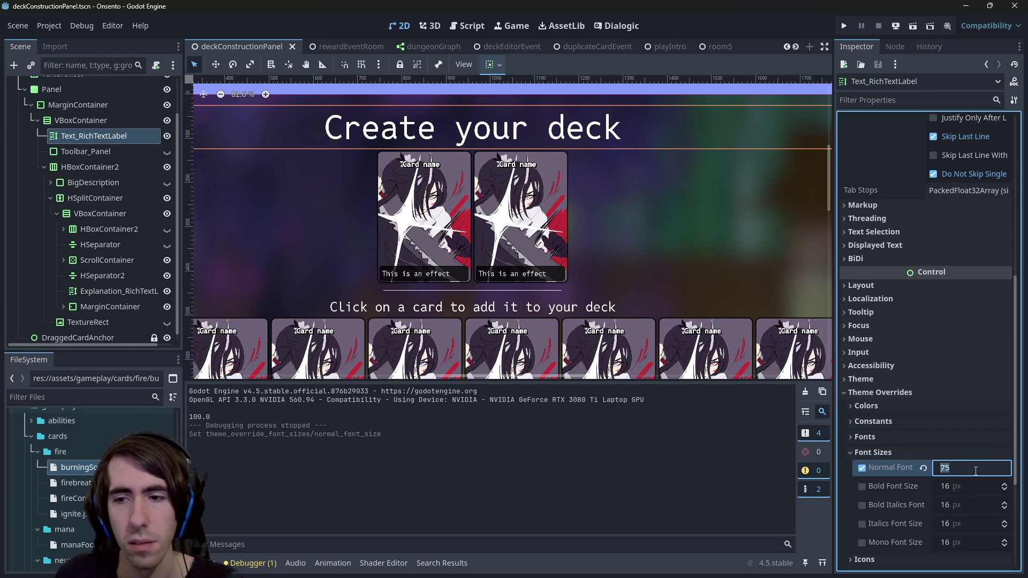
pyautogui.write('5')
pyautogui.press('BackSpace')
pyautogui.write('60')
pyautogui.press('Return')
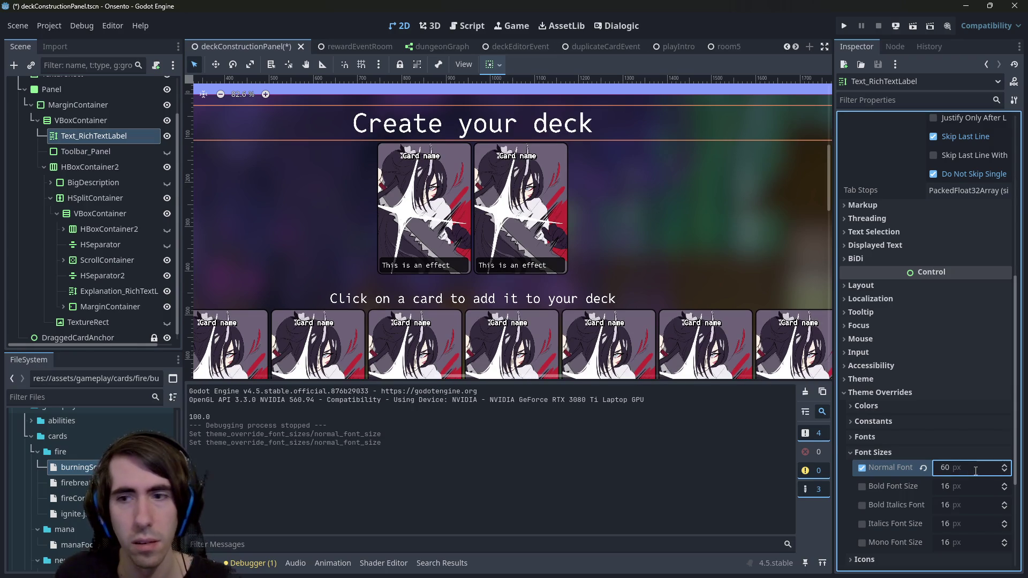
pyautogui.click(975, 469)
pyautogui.write('75')
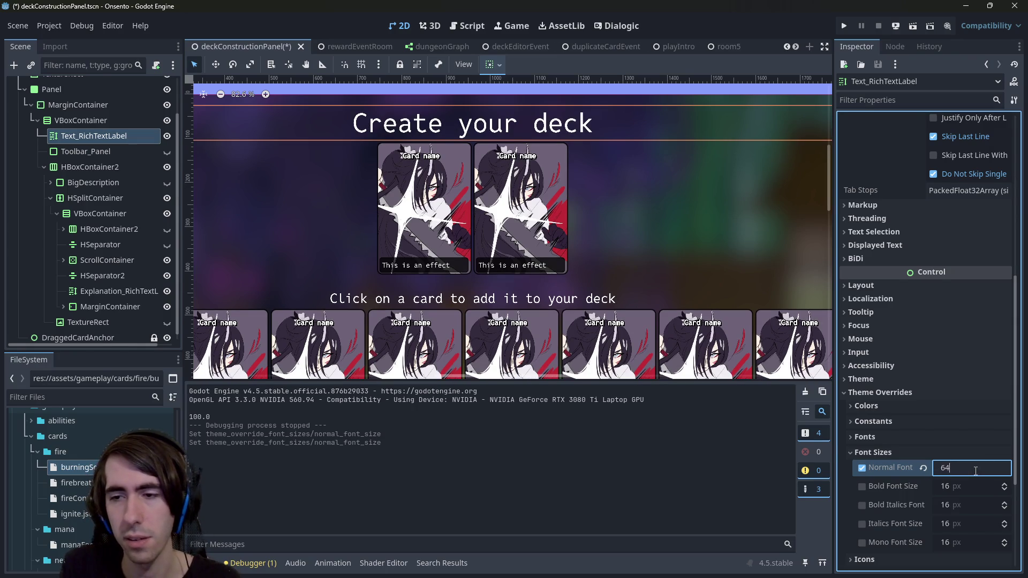
pyautogui.press('Return')
pyautogui.hotkey('ctrl', 's')
pyautogui.click(913, 26)
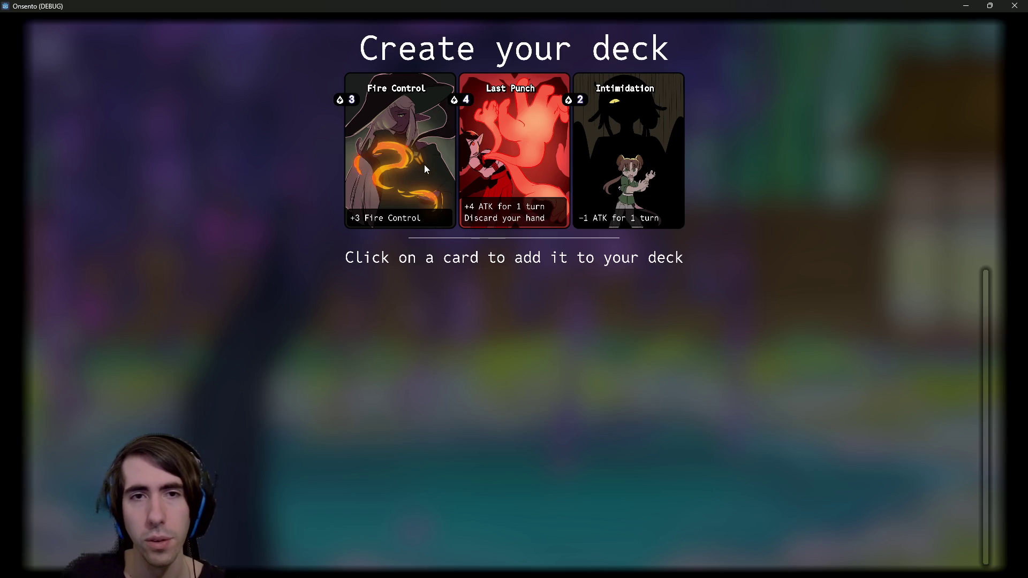
# Add offered cards repeatedly until the deck holds 15 cards, then close the game window.
pyautogui.click(436, 185)
pyautogui.click(436, 185)
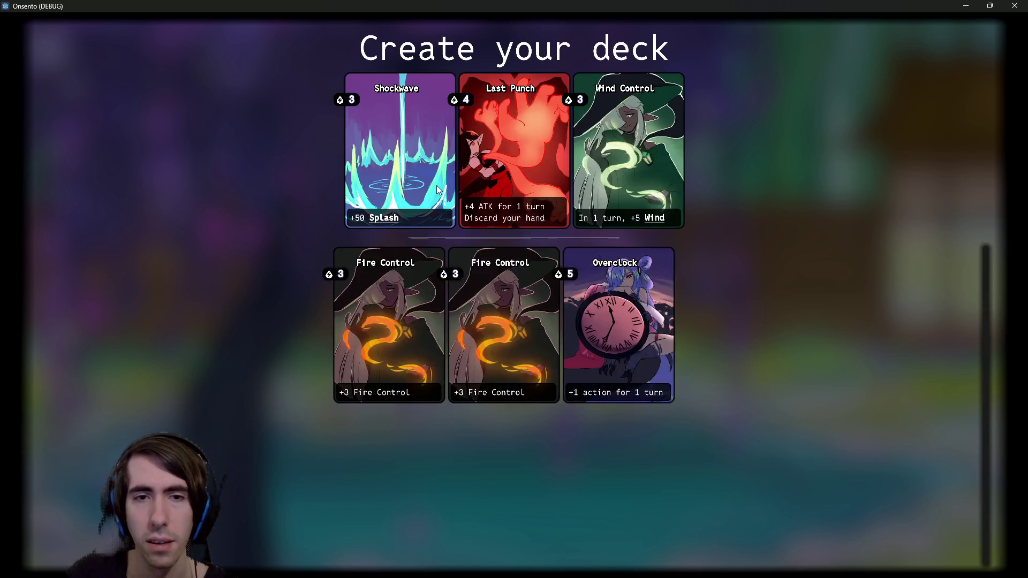
pyautogui.click(436, 185)
pyautogui.click(436, 185)
pyautogui.click(435, 185)
pyautogui.click(435, 186)
pyautogui.click(435, 185)
pyautogui.click(436, 186)
pyautogui.click(436, 186)
pyautogui.click(436, 185)
pyautogui.click(436, 185)
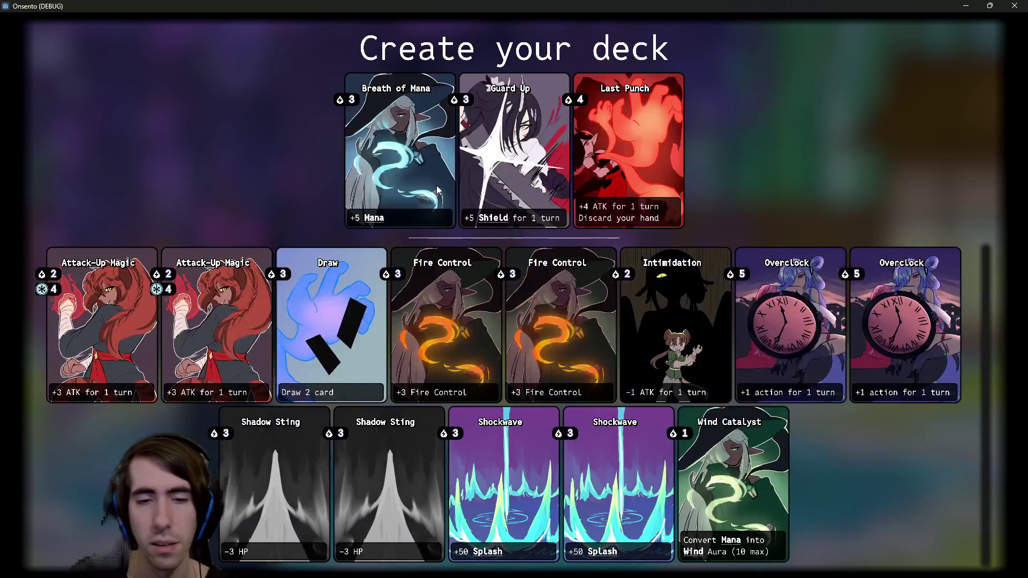
pyautogui.click(436, 185)
pyautogui.click(436, 185)
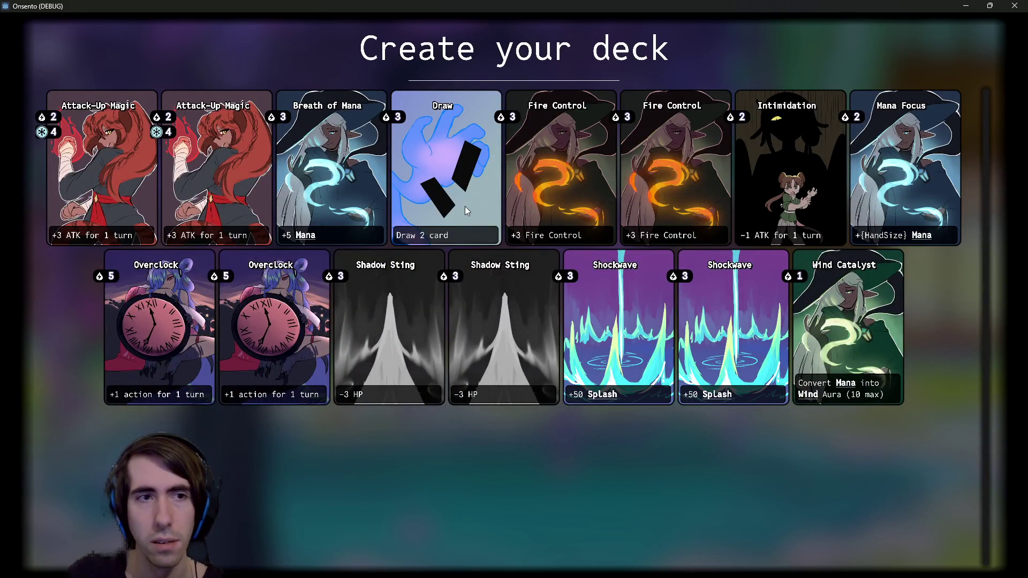
pyautogui.click(1014, 5)
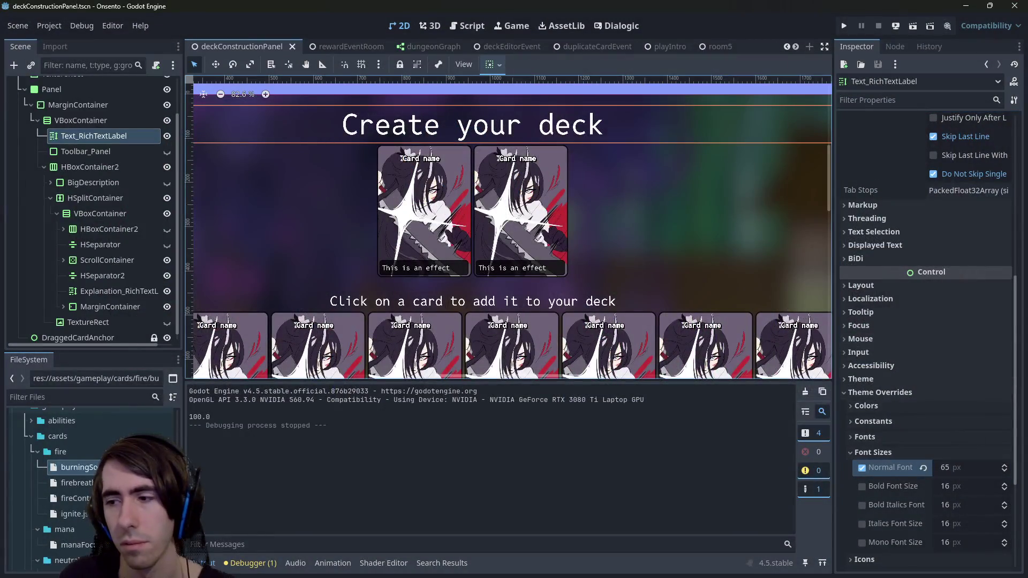
# Run git status in the terminal to list the changed files.
pyautogui.hotkey('alt', 'Tab')
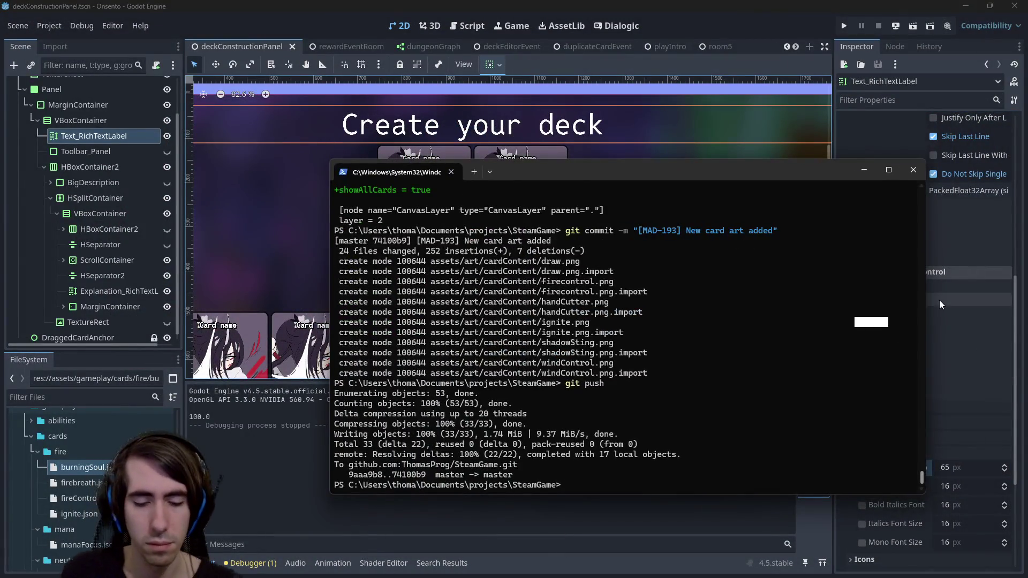
pyautogui.write('git status')
pyautogui.press('Return')
# Type git add with the deckConstructionPanel.gd and deckConstructionPanel.tscn paths, and copy the deckEditorPanel.tscn path.
pyautogui.write('git add')
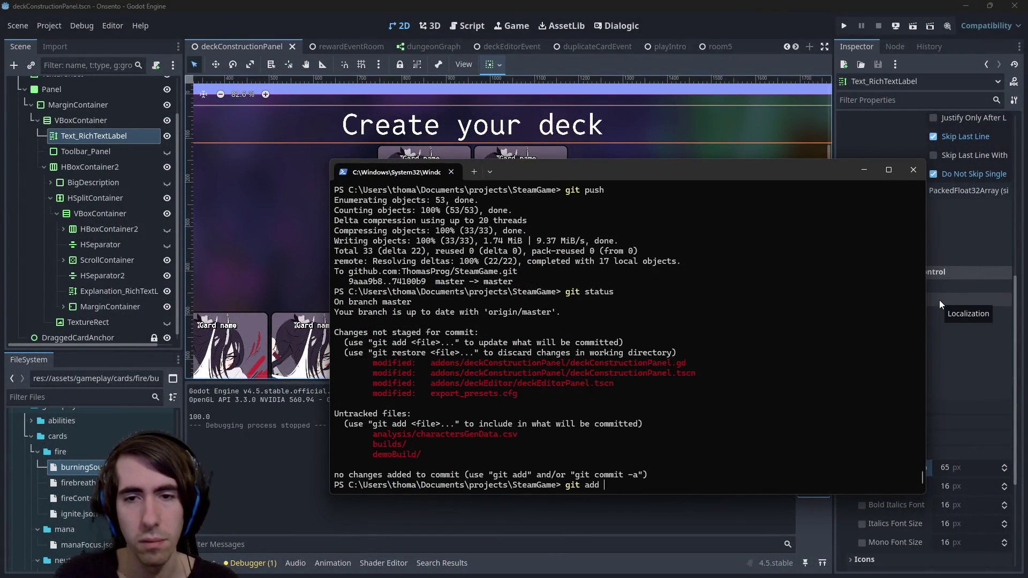
pyautogui.moveTo(428, 363); pyautogui.dragTo(686, 363)
pyautogui.rightClick(481, 373)
pyautogui.rightClick(480, 373)
pyautogui.moveTo(428, 373)
pyautogui.mouseDown()
pyautogui.moveTo(721, 380)
pyautogui.moveTo(696, 373)
pyautogui.mouseUp()
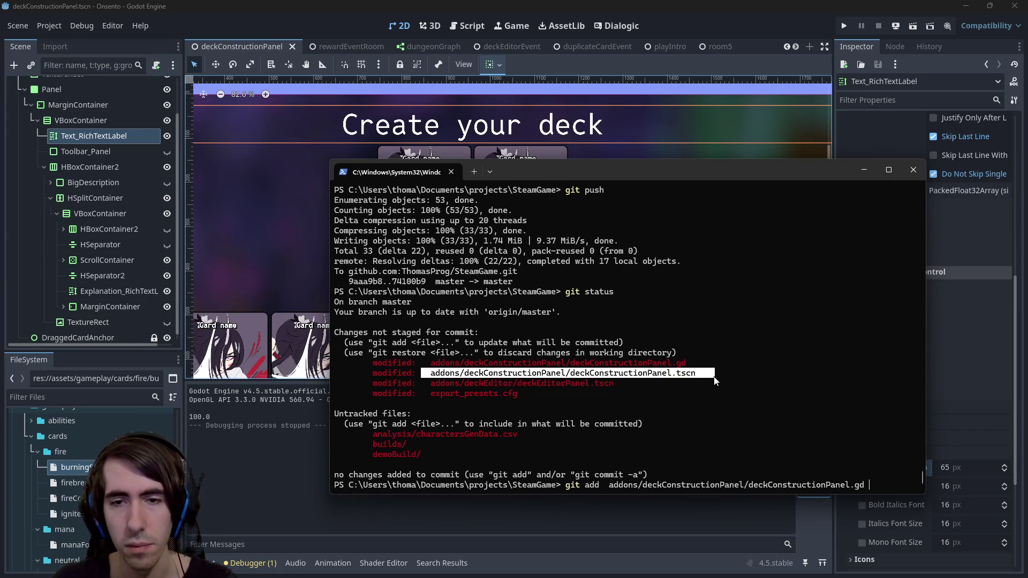
pyautogui.rightClick(560, 380)
pyautogui.moveTo(430, 373); pyautogui.dragTo(615, 379)
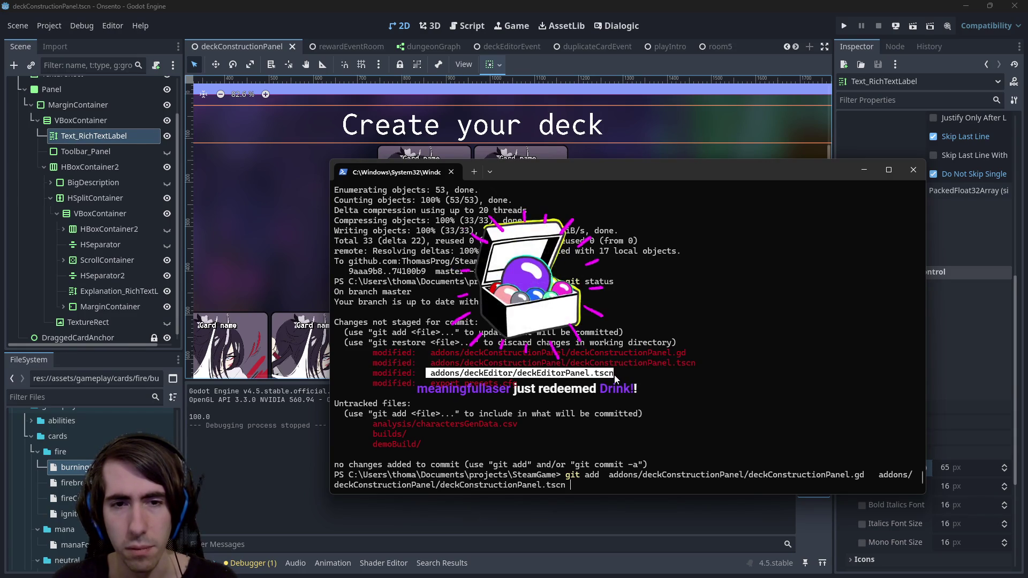
pyautogui.rightClick(614, 375)
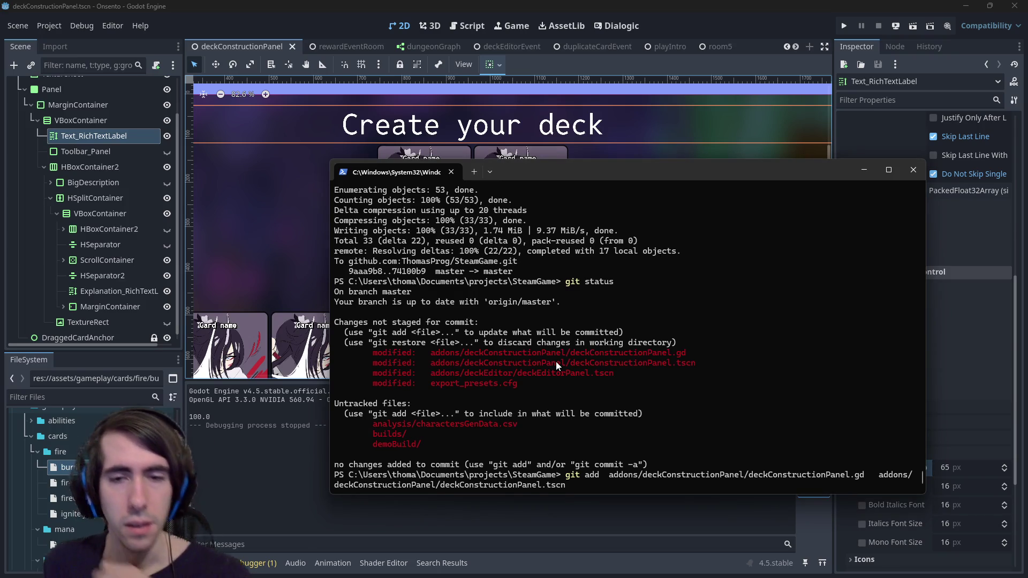
# Stage the two deckConstructionPanel files and unstage deckEditorPanel.tscn with git reset.
pyautogui.press('Return')
pyautogui.write('git stat')
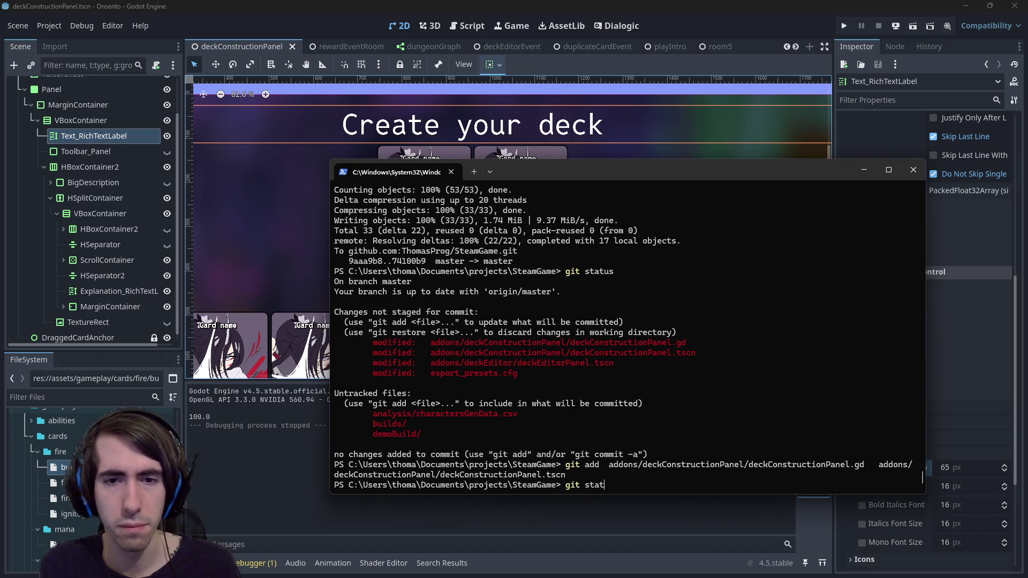
pyautogui.press('Escape')
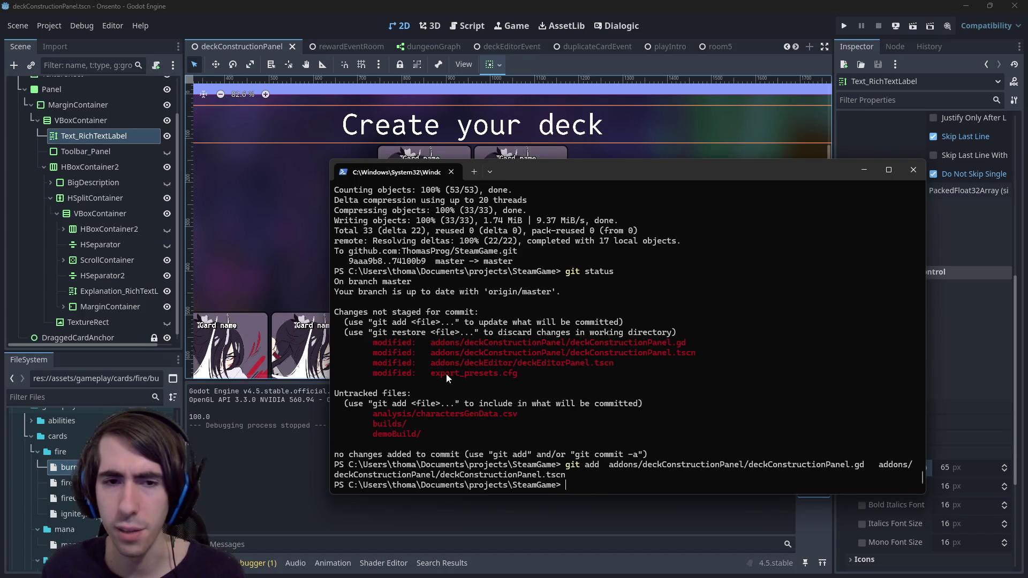
pyautogui.moveTo(428, 366); pyautogui.dragTo(616, 370)
pyautogui.hotkey('ctrl', 'c')
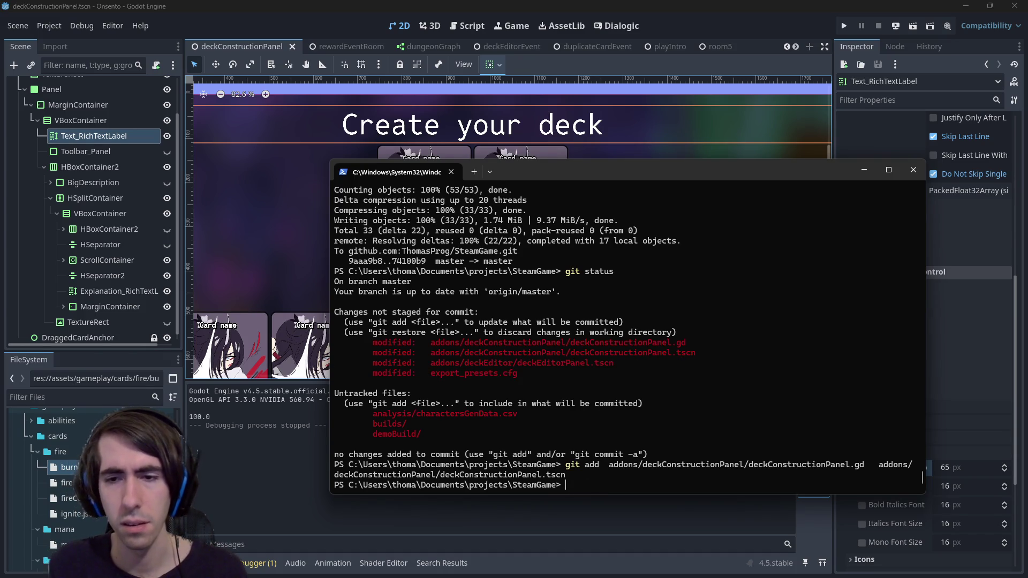
pyautogui.write('git rese')
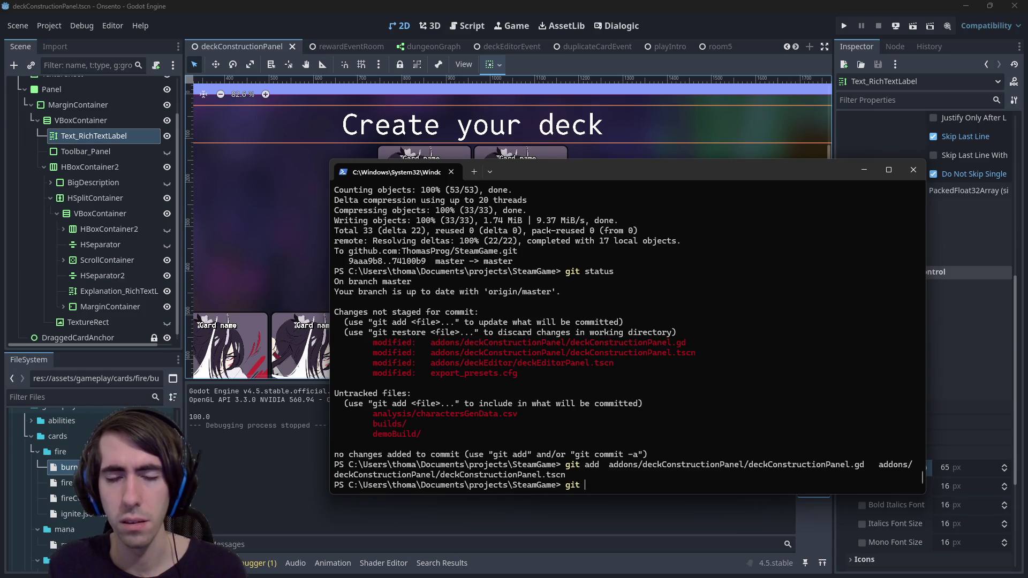
pyautogui.write('t')
pyautogui.hotkey('ctrl', 'v')
pyautogui.press('Return')
# Review deckEditorPanel.tscn's diff, discard its changes with git checkout, and recheck git status.
pyautogui.write('git diff')
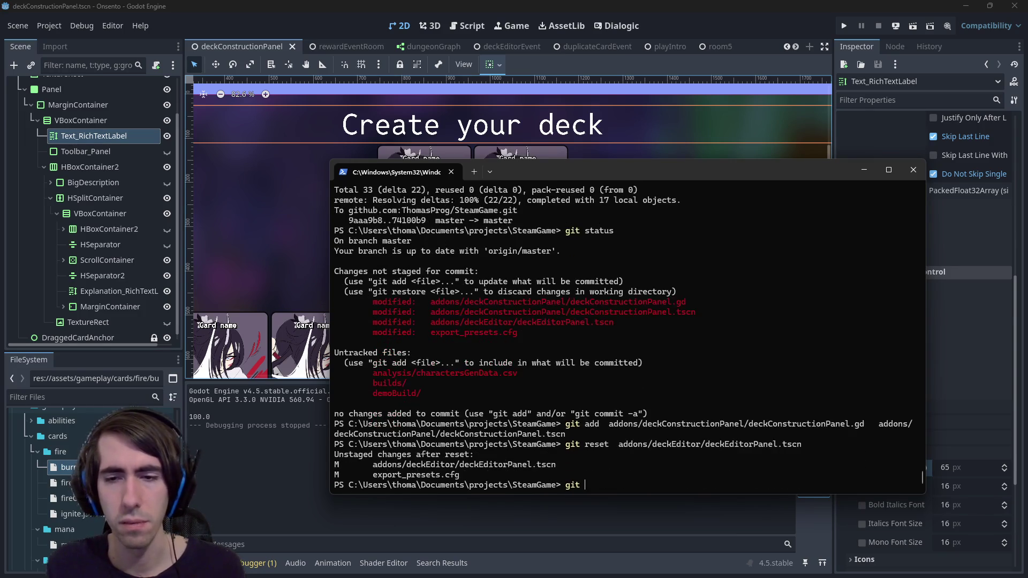
pyautogui.hotkey('ctrl', 'v')
pyautogui.press('Return')
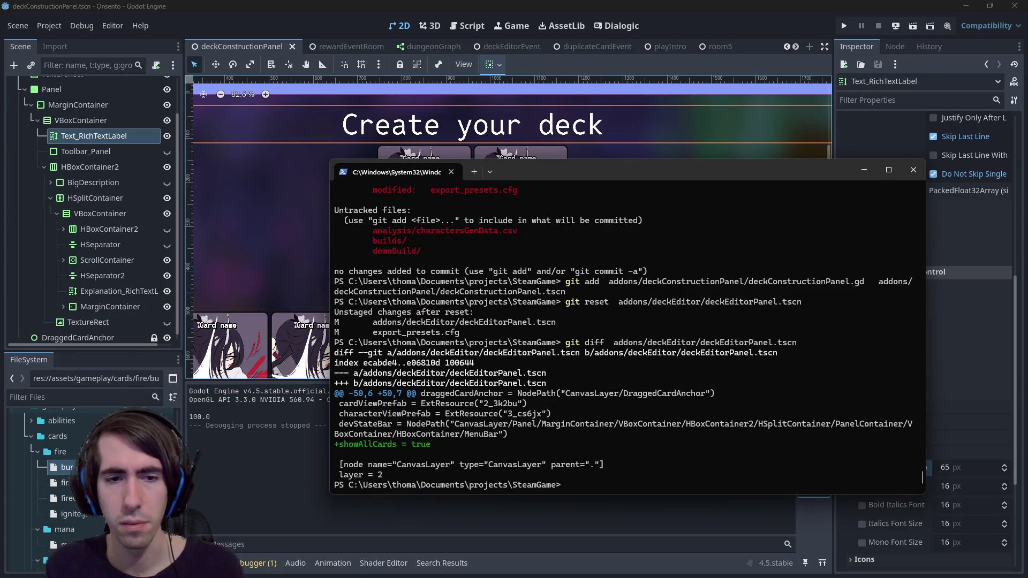
pyautogui.write('git c')
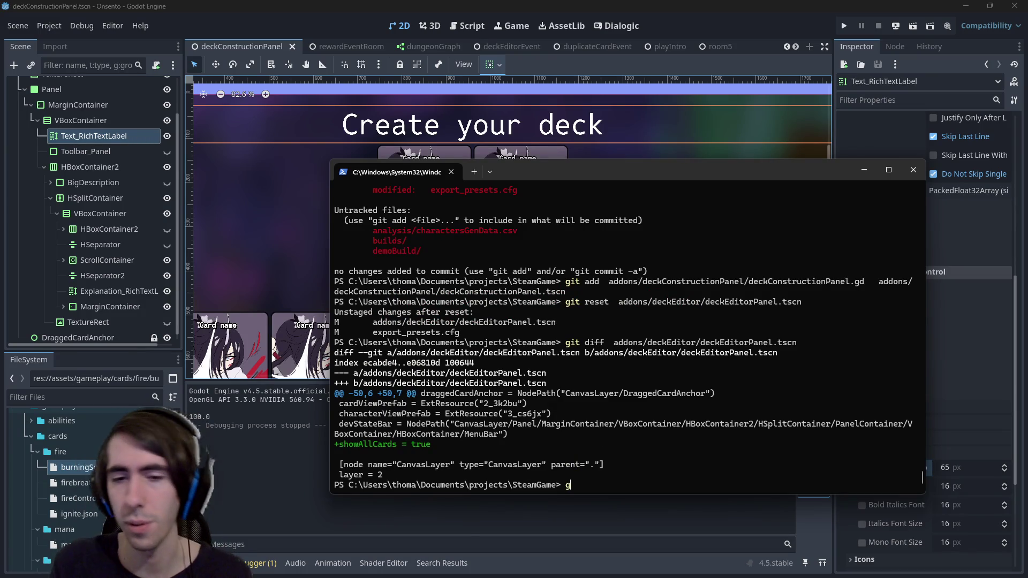
pyautogui.write('heckou')
pyautogui.press('BackSpace')
pyautogui.press('BackSpace')
pyautogui.press('BackSpace')
pyautogui.write('checkout')
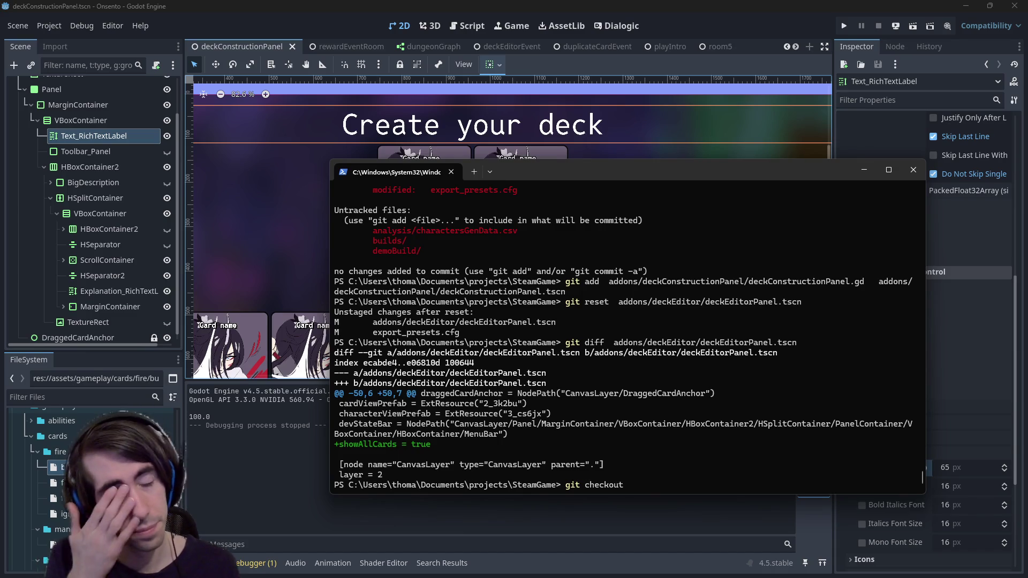
pyautogui.hotkey('ctrl', 'v')
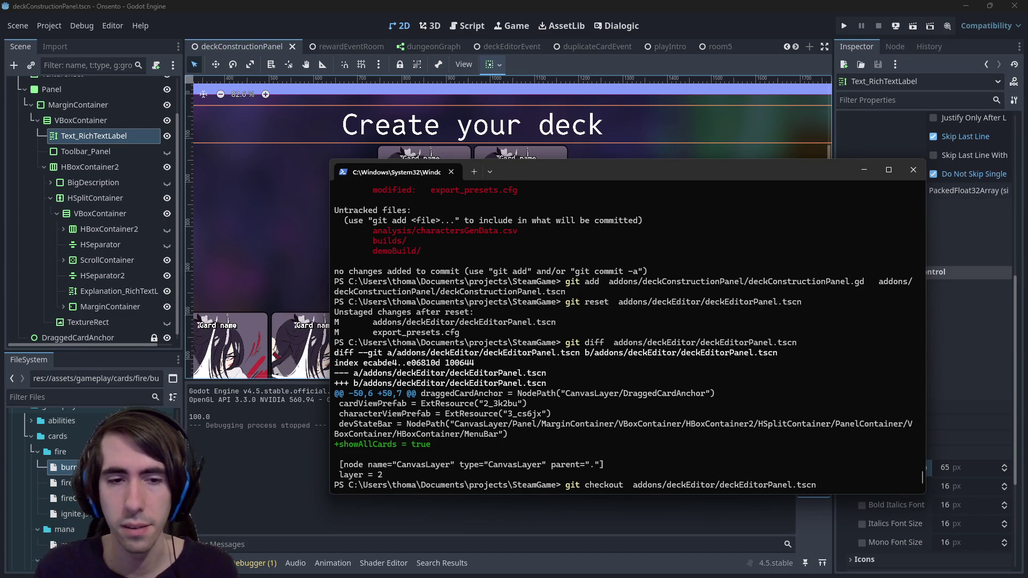
pyautogui.press('Return')
pyautogui.write('git status')
pyautogui.press('Return')
# Commit with message '[hotfix] Deck Construction Panel: instructions added' and push to master.
pyautogui.write('git commit -m "')
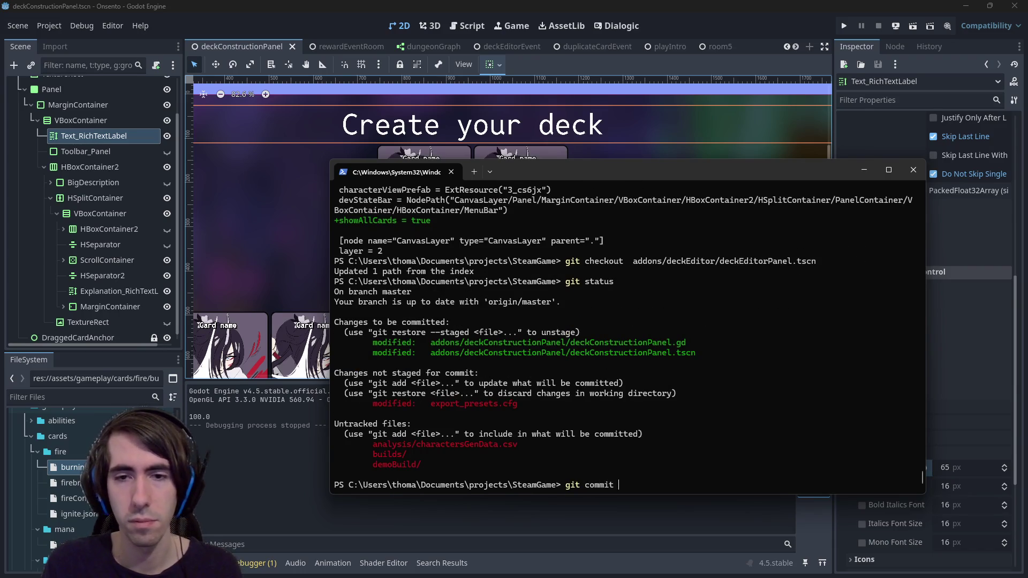
pyautogui.write('[hotfix] Deck Construction Panel')
pyautogui.press('BackSpace')
pyautogui.write(': h')
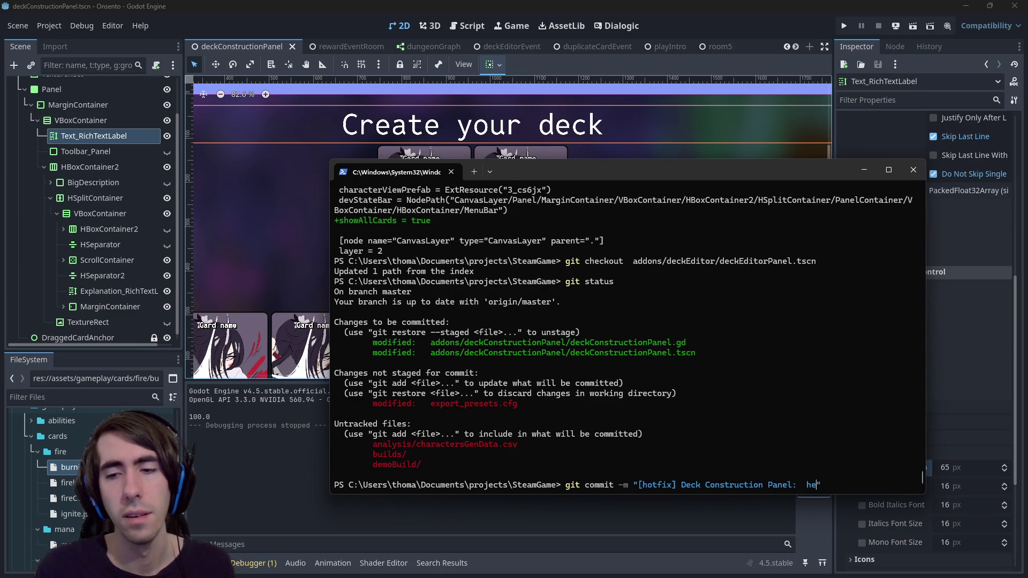
pyautogui.write('elp')
pyautogui.press('BackSpace')
pyautogui.press('BackSpace')
pyautogui.press('BackSpace')
pyautogui.write('instructions added')
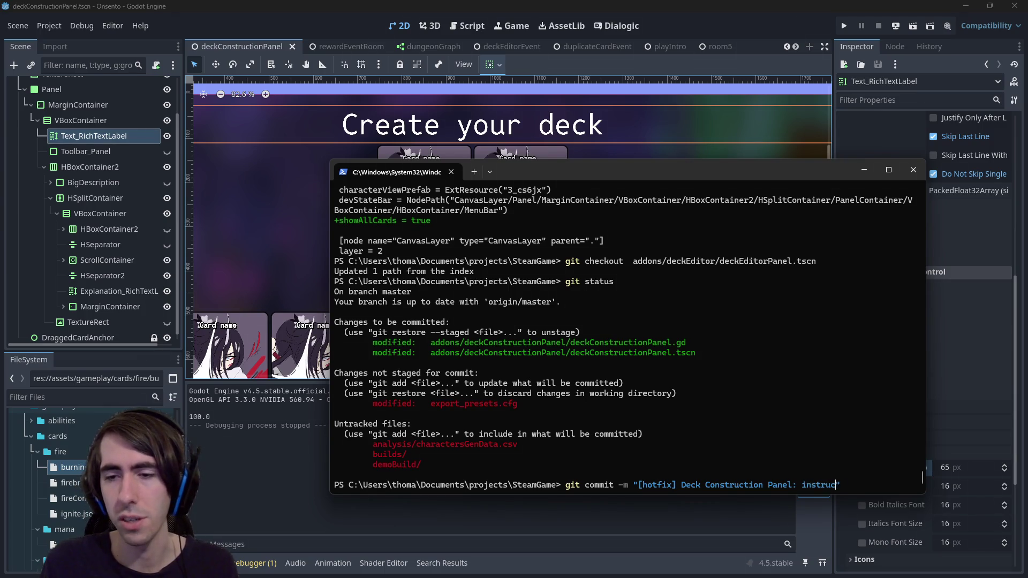
pyautogui.press('Return')
pyautogui.write('git push')
pyautogui.press('Return')
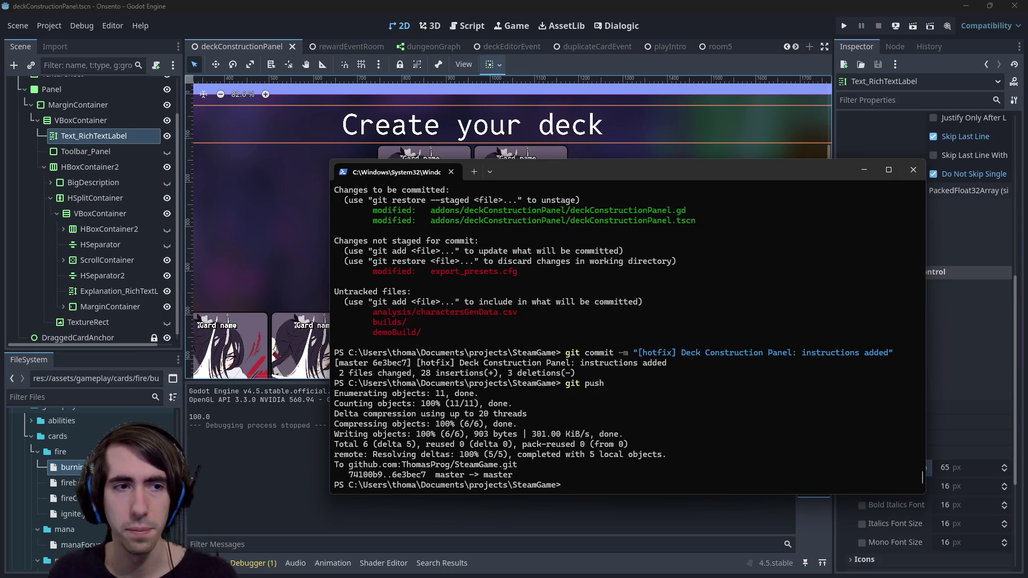
pyautogui.click(59, 26)
# Dismiss the stray menu and the files-modified-outside notice, and open Project Settings.
pyautogui.click(81, 26)
pyautogui.click(661, 195)
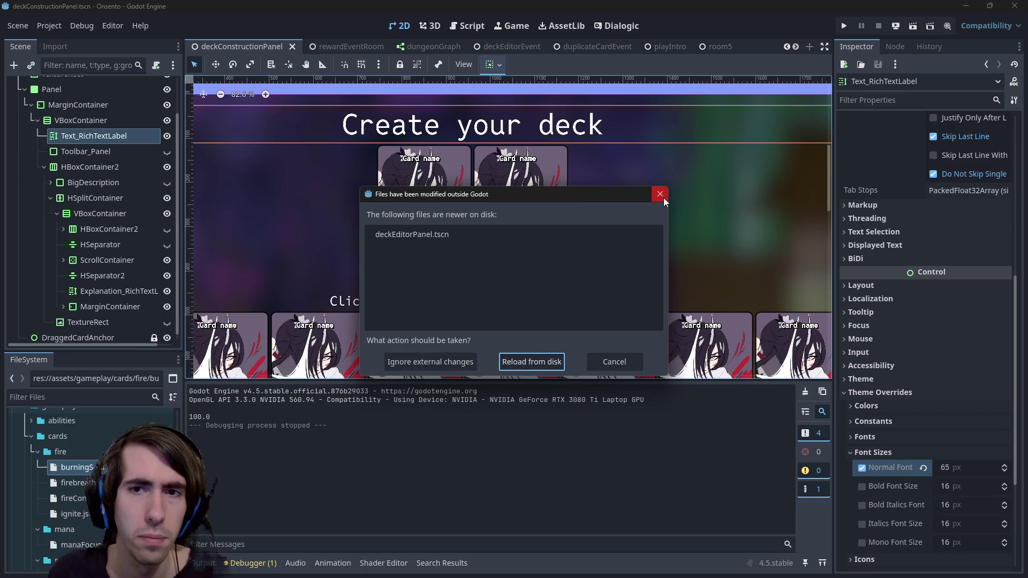
pyautogui.click(539, 364)
pyautogui.click(49, 25)
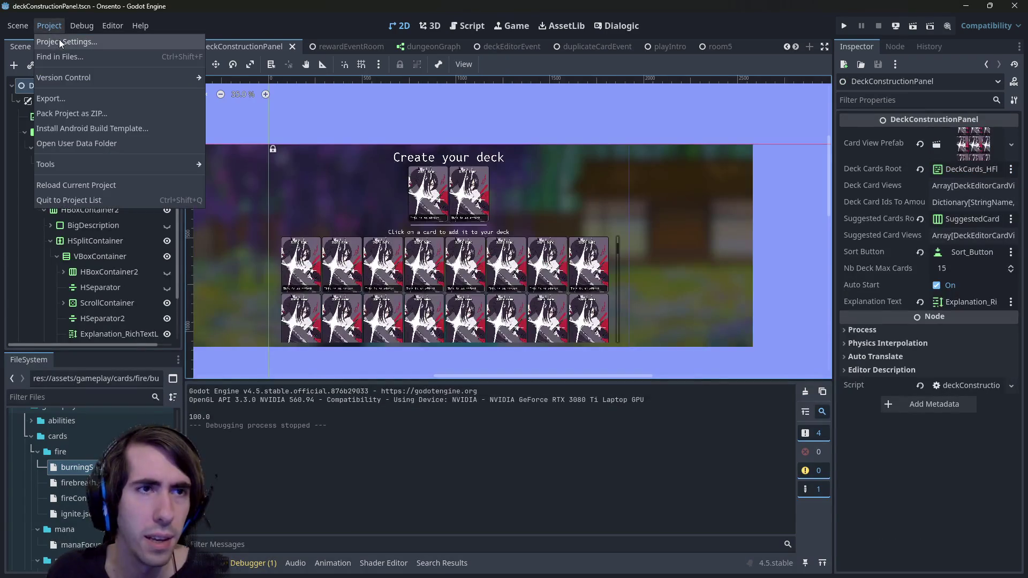
pyautogui.click(60, 42)
pyautogui.scroll(-5, 259, 311)
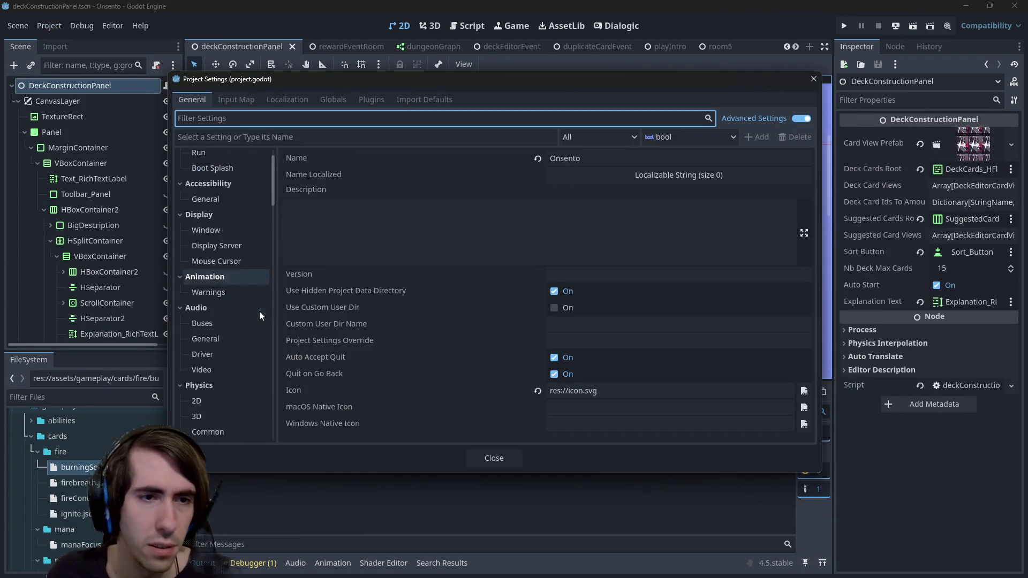
pyautogui.click(214, 298)
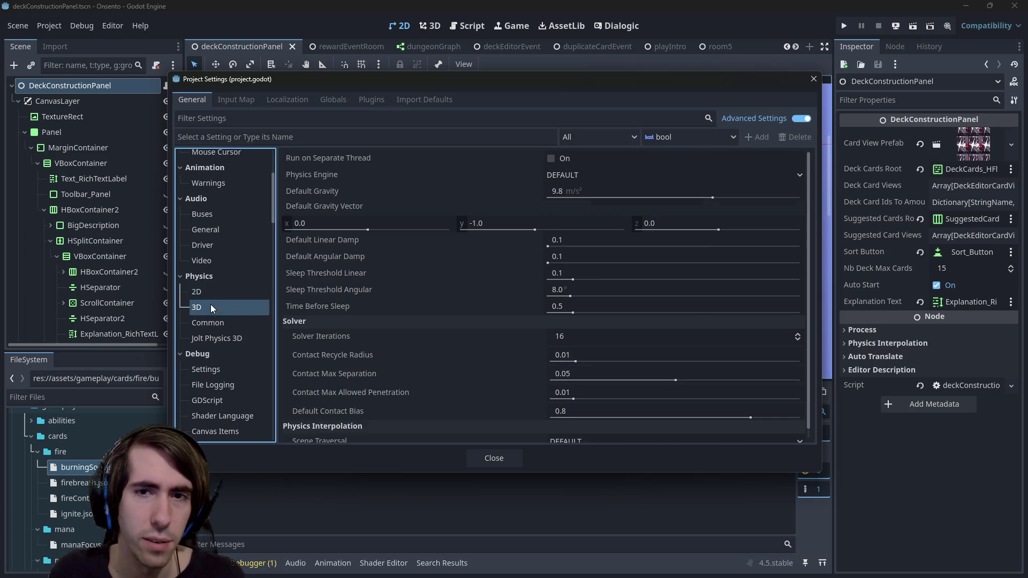
pyautogui.scroll(-15, 263, 371)
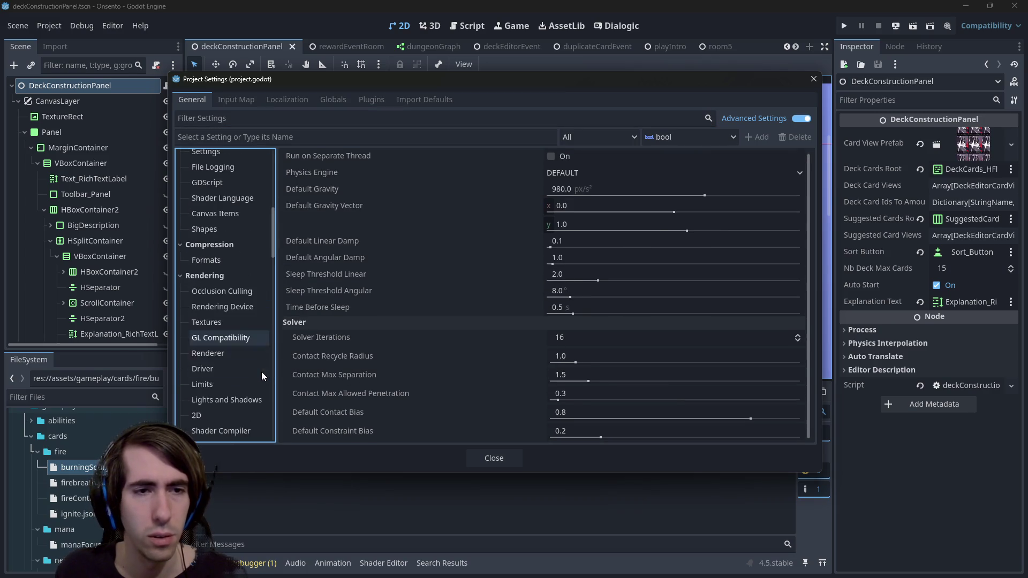
# Filter the Project Settings for 'bac' (background) and check the matching viewport setting.
pyautogui.click(240, 135)
pyautogui.write('background')
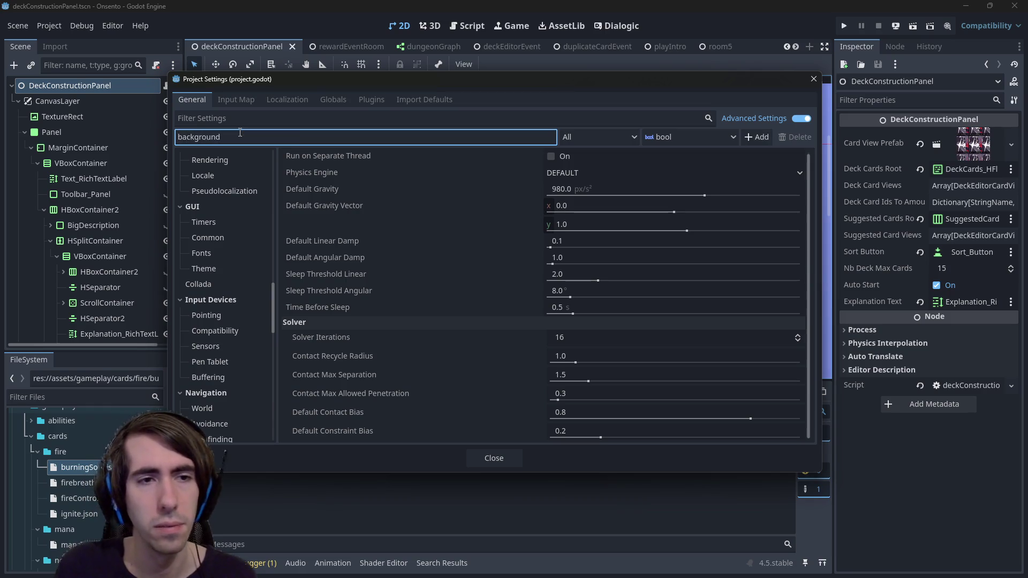
pyautogui.hotkey('ctrl', 'a')
pyautogui.hotkey('ctrl', 'c')
pyautogui.click(230, 118)
pyautogui.hotkey('ctrl', 'v')
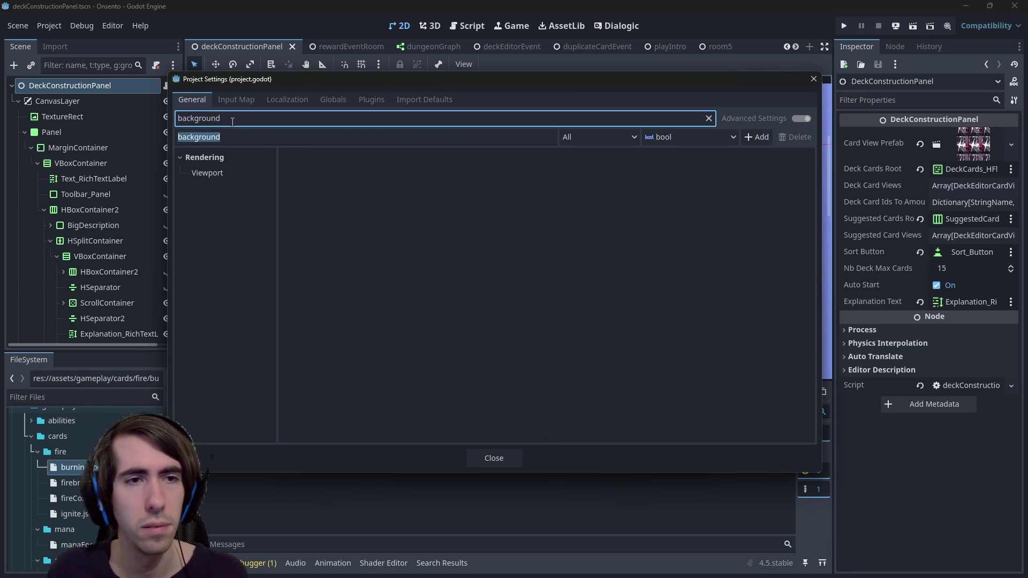
pyautogui.click(216, 174)
pyautogui.click(312, 138)
pyautogui.hotkey('ctrl', 'a')
pyautogui.press('BackSpace')
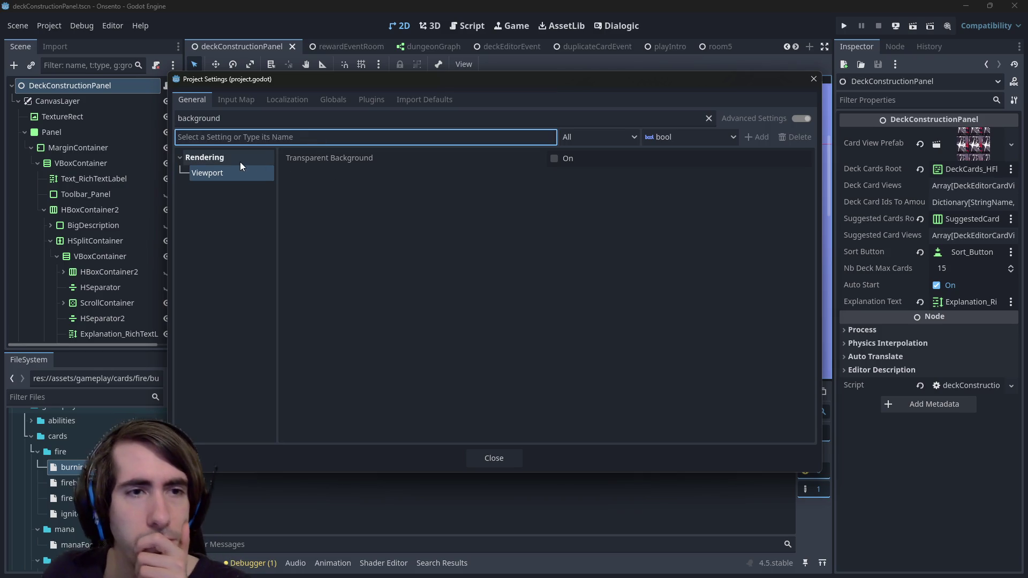
# Filter the settings for 'clear' and show the Rendering > Environment defaults.
pyautogui.click(486, 117)
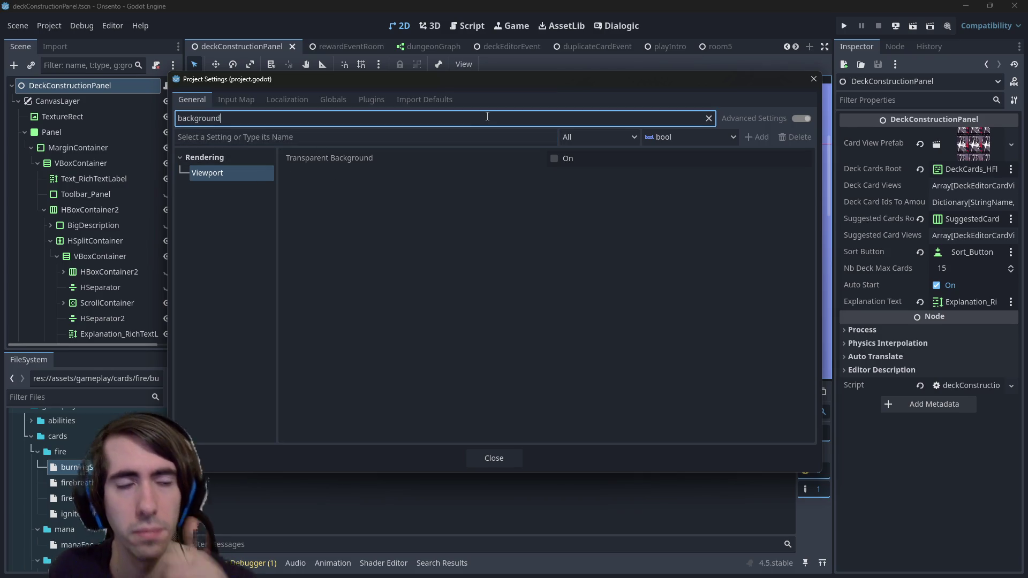
pyautogui.hotkey('ctrl', 'a')
pyautogui.press('BackSpace')
pyautogui.write('clear')
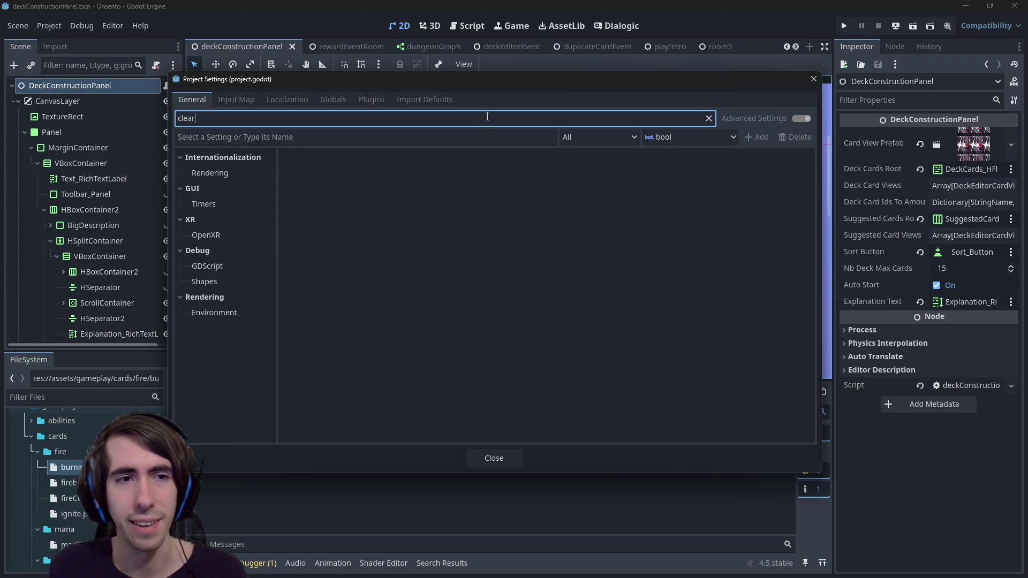
pyautogui.click(206, 174)
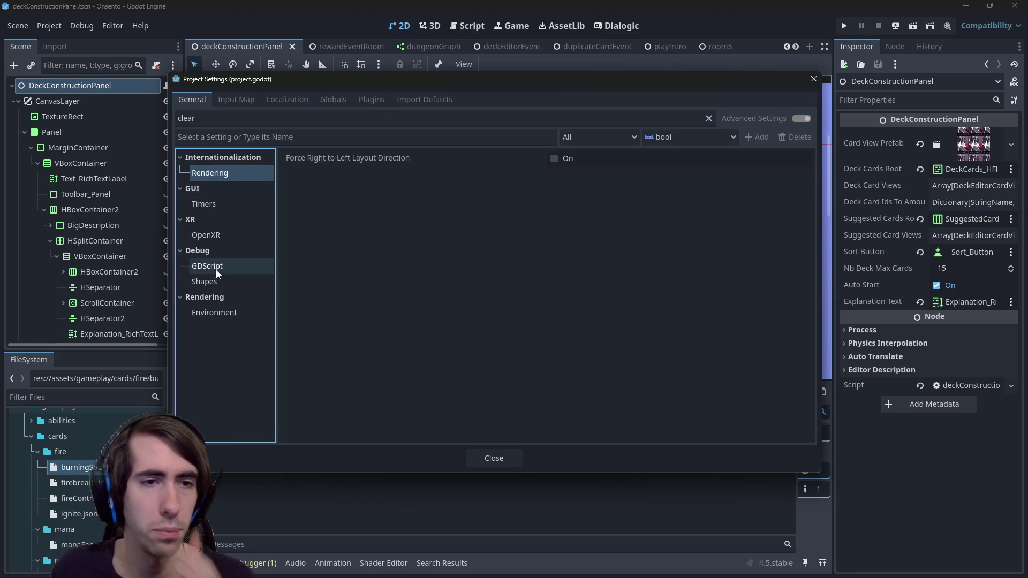
pyautogui.click(236, 311)
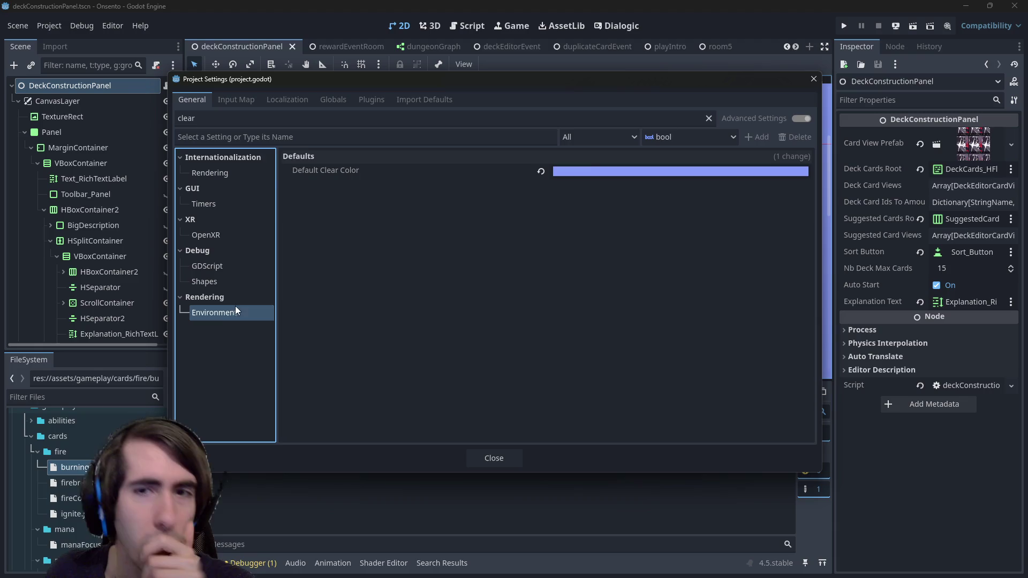
# Set Default Clear Color to near-black (0b0b0b) in the colour picker.
pyautogui.click(583, 172)
pyautogui.click(541, 171)
pyautogui.click(540, 171)
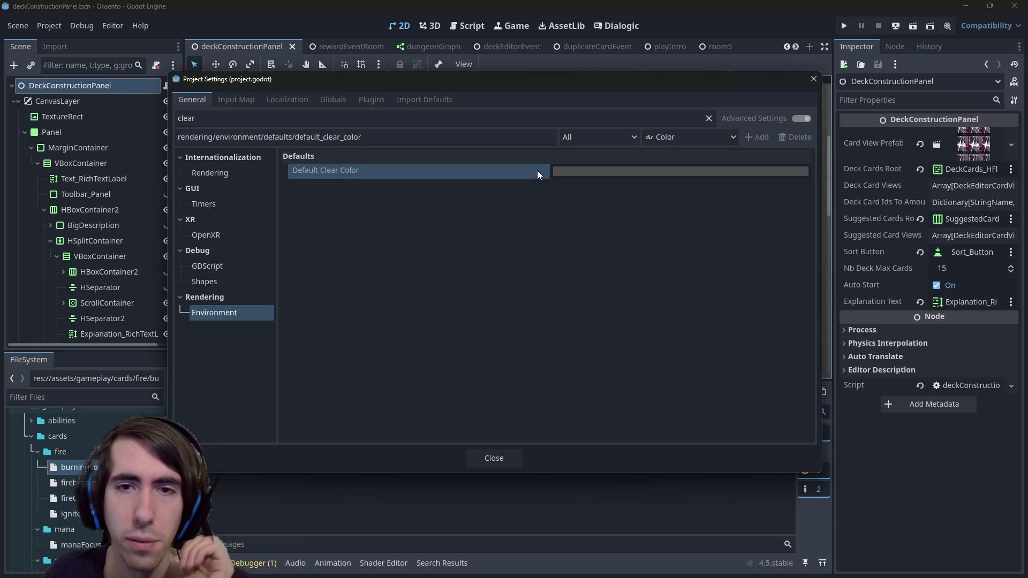
pyautogui.click(573, 172)
pyautogui.moveTo(745, 308)
pyautogui.mouseDown()
pyautogui.moveTo(752, 346)
pyautogui.moveTo(748, 320)
pyautogui.mouseUp()
pyautogui.click(672, 2)
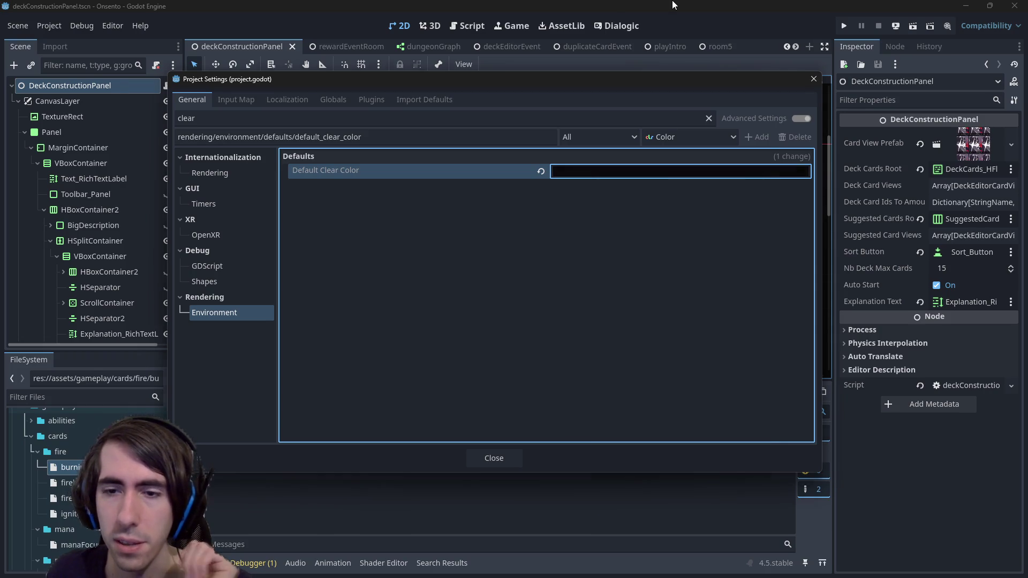
# Close Project Settings, check the dark canvas background, then briefly run and stop the deckConstructionPanel scene.
pyautogui.click(516, 453)
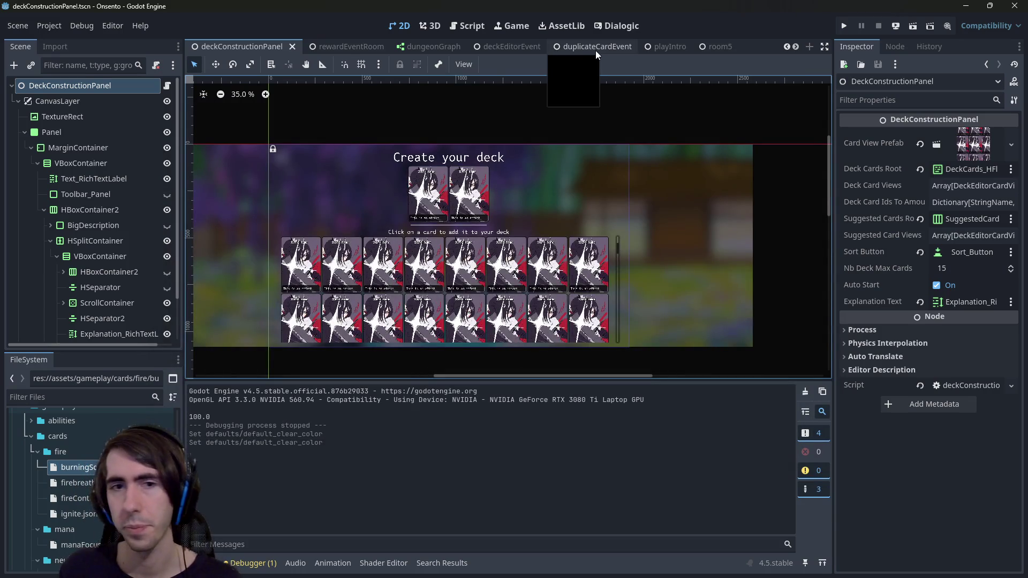
pyautogui.scroll(-5, 517, 282)
pyautogui.scroll(3, 517, 281)
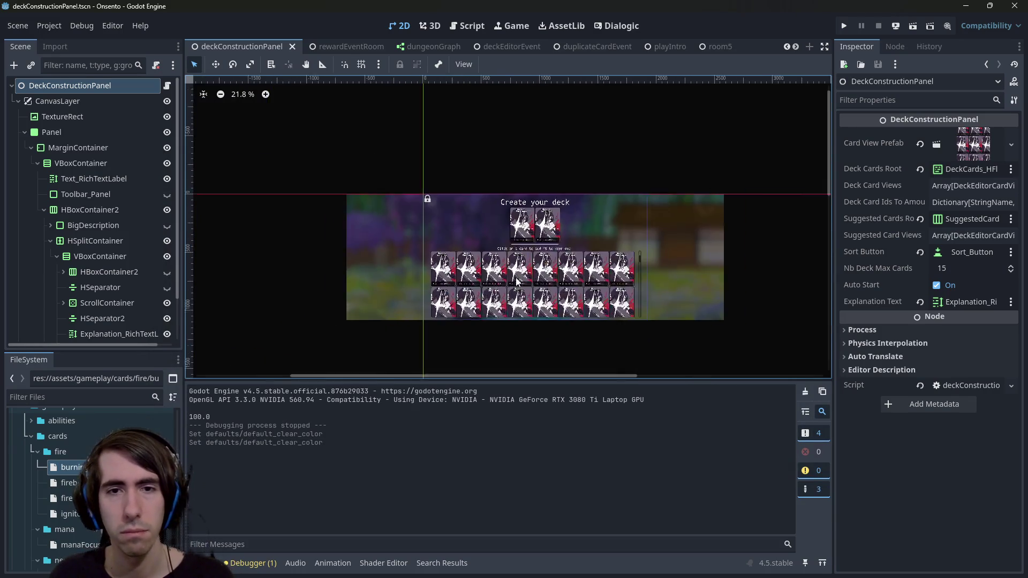
pyautogui.scroll(4, 517, 282)
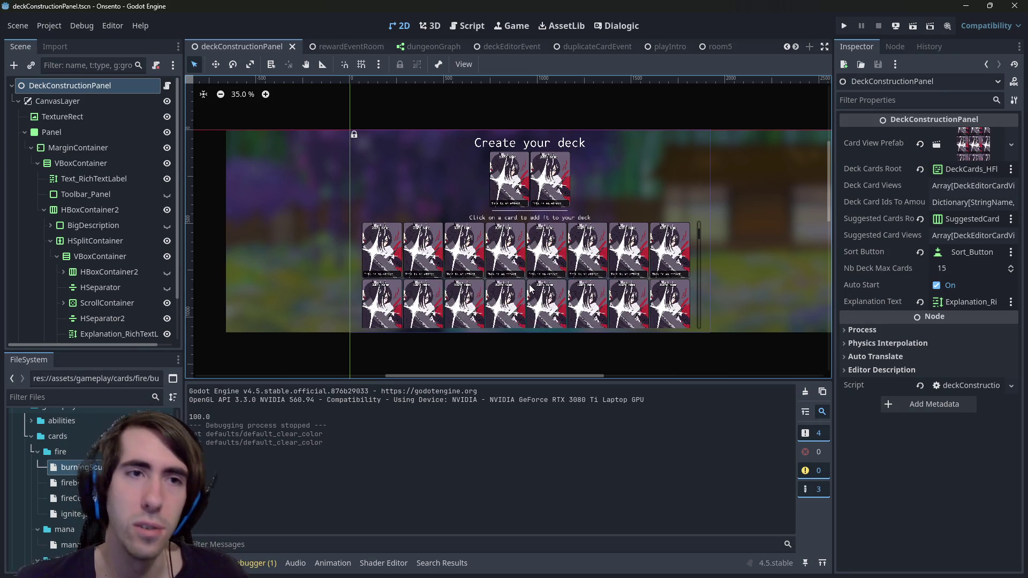
pyautogui.click(916, 25)
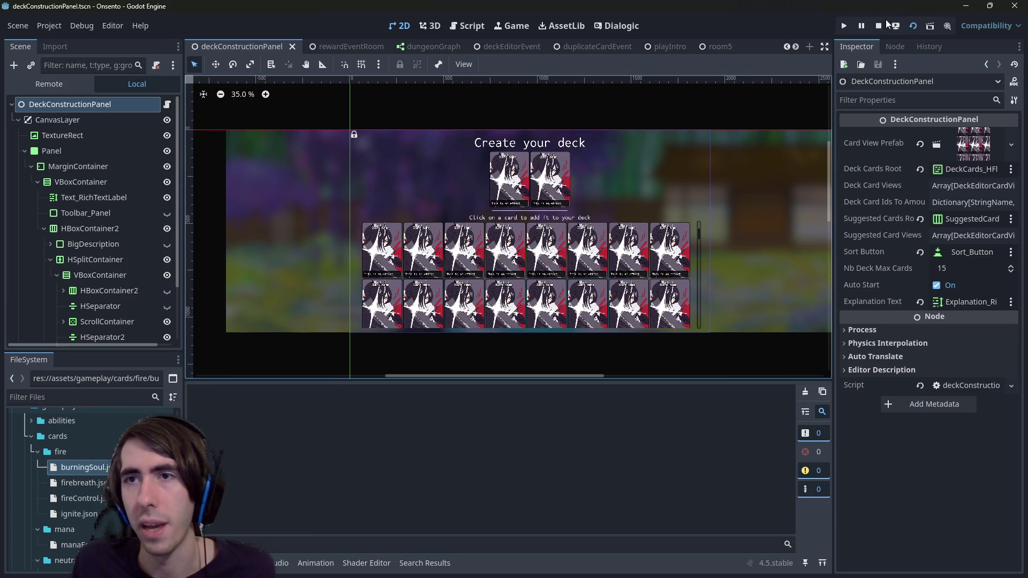
pyautogui.click(878, 26)
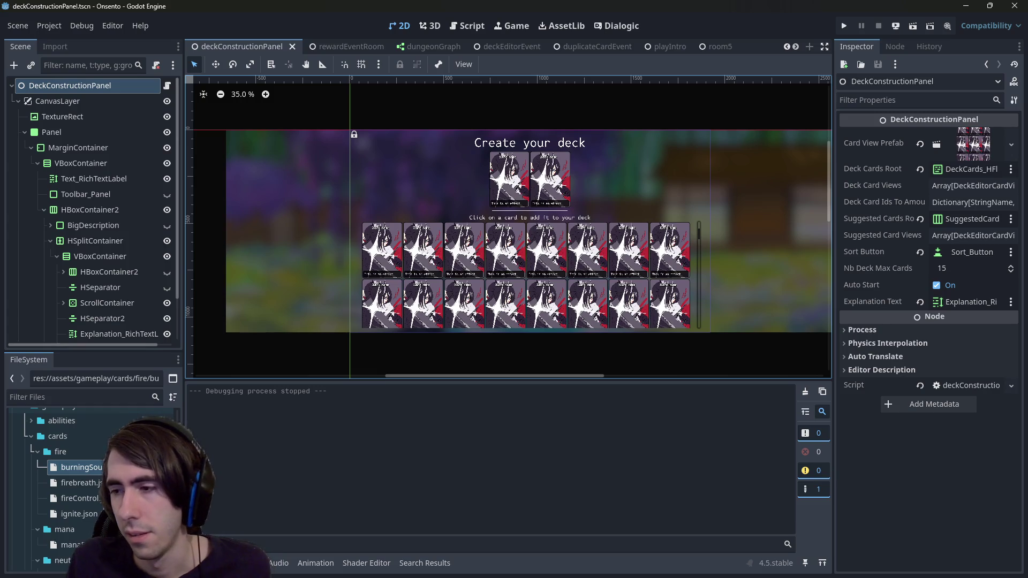
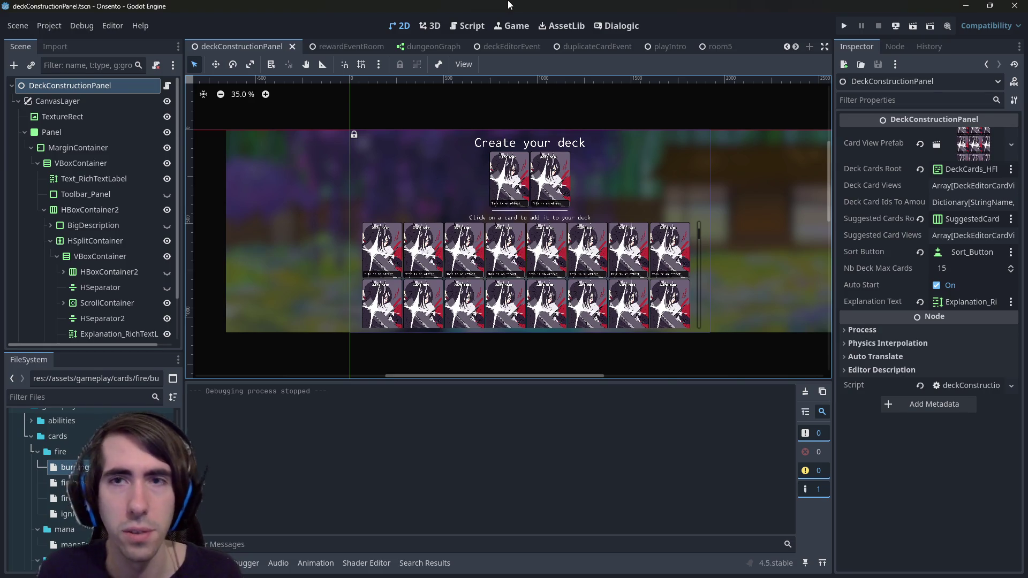
# Open deckEditorPanel.tscn by searching 'deck editor' in Quick Open.
pyautogui.hotkey('alt', 'shift', 'o')
pyautogui.write('deck editor')
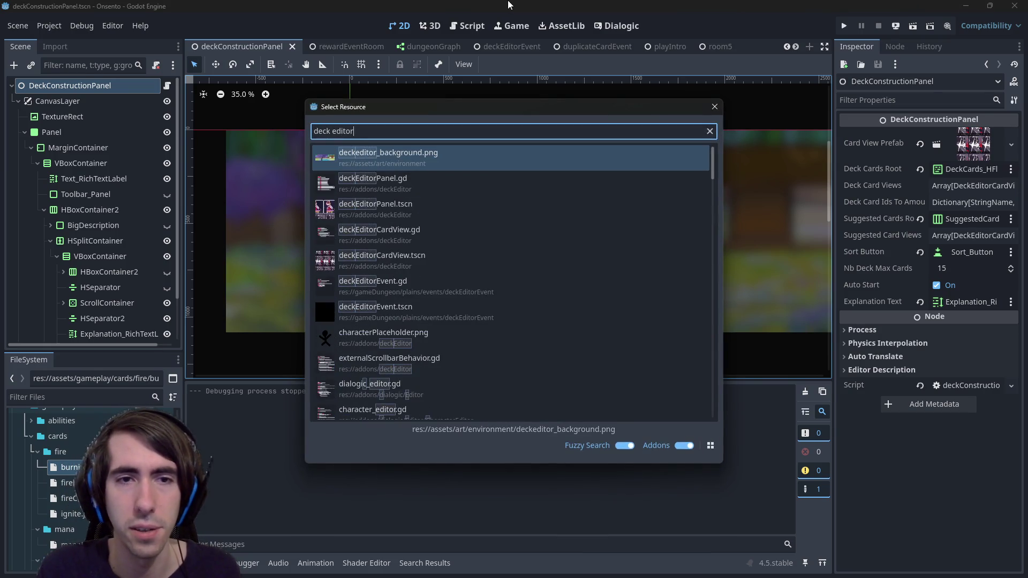
pyautogui.press('Down')
pyautogui.press('Down')
pyautogui.press('Return')
# Pan and zoom the 2D viewport to frame the deck editor's card layout, then run the current scene.
pyautogui.scroll(-2, 410, 316)
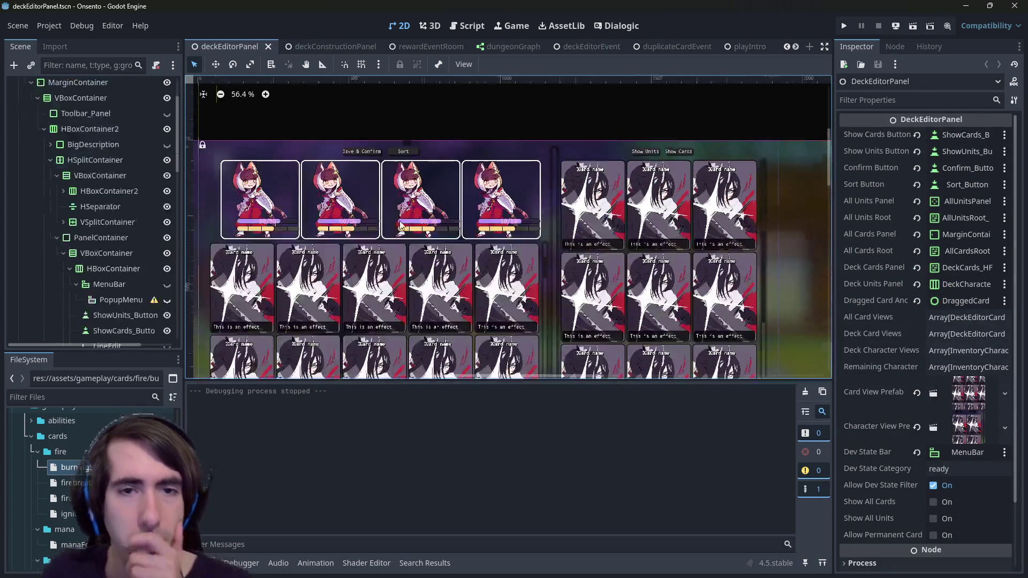
pyautogui.moveTo(409, 316); pyautogui.dragTo(425, 255)
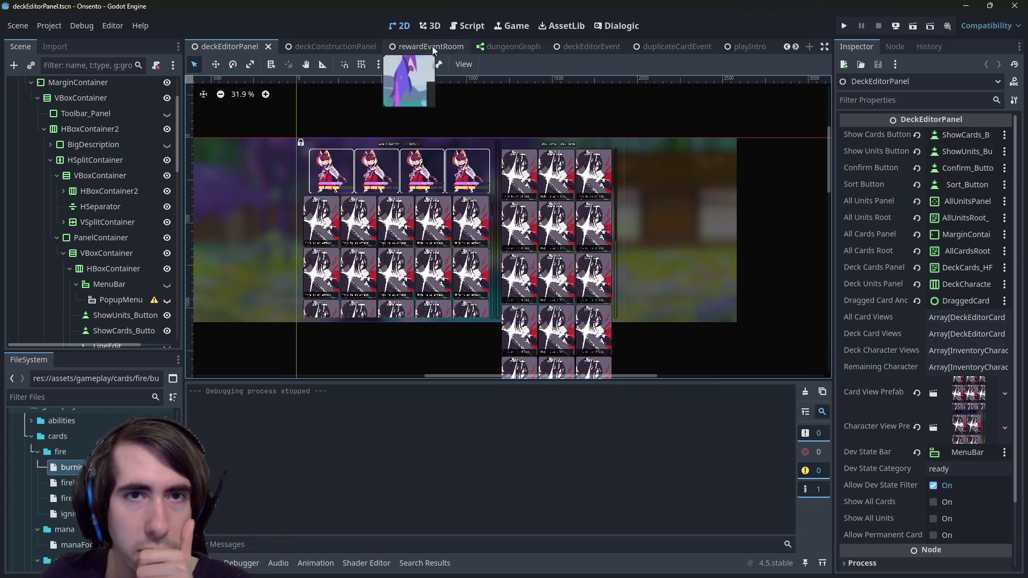
pyautogui.scroll(1, 463, 332)
pyautogui.scroll(1, 464, 333)
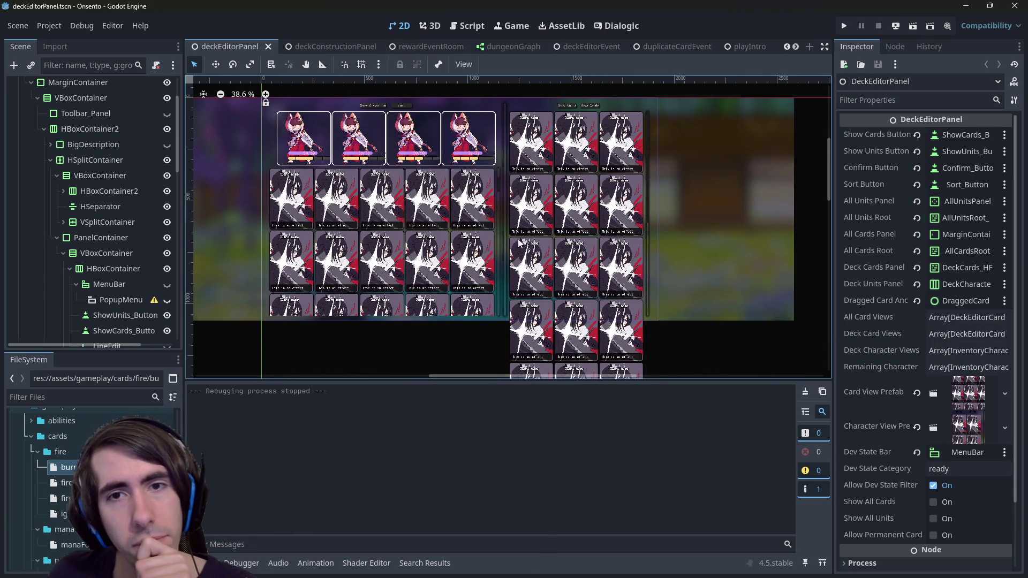
pyautogui.moveTo(522, 236); pyautogui.dragTo(517, 264)
pyautogui.scroll(4, 637, 211)
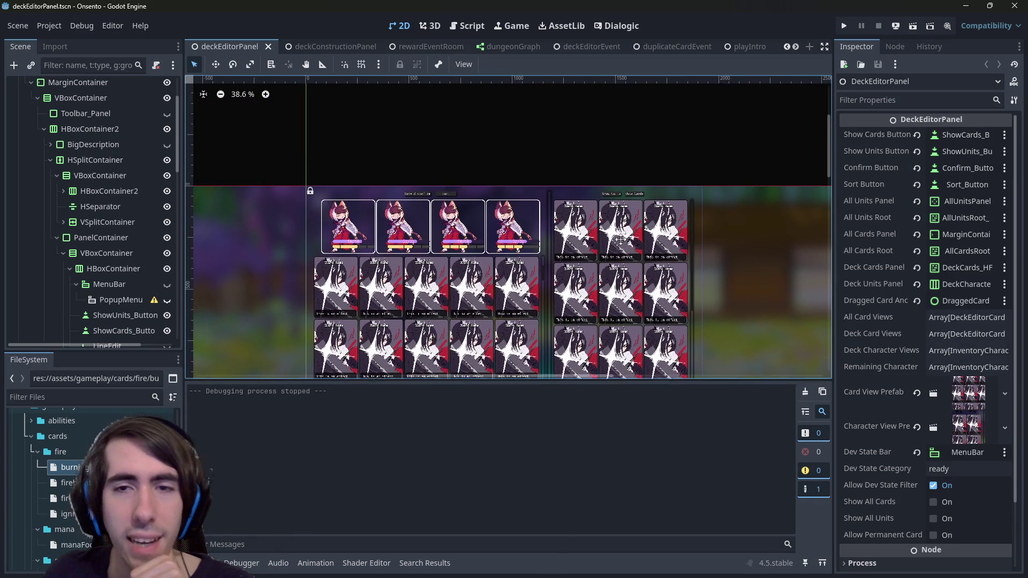
pyautogui.scroll(-2, 707, 183)
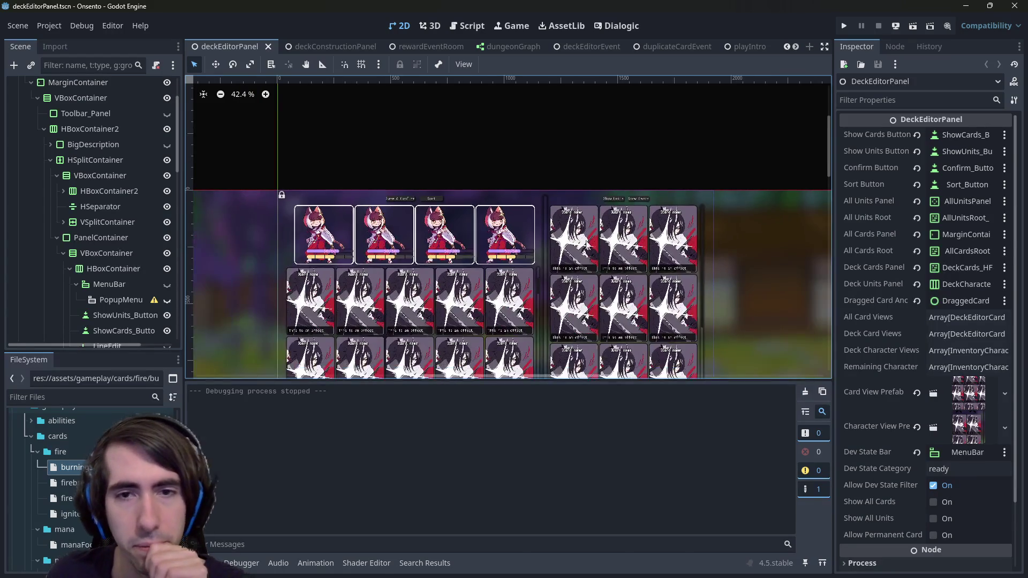
pyautogui.moveTo(523, 225); pyautogui.dragTo(549, 174)
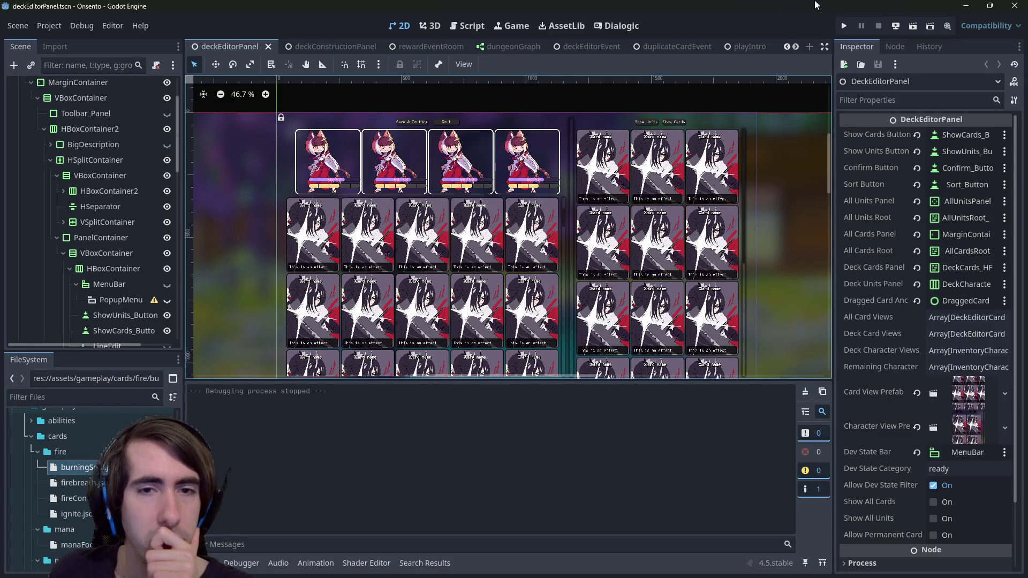
pyautogui.click(909, 26)
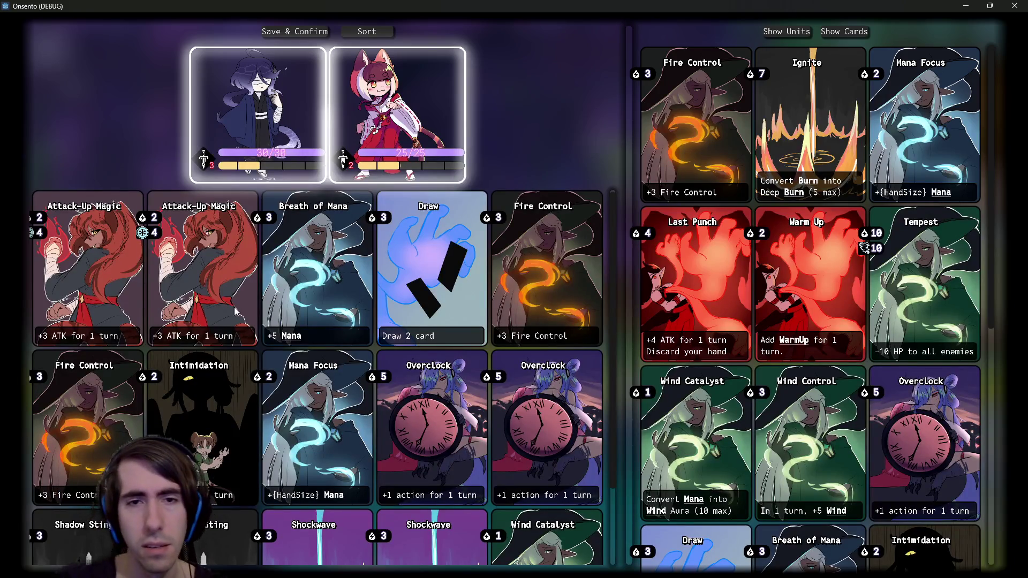
# Remove Last Punch, Shockwaves, Shadow Stings, Mana Focus and Overclocks from the test deck.
pyautogui.moveTo(431, 225)
pyautogui.mouseDown()
pyautogui.moveTo(412, 215)
pyautogui.moveTo(436, 257)
pyautogui.mouseUp()
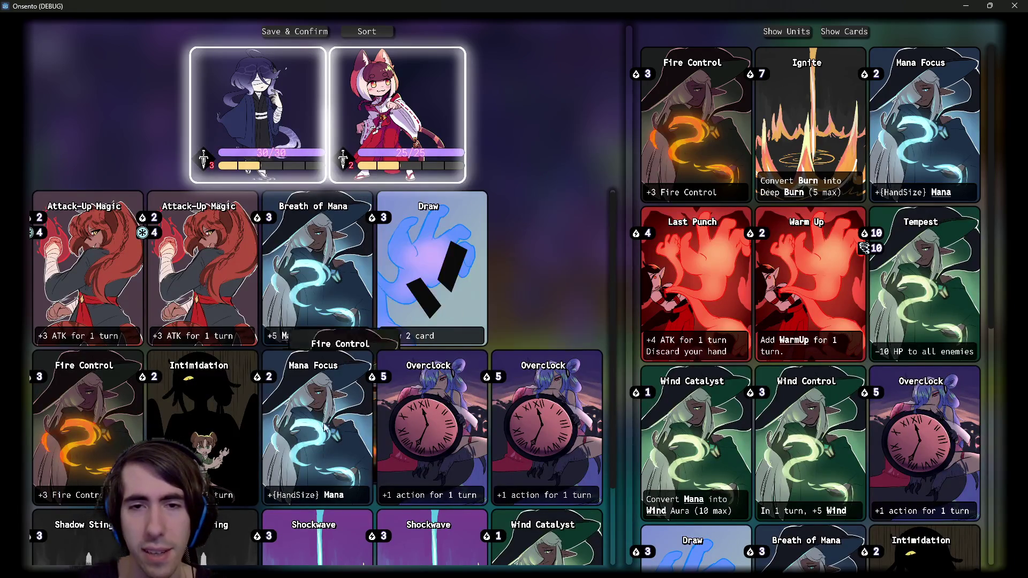
pyautogui.moveTo(691, 289)
pyautogui.mouseDown()
pyautogui.moveTo(677, 359)
pyautogui.moveTo(725, 356)
pyautogui.moveTo(564, 275)
pyautogui.moveTo(614, 285)
pyautogui.mouseUp()
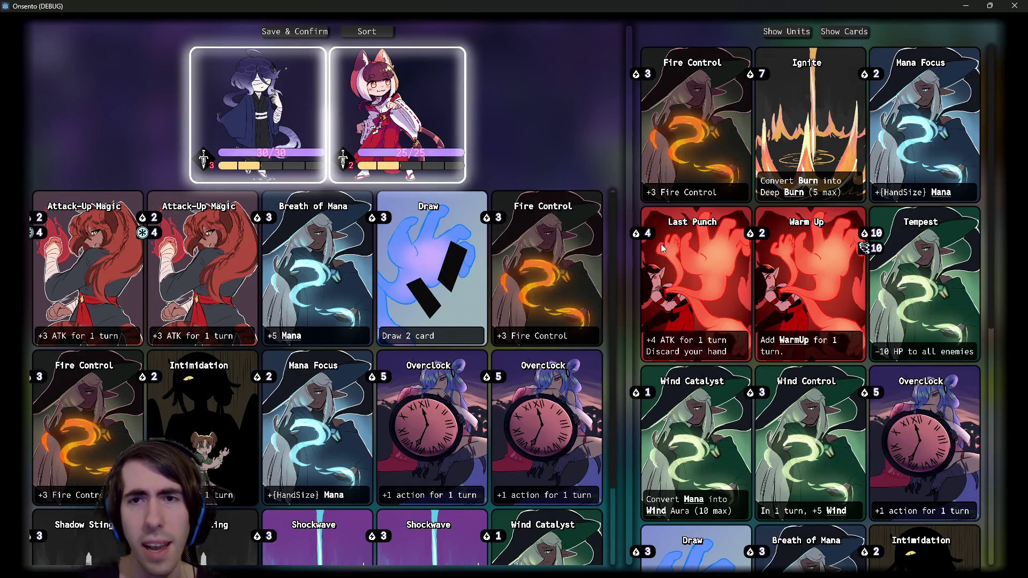
pyautogui.moveTo(876, 165)
pyautogui.mouseDown()
pyautogui.moveTo(798, 268)
pyautogui.moveTo(774, 244)
pyautogui.moveTo(751, 363)
pyautogui.mouseUp()
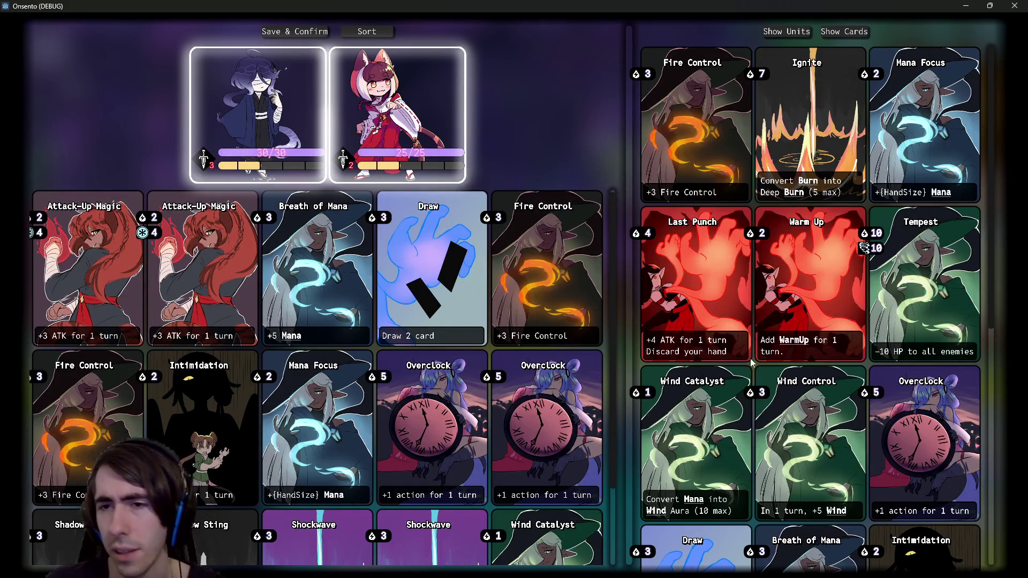
pyautogui.scroll(-3, 515, 380)
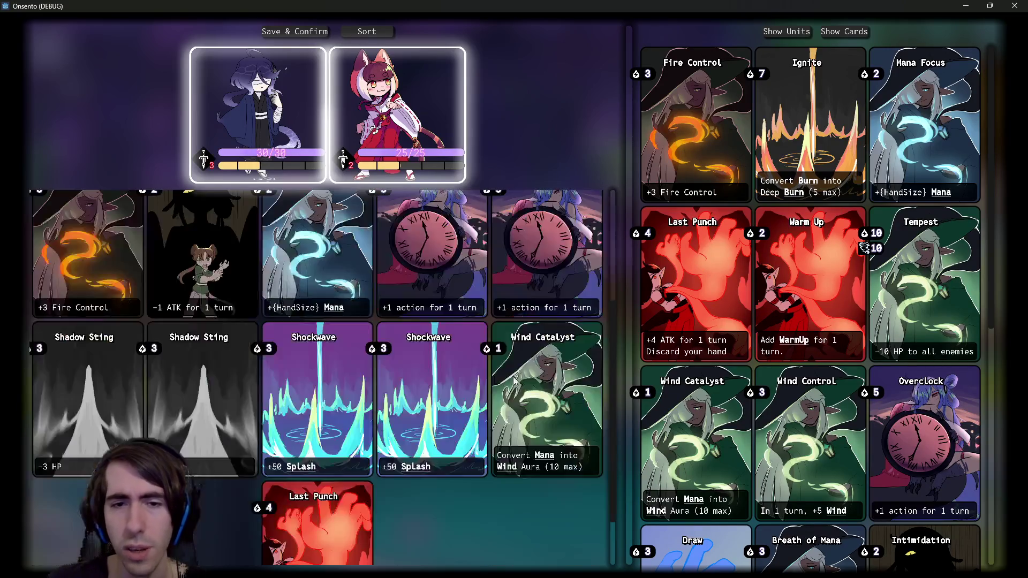
pyautogui.scroll(-1, 514, 382)
pyautogui.click(359, 428)
pyautogui.click(359, 428)
pyautogui.click(268, 458)
pyautogui.click(268, 458)
pyautogui.click(300, 452)
pyautogui.click(421, 427)
pyautogui.click(421, 427)
pyautogui.click(315, 428)
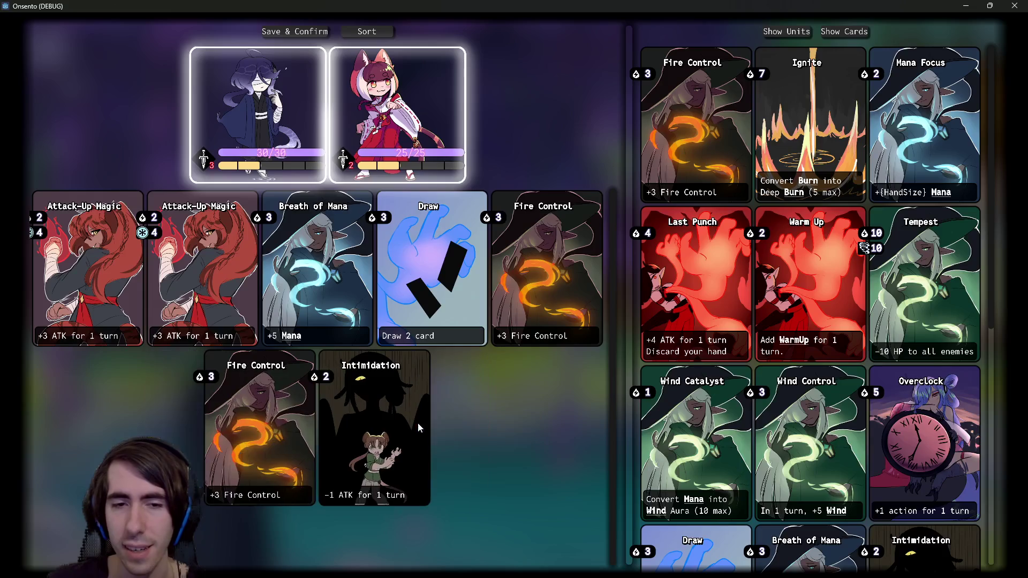
# Add two Warm Up cards to the deck, leaving out the Last Punch cards.
pyautogui.click(696, 284)
pyautogui.click(696, 284)
pyautogui.click(791, 315)
pyautogui.click(791, 315)
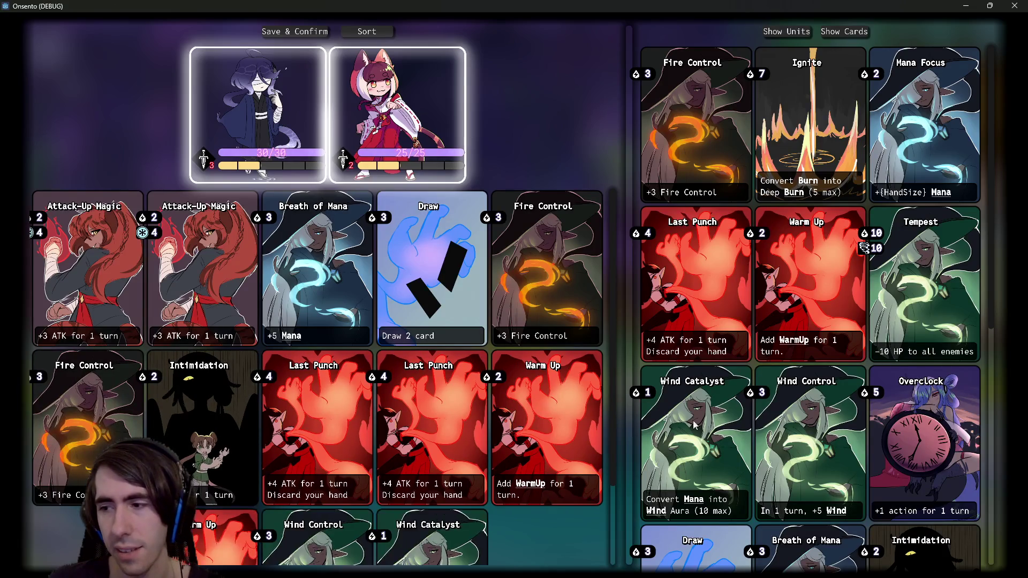
pyautogui.click(369, 544)
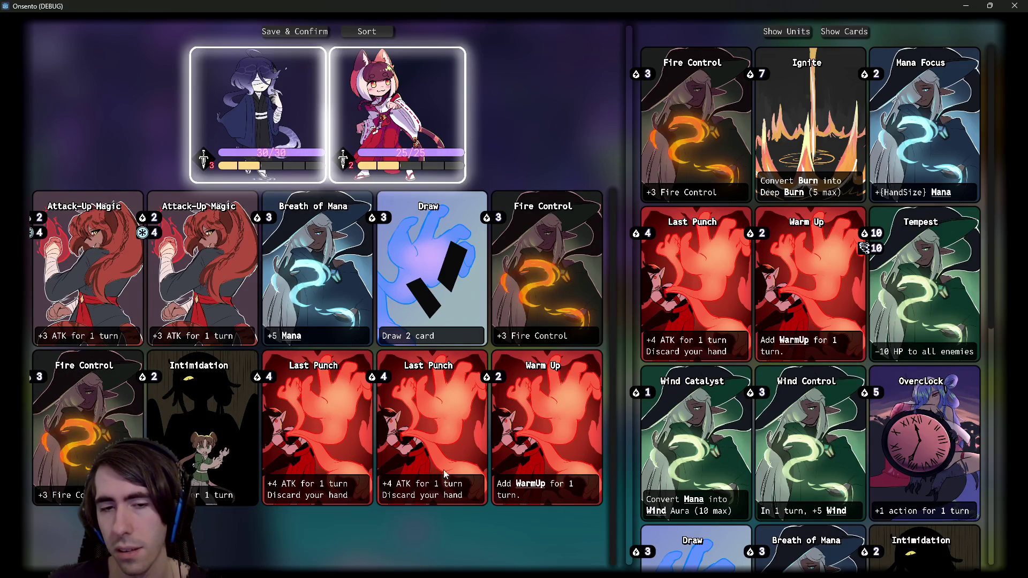
pyautogui.click(407, 433)
pyautogui.click(407, 433)
pyautogui.click(810, 343)
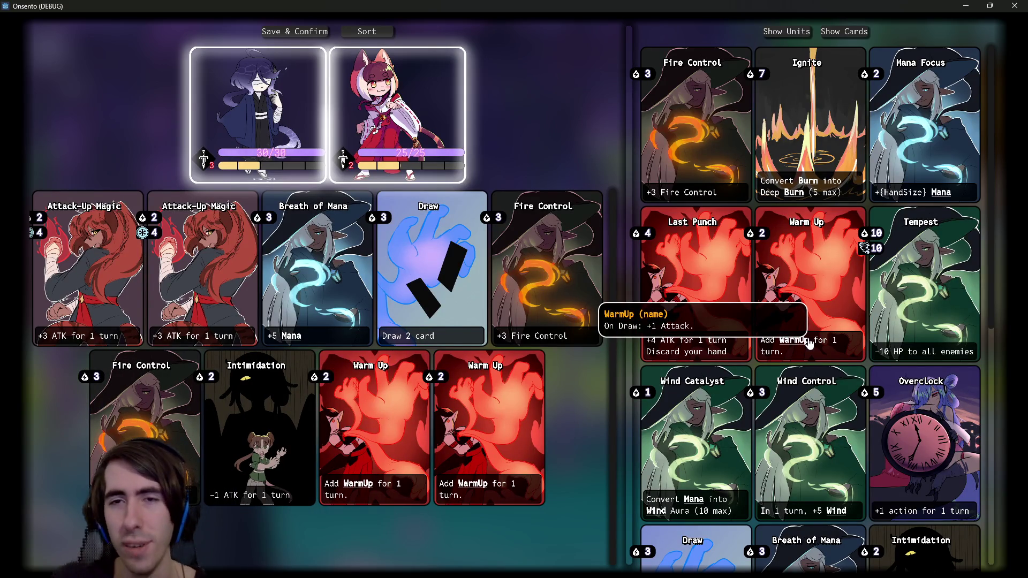
# Drag the splitter so the deck area shows four columns, then close the game window.
pyautogui.moveTo(629, 171)
pyautogui.mouseDown()
pyautogui.moveTo(616, 171)
pyautogui.moveTo(672, 166)
pyautogui.moveTo(526, 303)
pyautogui.moveTo(385, 334)
pyautogui.moveTo(414, 287)
pyautogui.mouseUp()
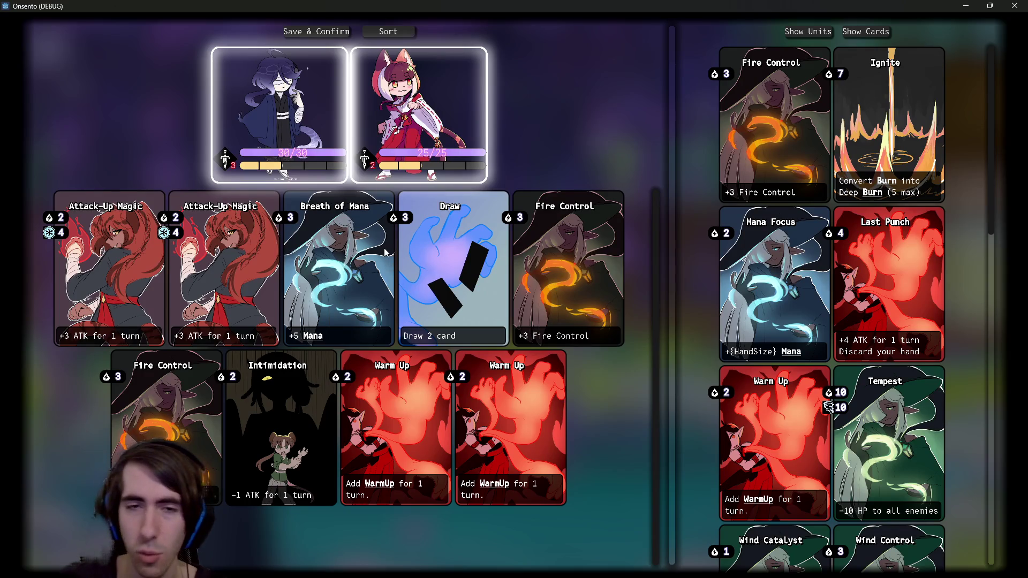
pyautogui.moveTo(569, 273)
pyautogui.mouseDown()
pyautogui.moveTo(523, 305)
pyautogui.moveTo(772, 168)
pyautogui.mouseUp()
pyautogui.moveTo(366, 160)
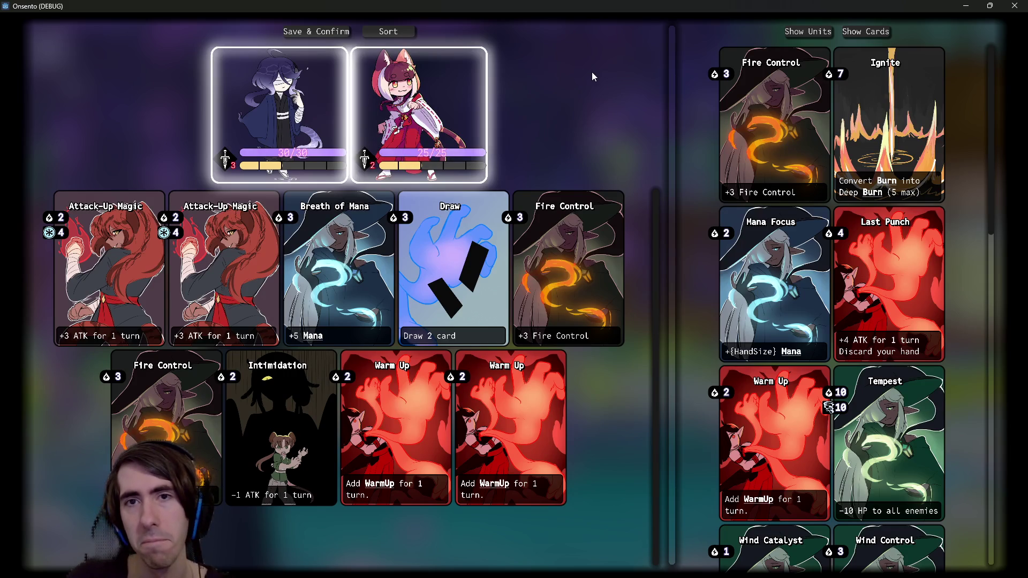
pyautogui.moveTo(677, 134)
pyautogui.mouseDown()
pyautogui.moveTo(861, 161)
pyautogui.moveTo(326, 216)
pyautogui.mouseUp()
pyautogui.moveTo(411, 220); pyautogui.dragTo(514, 220)
pyautogui.click(1014, 6)
pyautogui.scroll(-1, 438, 241)
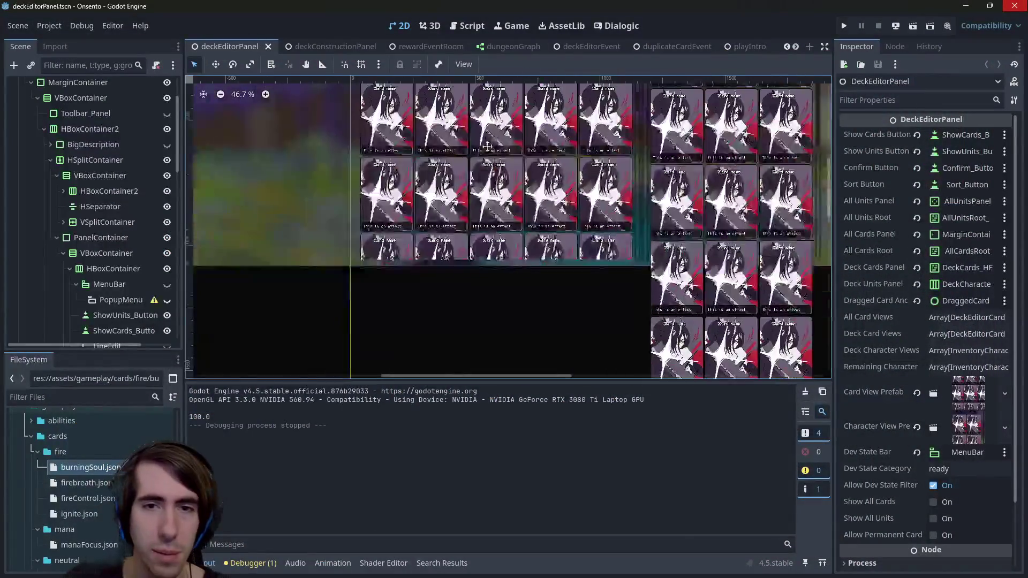
pyautogui.scroll(3, 73, 288)
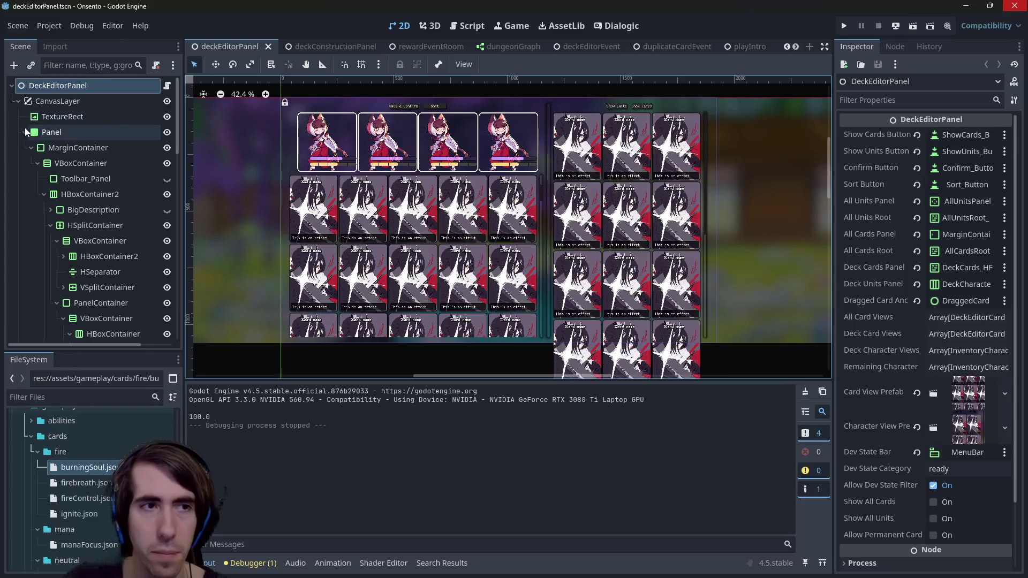
pyautogui.click(25, 131)
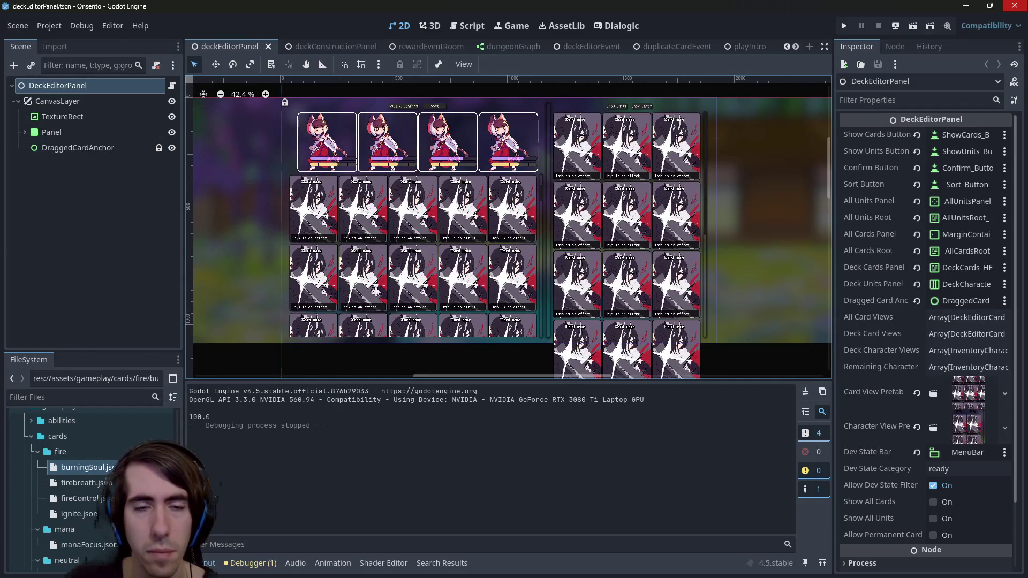
pyautogui.click(34, 138)
pyautogui.click(25, 132)
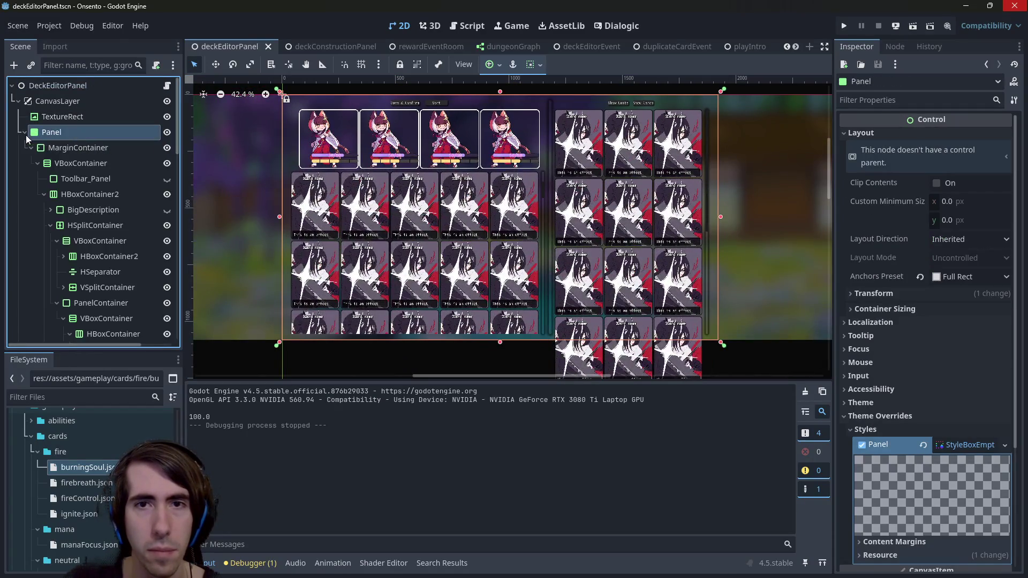
pyautogui.click(31, 147)
pyautogui.click(45, 151)
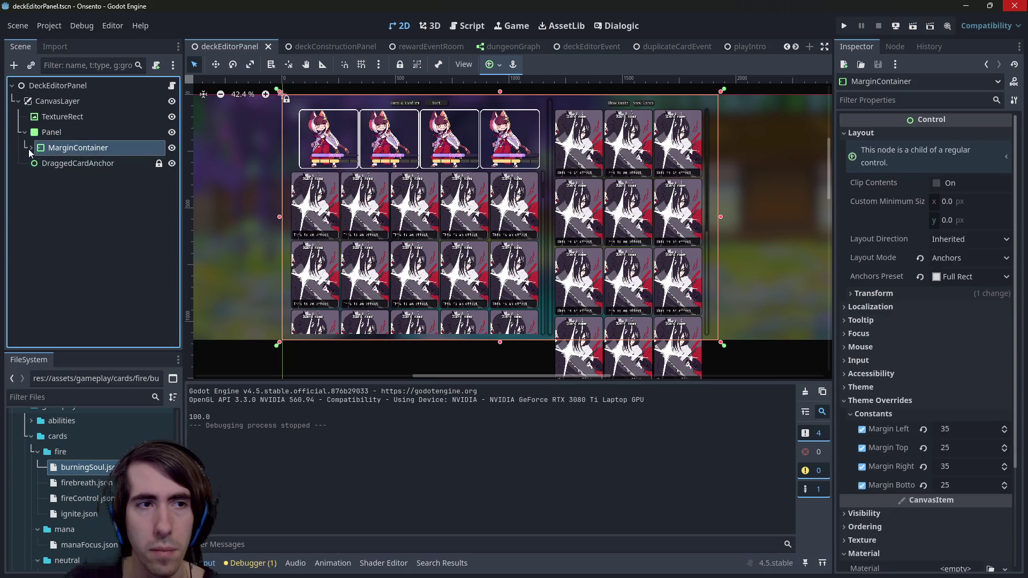
pyautogui.click(31, 148)
pyautogui.click(65, 163)
pyautogui.click(38, 163)
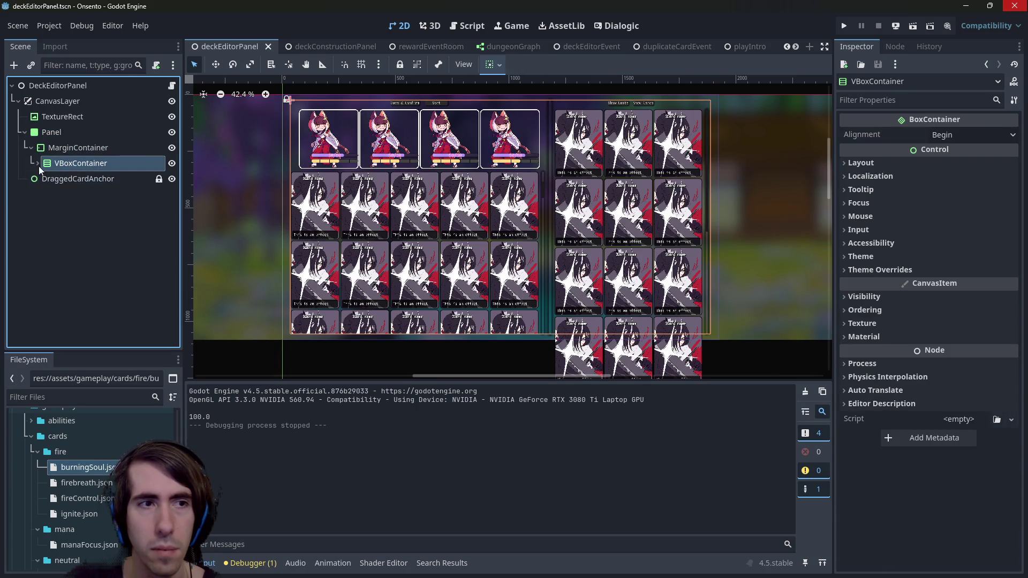
pyautogui.click(37, 163)
pyautogui.click(59, 194)
pyautogui.click(44, 193)
pyautogui.click(44, 194)
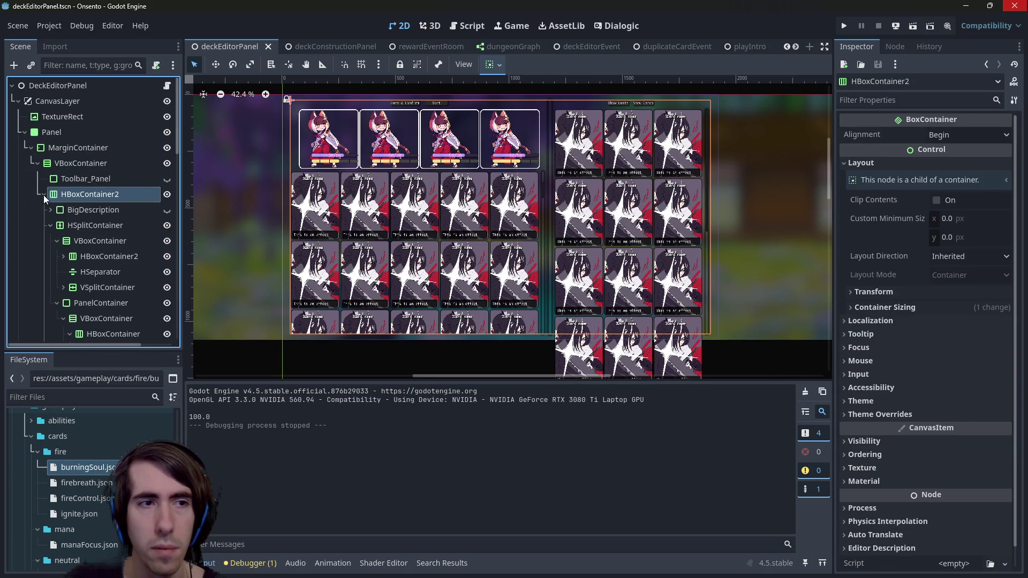
pyautogui.click(67, 210)
pyautogui.click(56, 225)
pyautogui.click(51, 225)
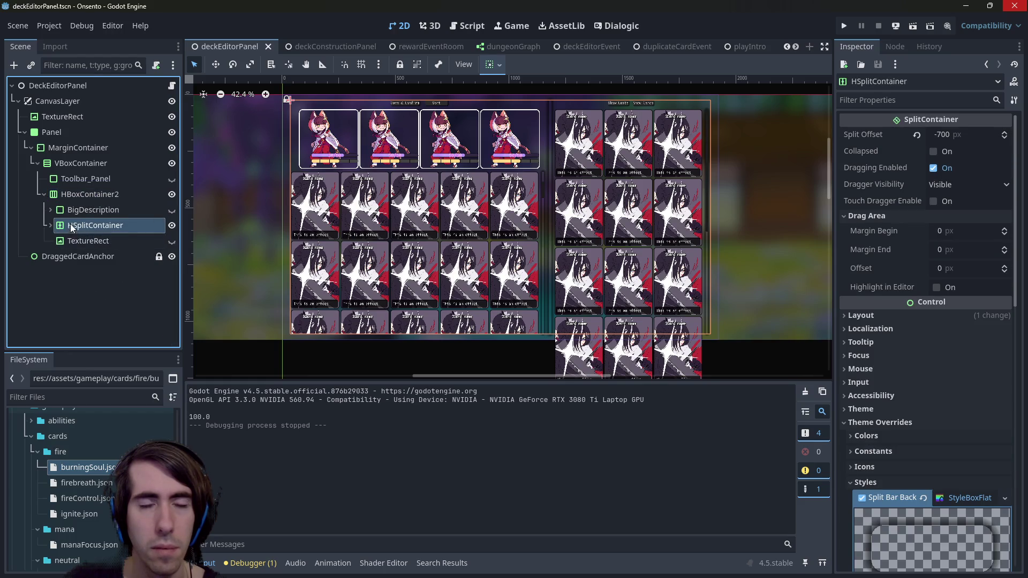
pyautogui.click(50, 226)
pyautogui.scroll(-3, 81, 214)
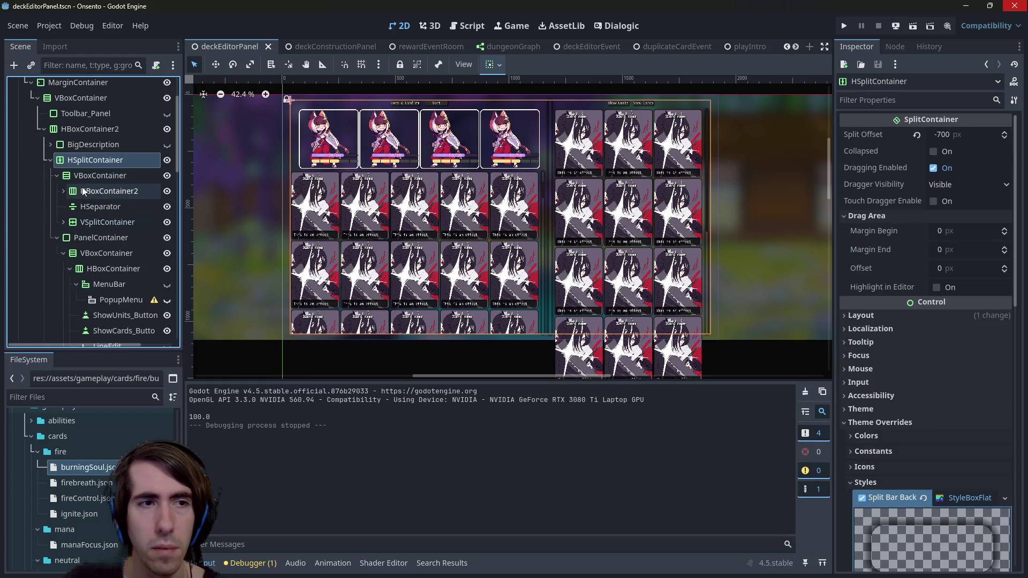
pyautogui.click(97, 176)
pyautogui.click(56, 175)
pyautogui.click(57, 191)
pyautogui.click(98, 262)
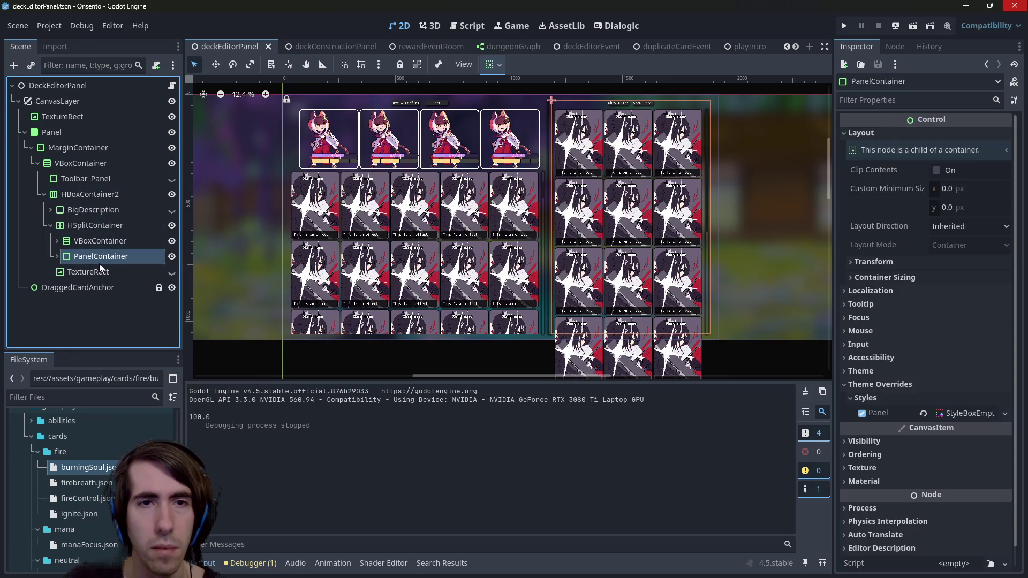
pyautogui.click(102, 251)
pyautogui.click(103, 239)
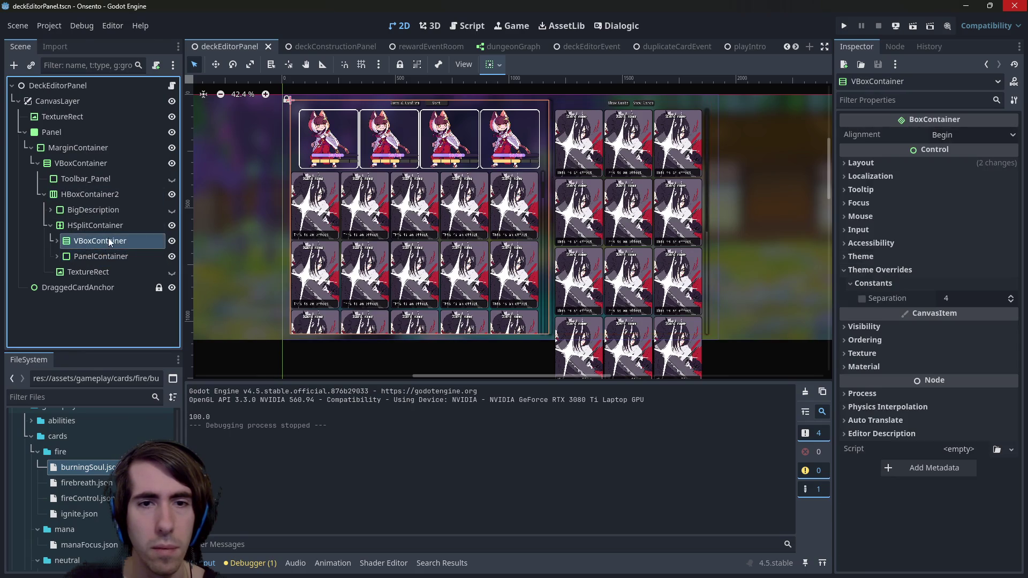
pyautogui.click(57, 241)
pyautogui.click(85, 287)
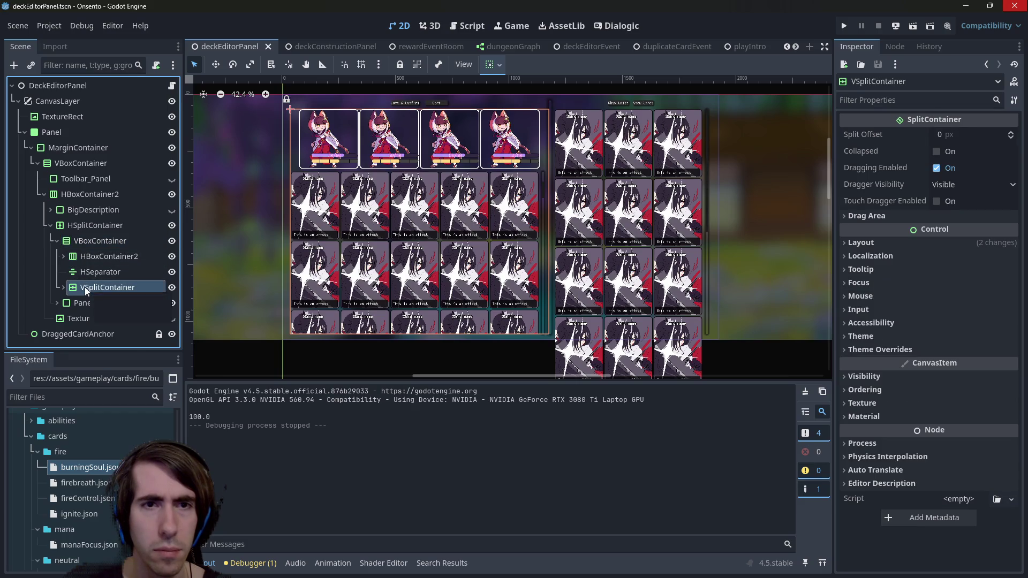
pyautogui.click(93, 271)
pyautogui.click(98, 259)
pyautogui.click(99, 274)
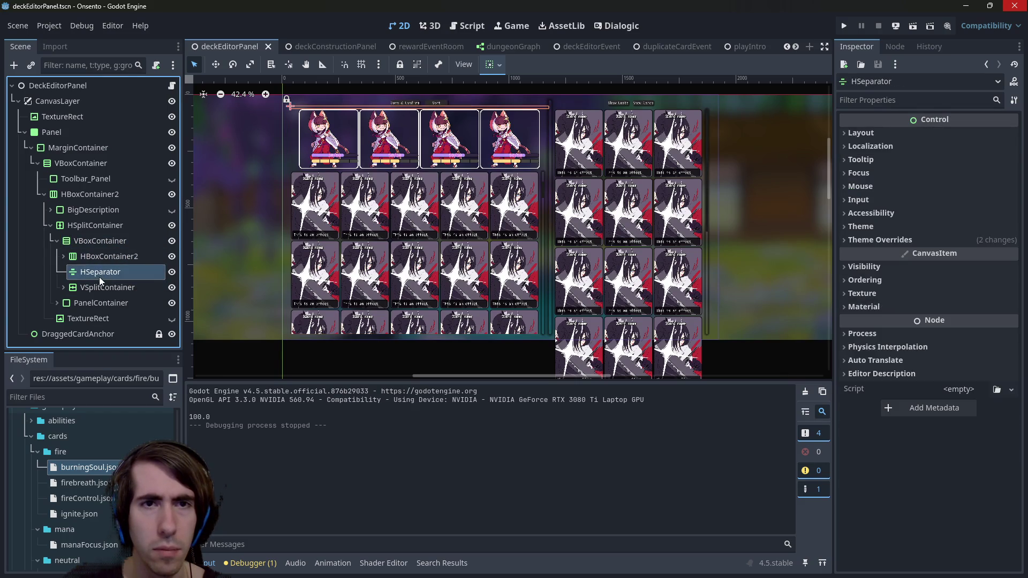
pyautogui.click(101, 289)
pyautogui.click(100, 258)
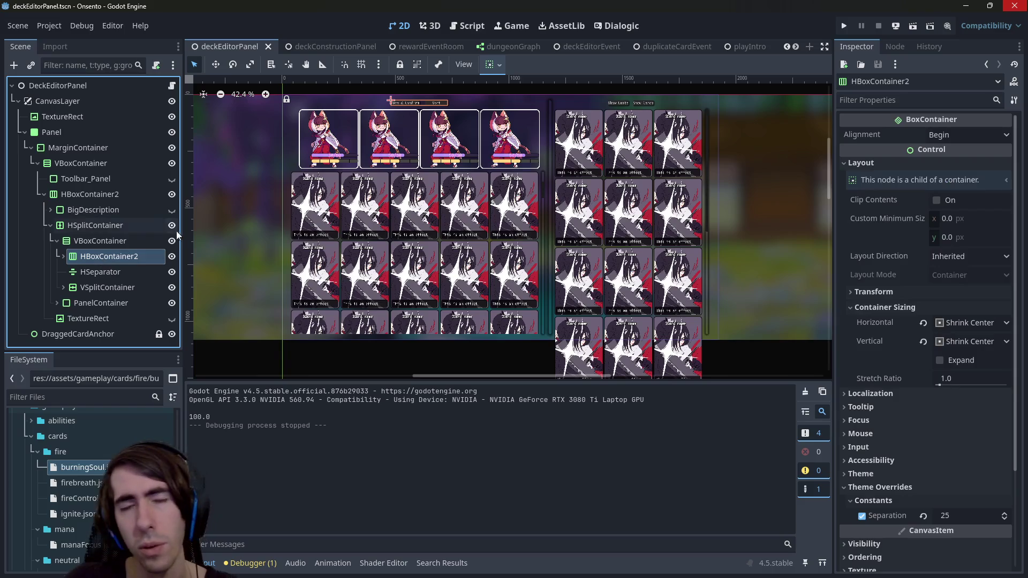
pyautogui.click(102, 290)
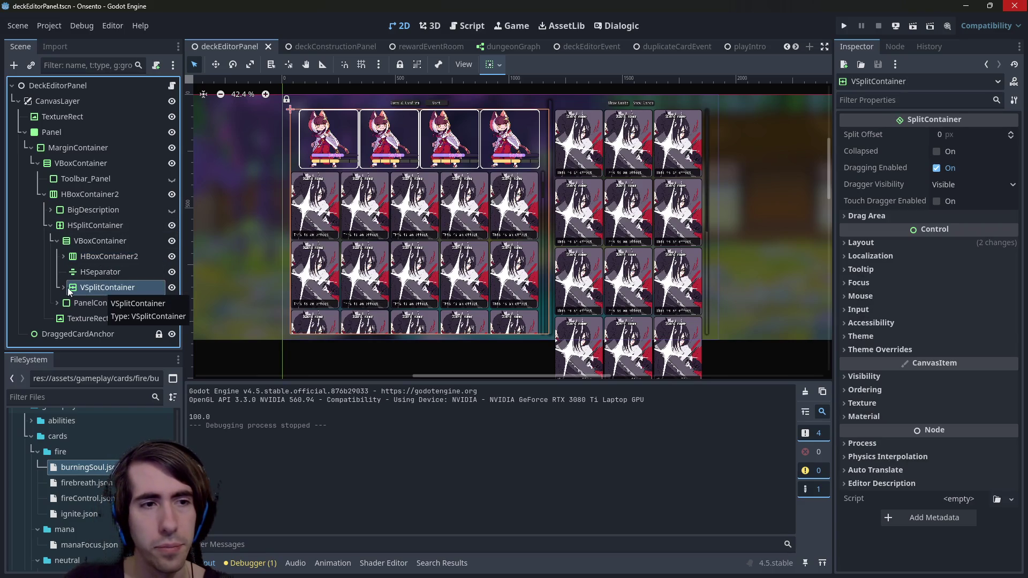
pyautogui.scroll(2, 262, 276)
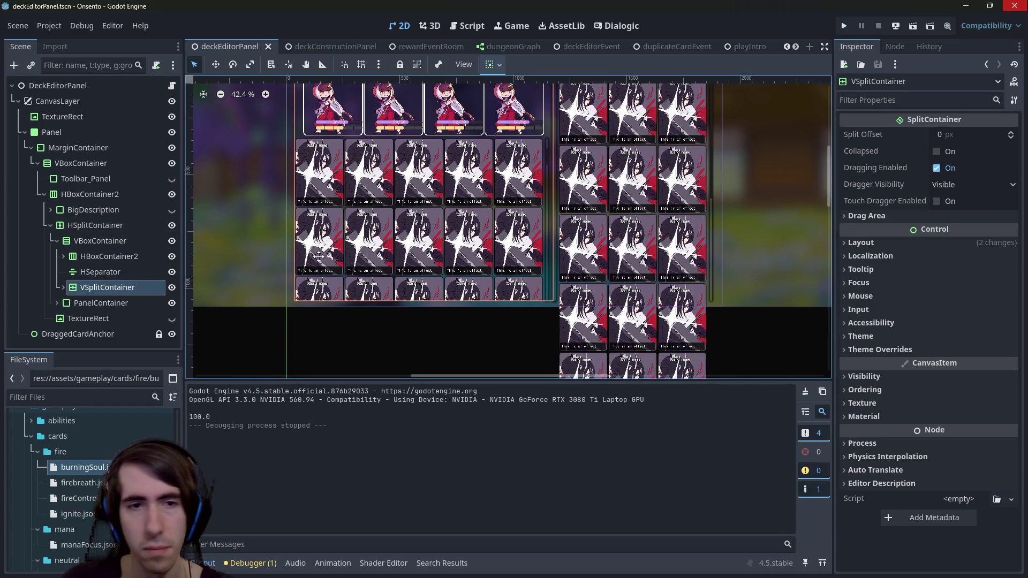
pyautogui.scroll(-4, 289, 138)
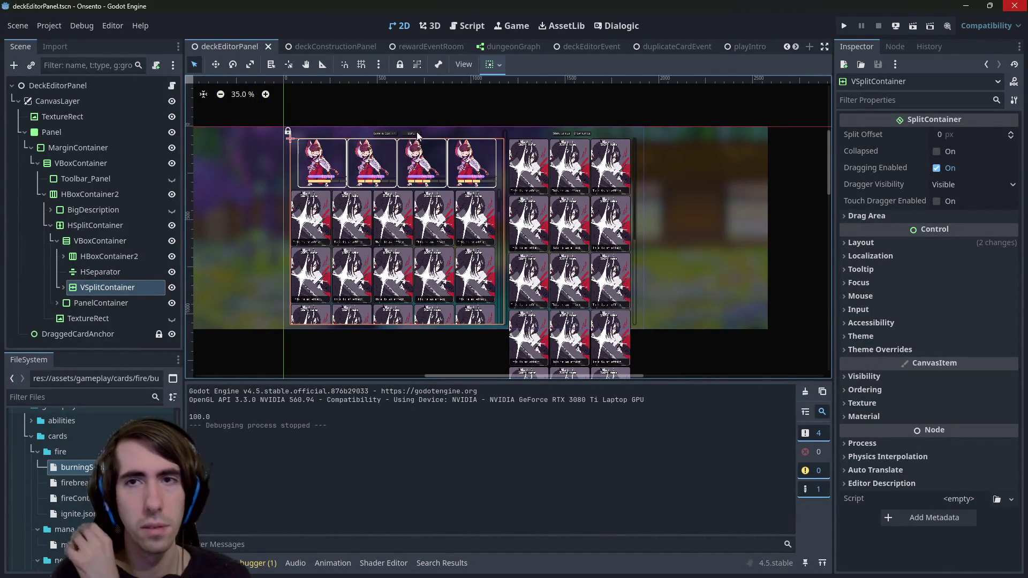
pyautogui.click(572, 47)
# Open the eventDeckPanel scene and select its Text_RichTextLabel node to copy.
pyautogui.click(660, 47)
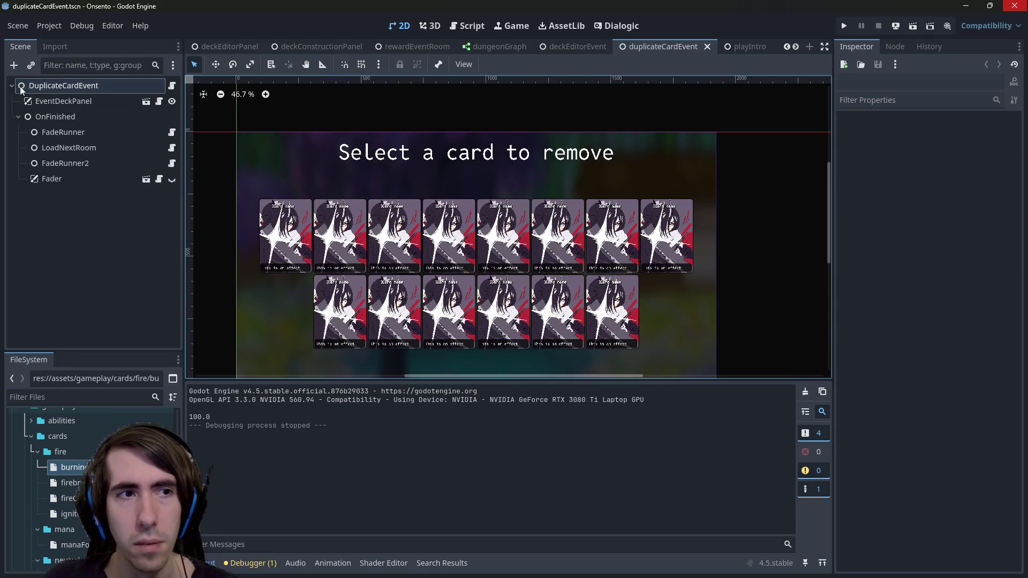
pyautogui.click(145, 101)
pyautogui.click(474, 128)
pyautogui.click(482, 130)
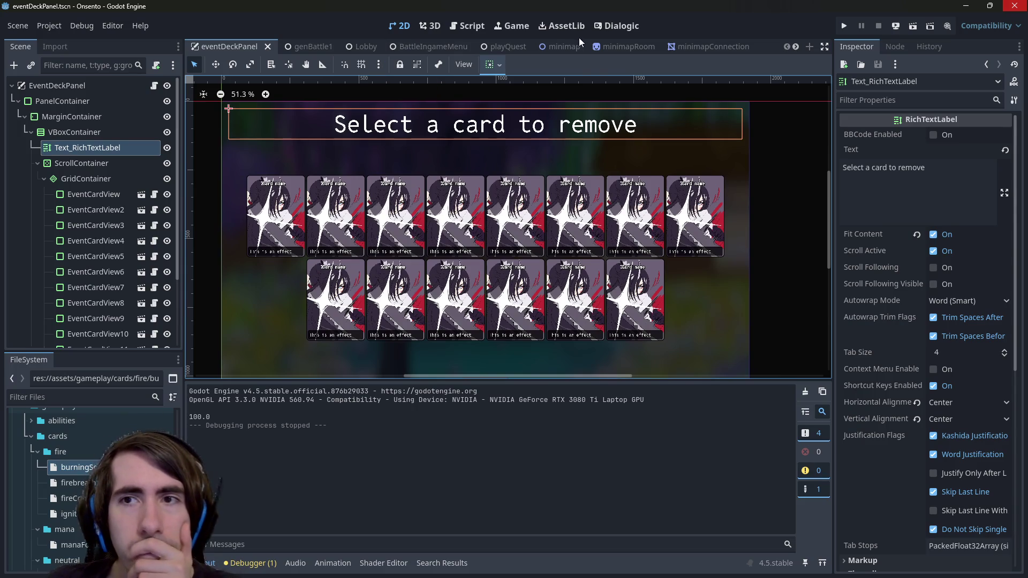
pyautogui.scroll(-8, 581, 46)
pyautogui.scroll(2, 535, 46)
# Return to the deckEditorPanel scene for editing.
pyautogui.click(411, 46)
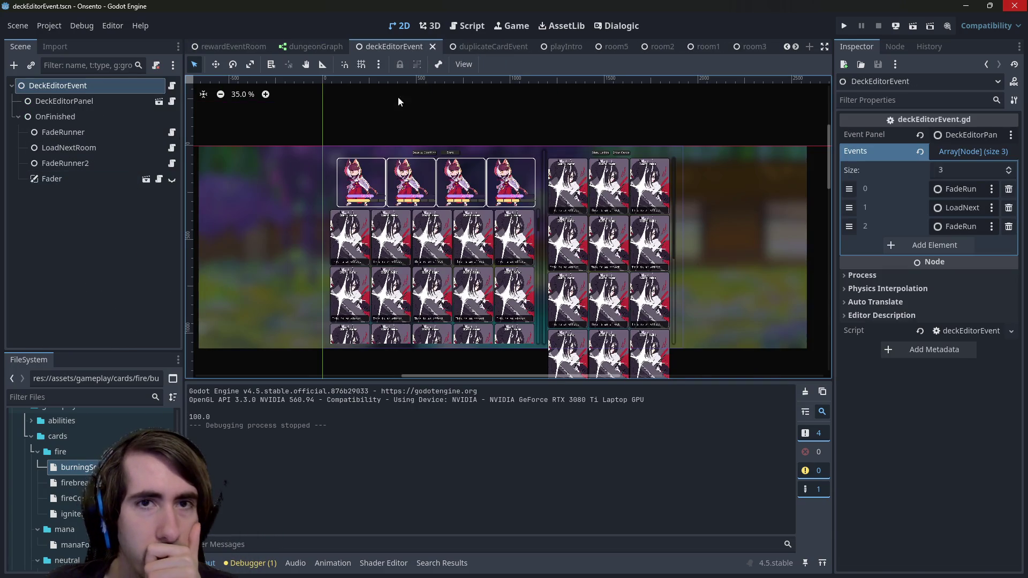
pyautogui.scroll(2, 410, 49)
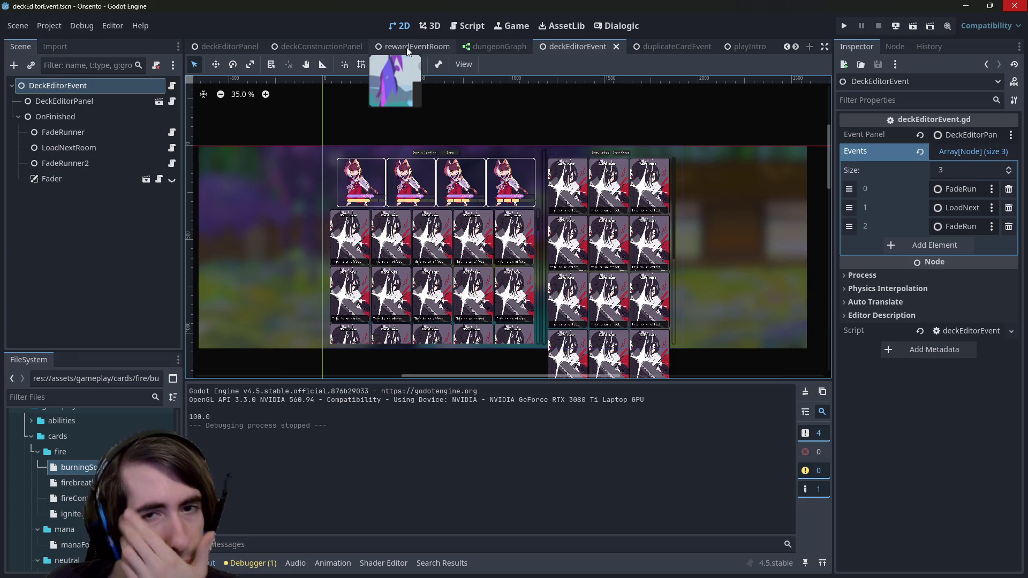
pyautogui.scroll(-1, 365, 226)
pyautogui.click(158, 103)
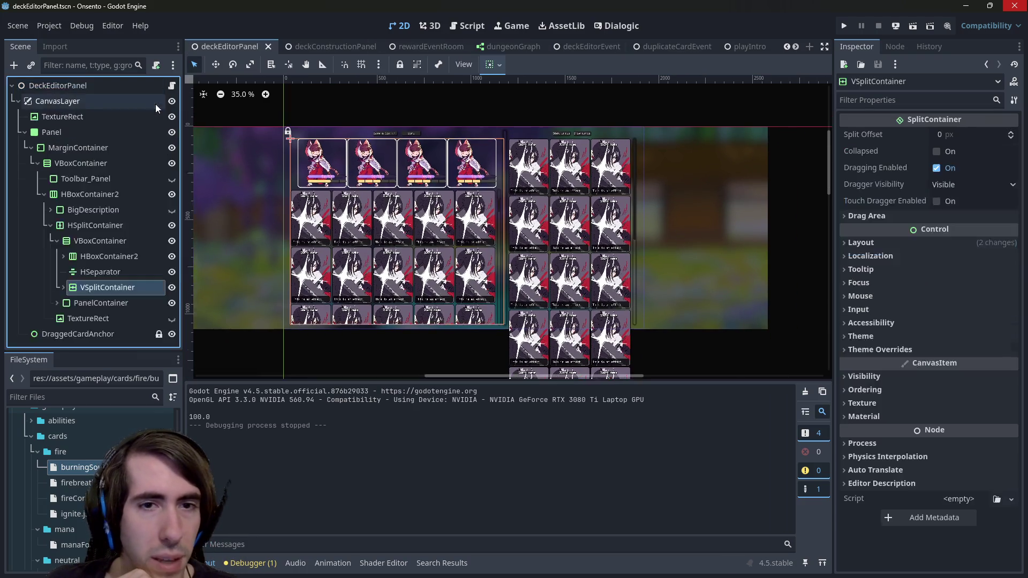
# Paste the copied Text_RichTextLabel as a child of the deck's VBoxContainer.
pyautogui.hotkey('ctrl', 'v')
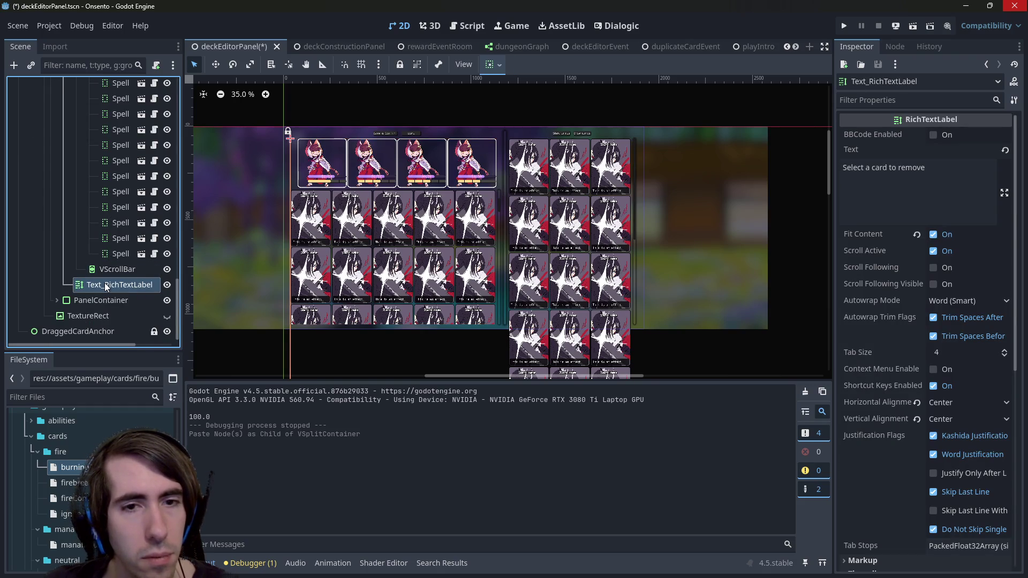
pyautogui.hotkey('ctrl', 'z')
pyautogui.moveTo(178, 204)
pyautogui.mouseDown()
pyautogui.moveTo(181, 136)
pyautogui.moveTo(178, 153)
pyautogui.mouseUp()
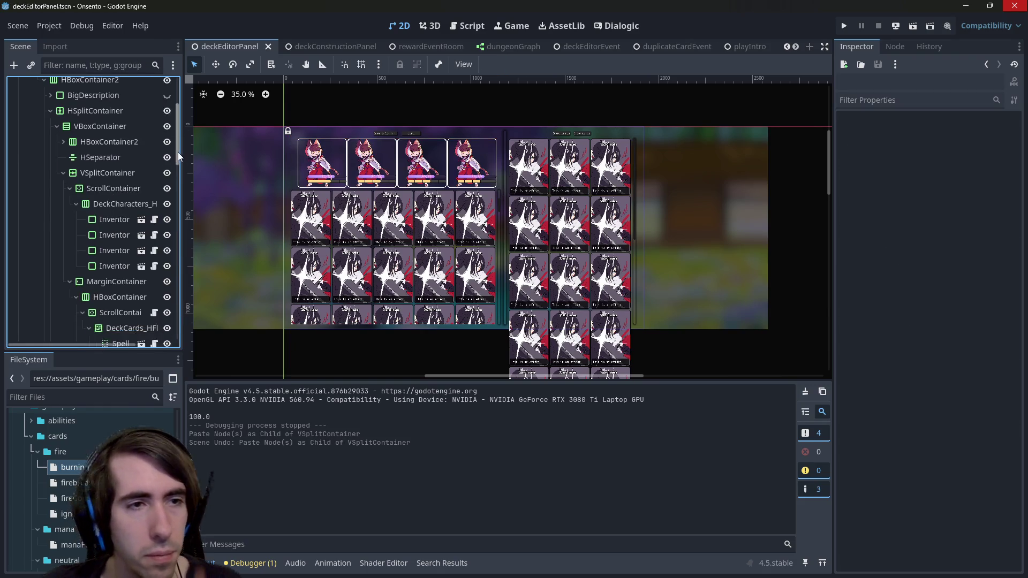
pyautogui.click(70, 282)
pyautogui.click(61, 178)
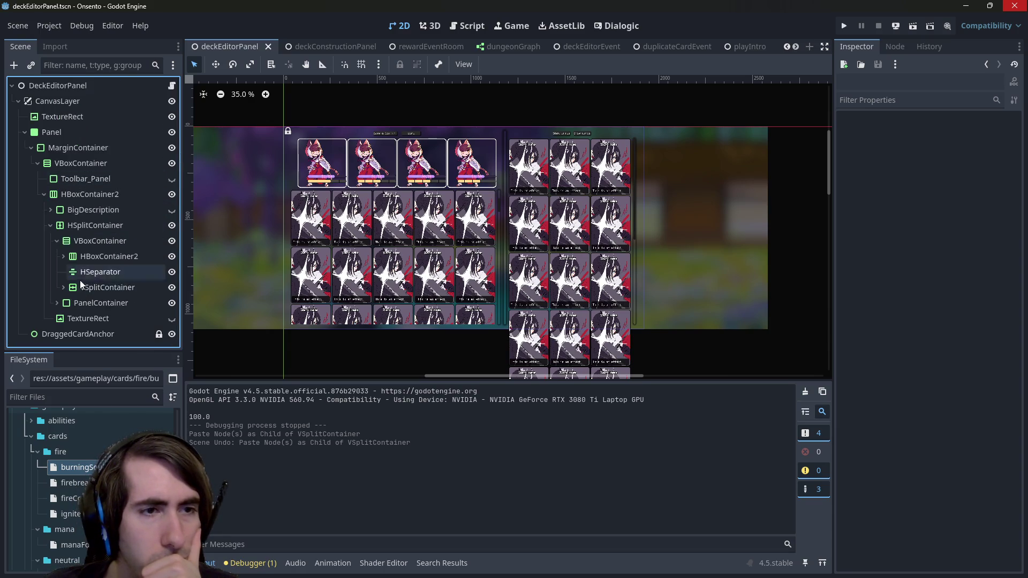
pyautogui.click(83, 288)
pyautogui.click(86, 242)
pyautogui.hotkey('ctrl', 'v')
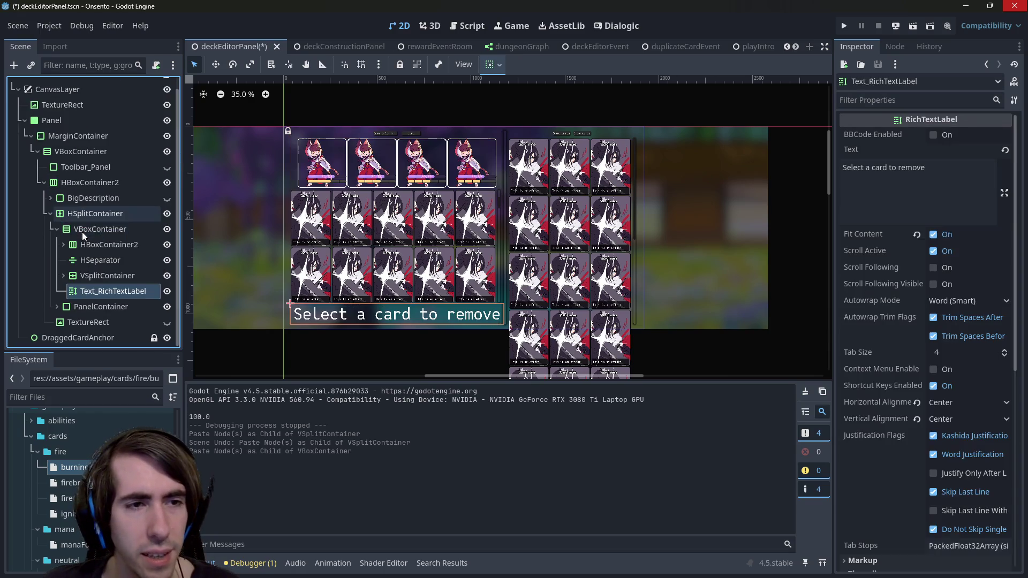
# Change the pasted label's text to 'Right click to move a card'.
pyautogui.tripleClick(885, 165)
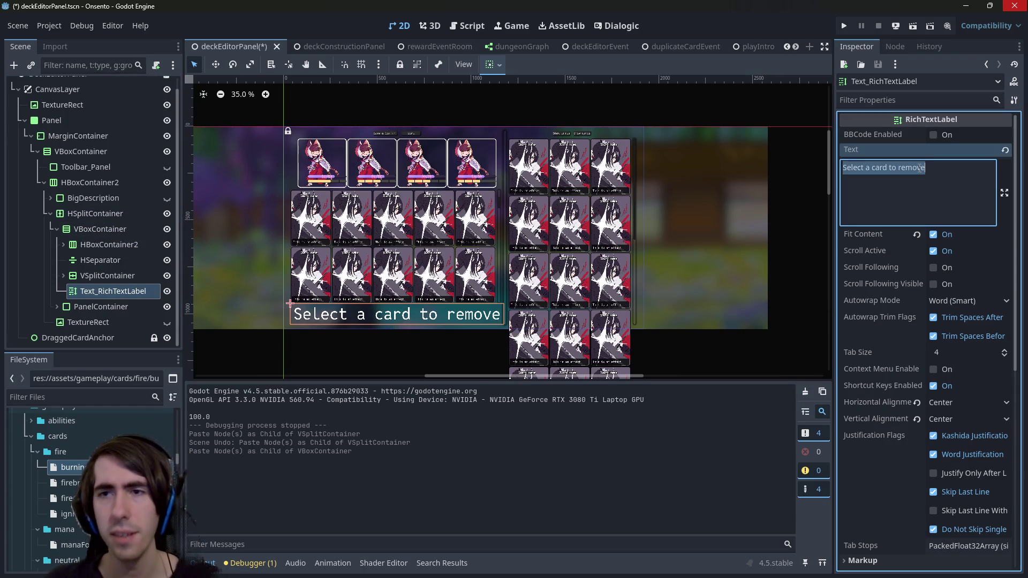
pyautogui.write('Right click')
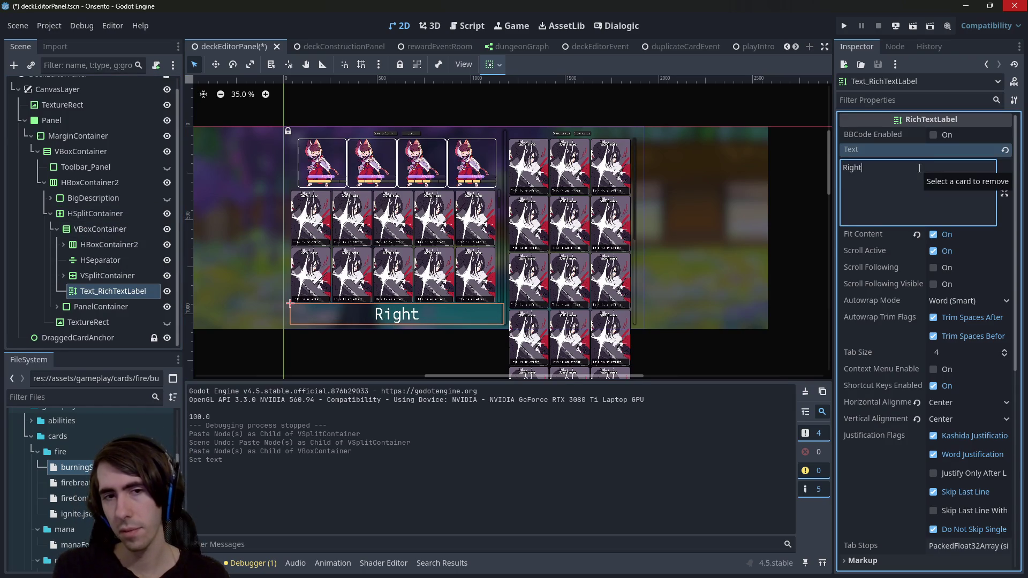
pyautogui.write(' to rem0')
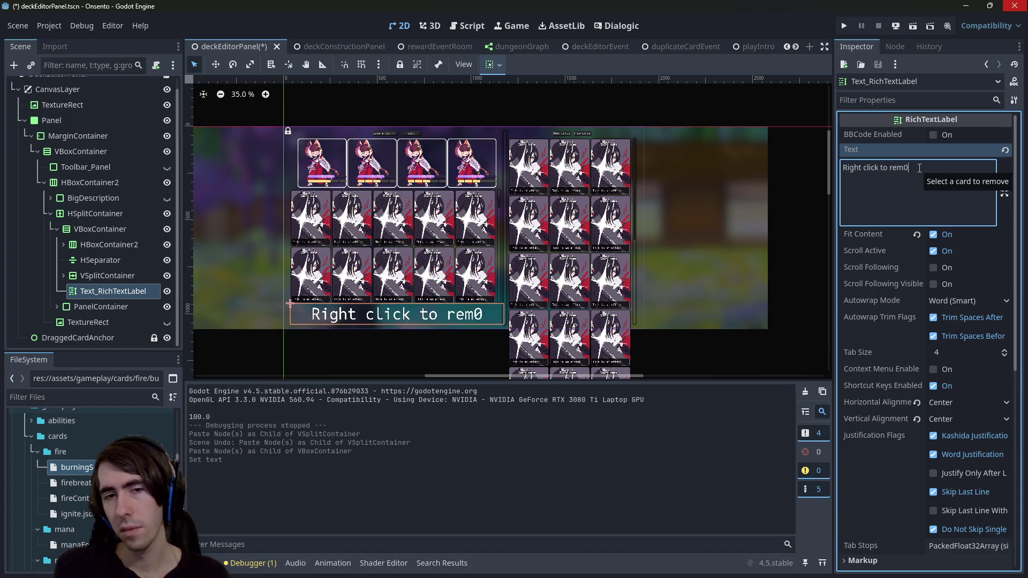
pyautogui.press('BackSpace')
pyautogui.press('BackSpace')
pyautogui.press('BackSpace')
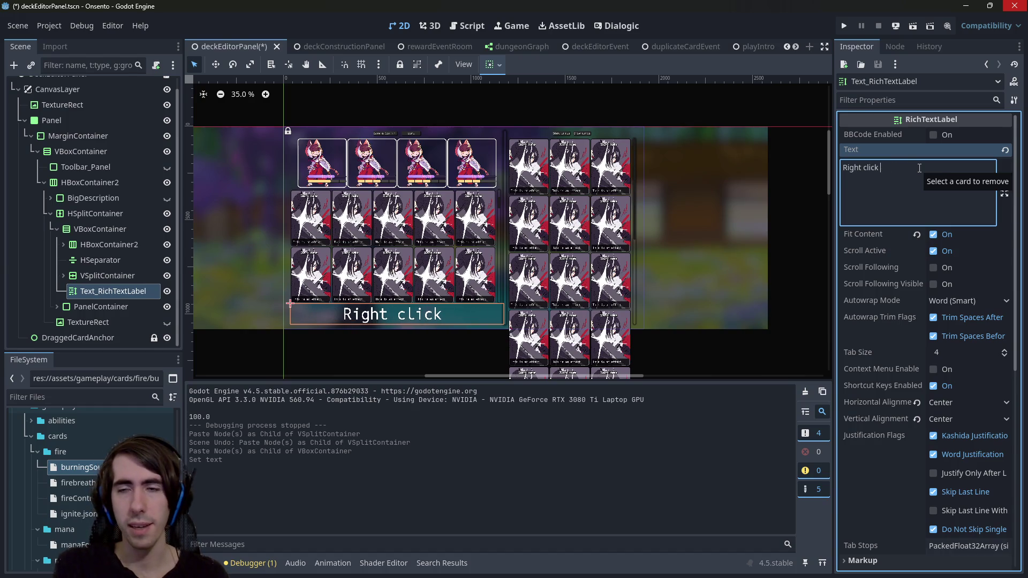
pyautogui.write('to move a card')
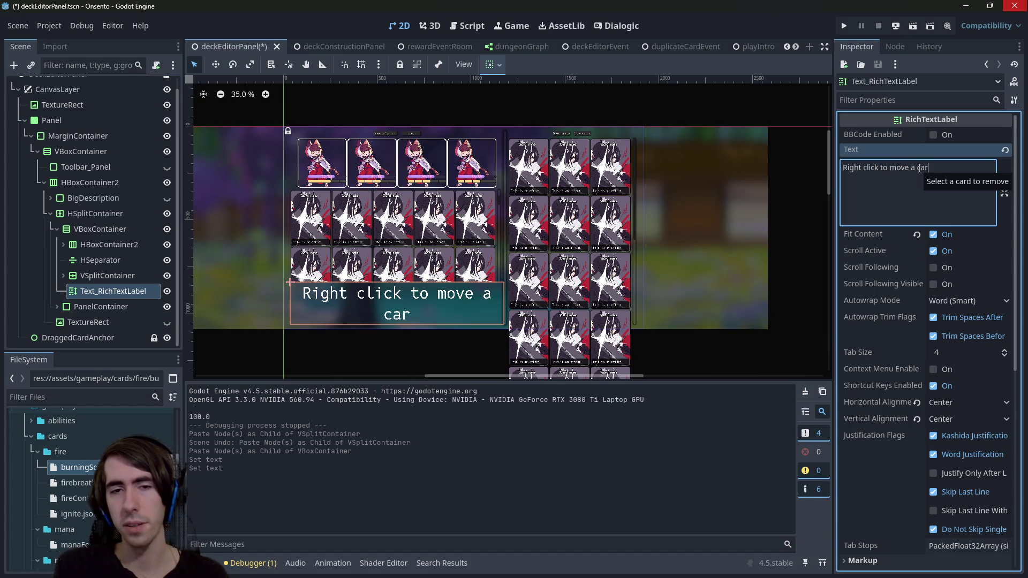
pyautogui.scroll(-8, 956, 423)
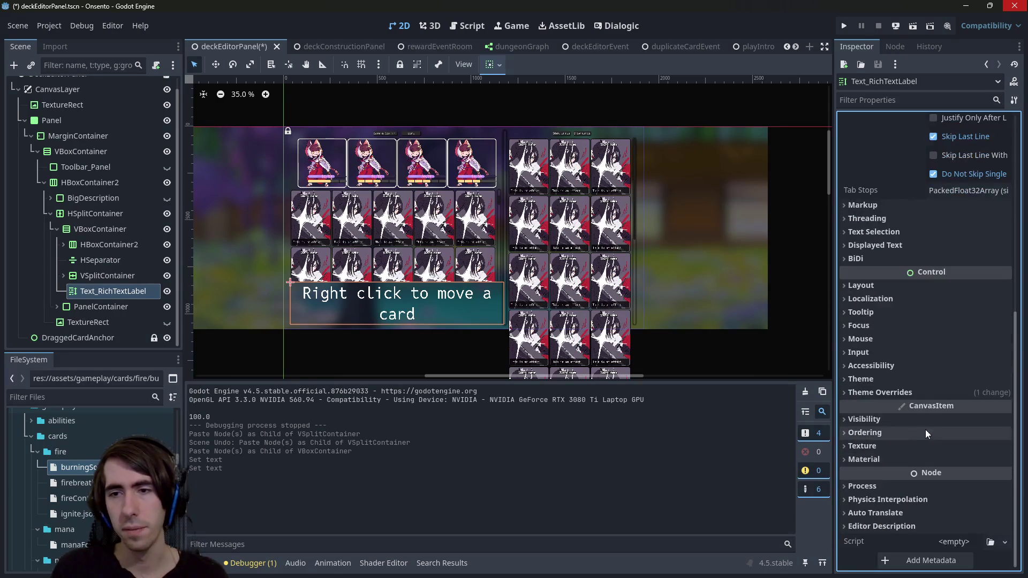
# Set the hint label's Normal Font size override to 30.
pyautogui.click(901, 395)
pyautogui.click(903, 456)
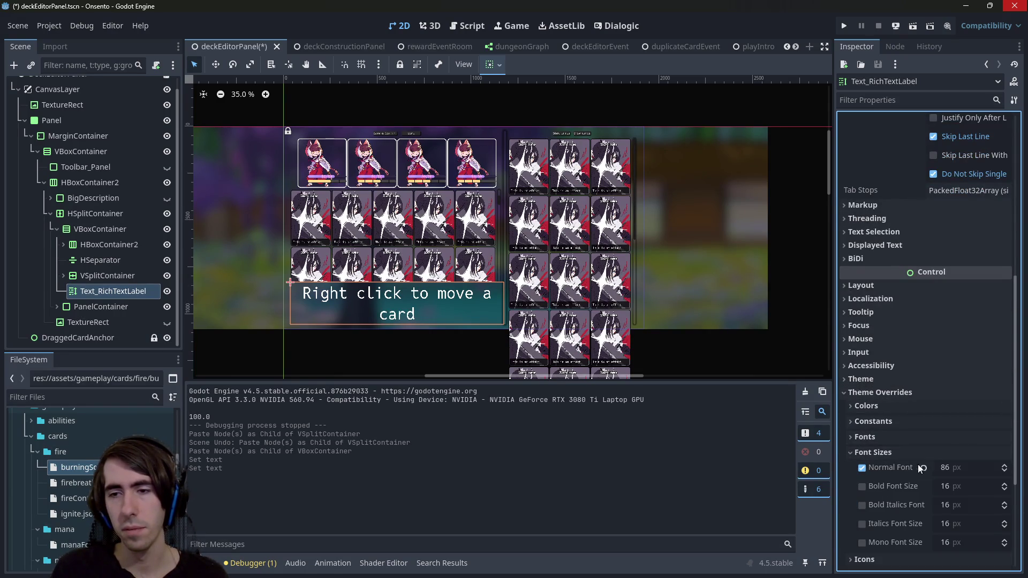
pyautogui.click(951, 467)
pyautogui.write('30')
pyautogui.press('Return')
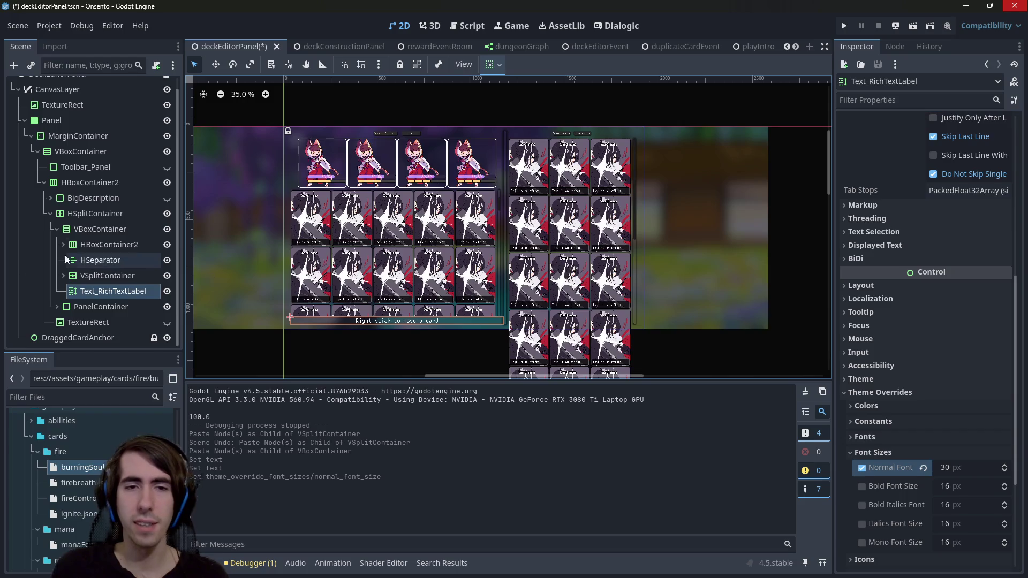
# Bring the 'Right click to move a card' label into view, then save and run the game.
pyautogui.scroll(3, 326, 345)
pyautogui.moveTo(454, 188)
pyautogui.mouseDown()
pyautogui.moveTo(389, 215)
pyautogui.moveTo(393, 255)
pyautogui.mouseUp()
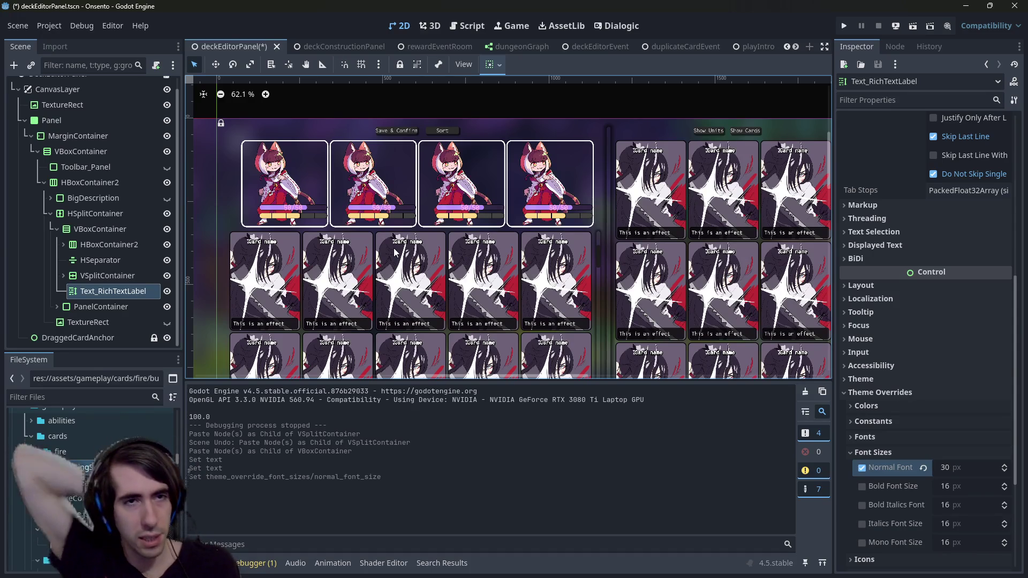
pyautogui.scroll(-2, 398, 343)
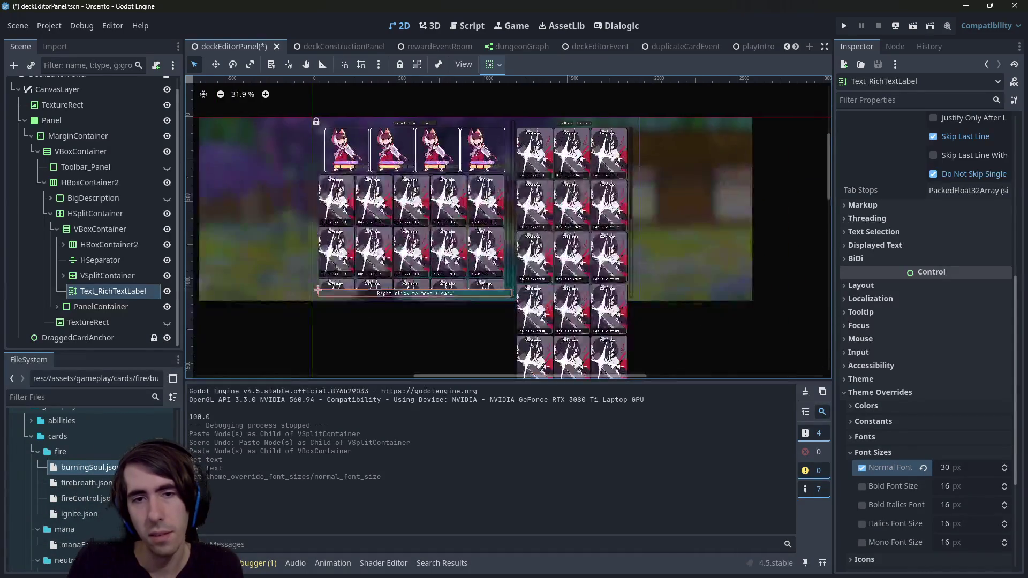
pyautogui.scroll(3, 461, 103)
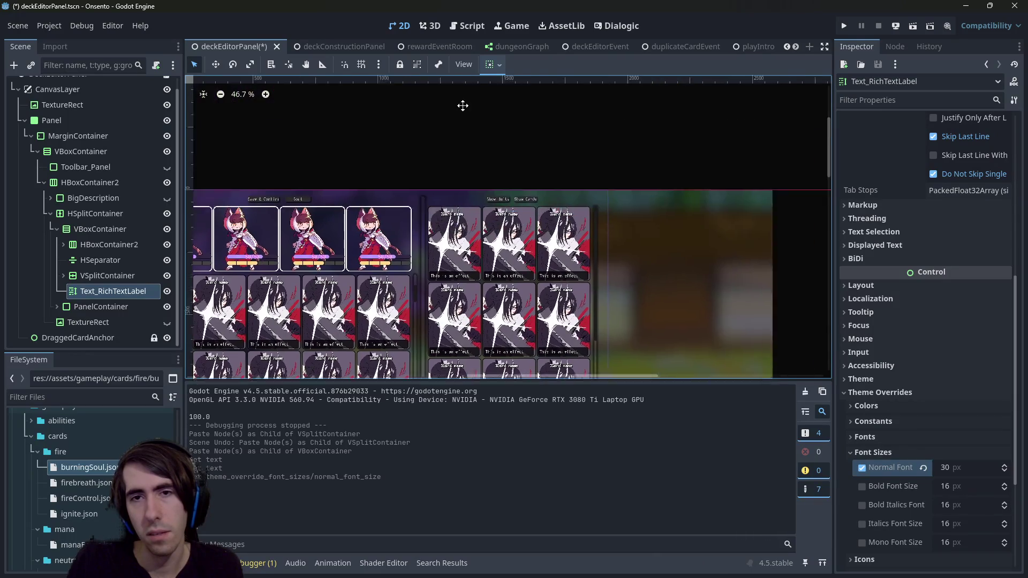
pyautogui.moveTo(553, 303); pyautogui.dragTo(658, 119)
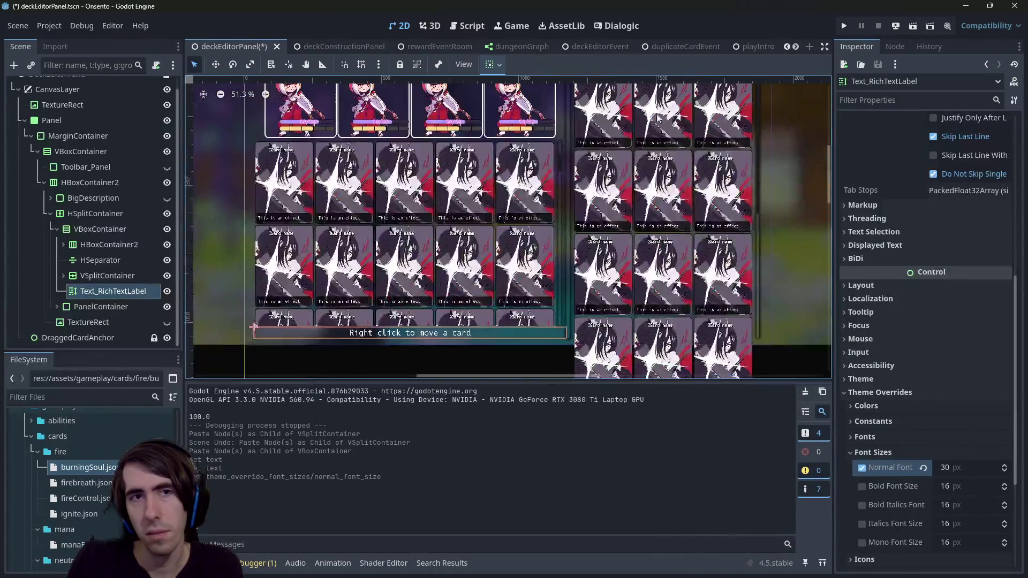
pyautogui.click(908, 30)
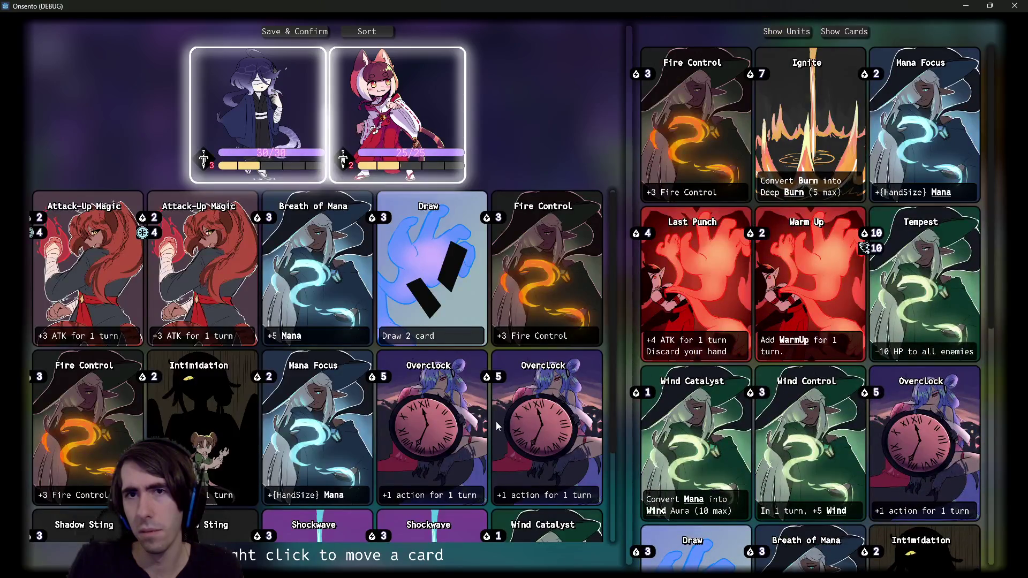
# Scroll the running game's deck list to check the hint, then close the game window.
pyautogui.scroll(-2, 496, 422)
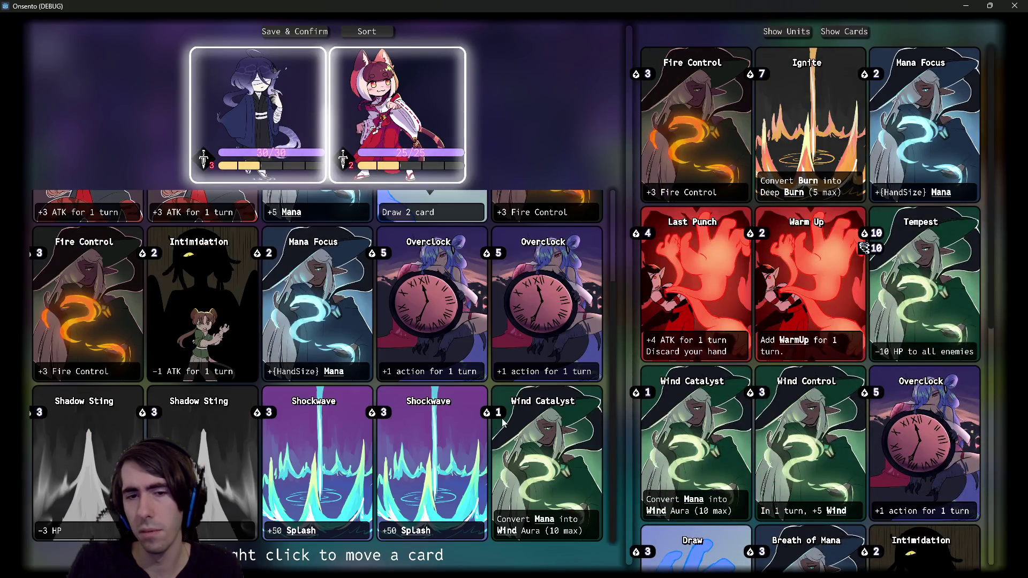
pyautogui.click(1022, 6)
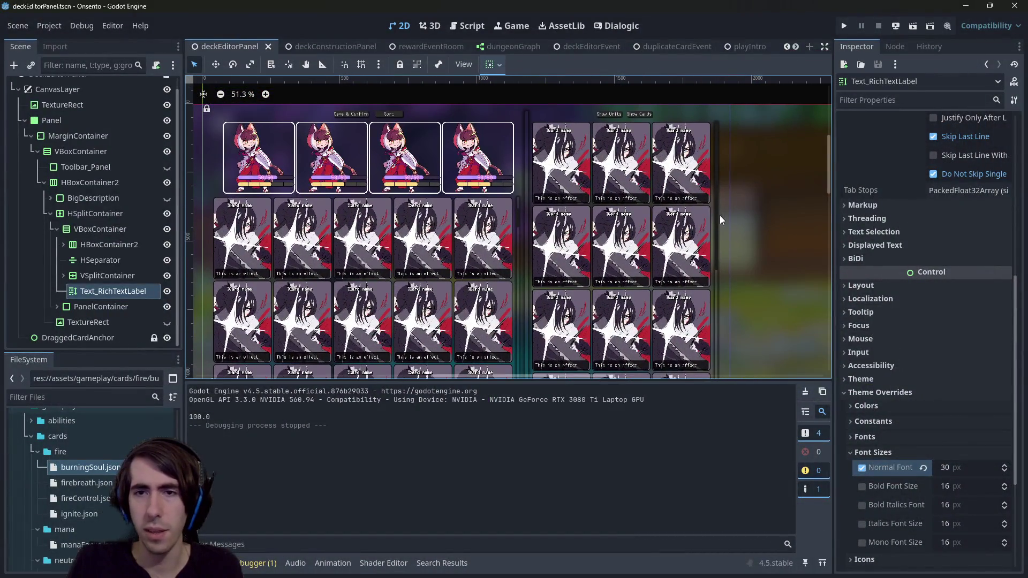
# Browse AllCardsPanel's Layout, Visibility, Theme, Localization, Focus and Tooltip inspector sections.
pyautogui.click(718, 216)
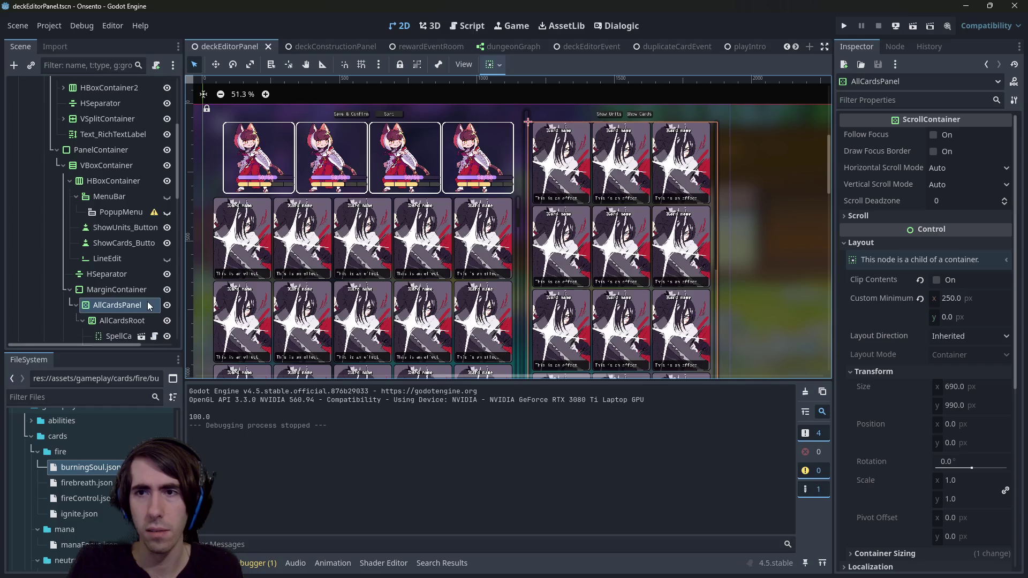
pyautogui.click(908, 242)
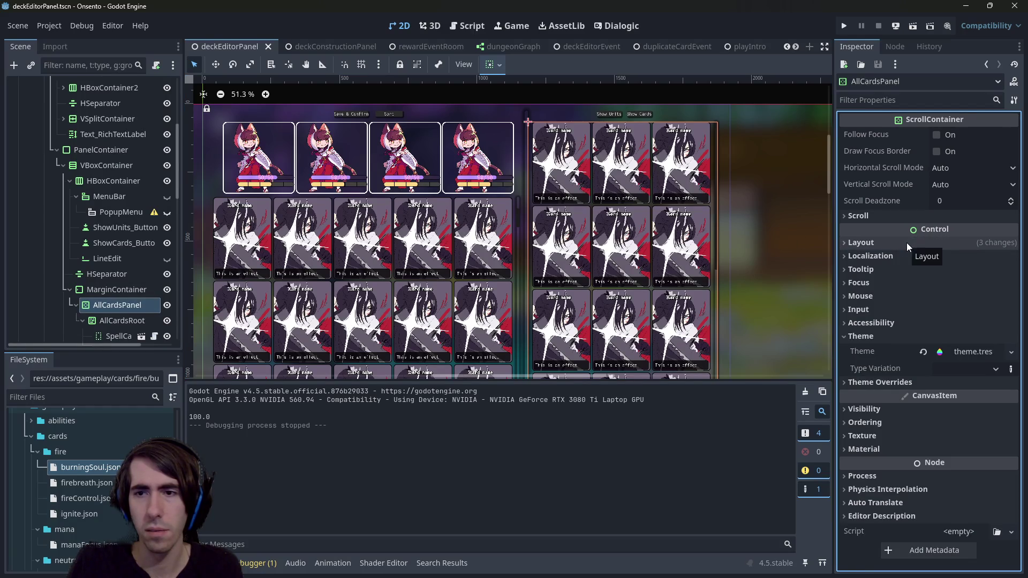
pyautogui.click(887, 100)
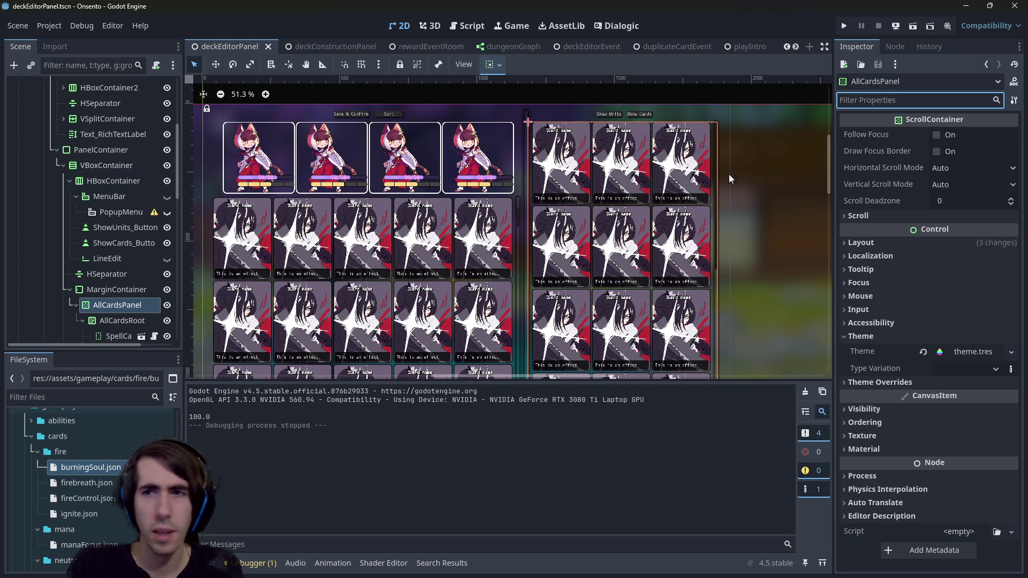
pyautogui.click(898, 410)
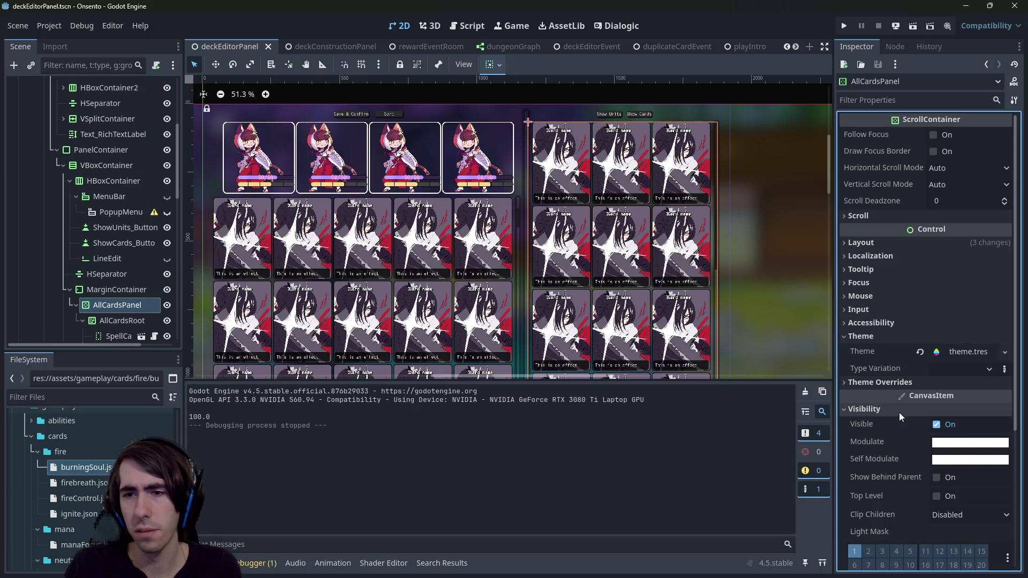
pyautogui.scroll(-3, 919, 486)
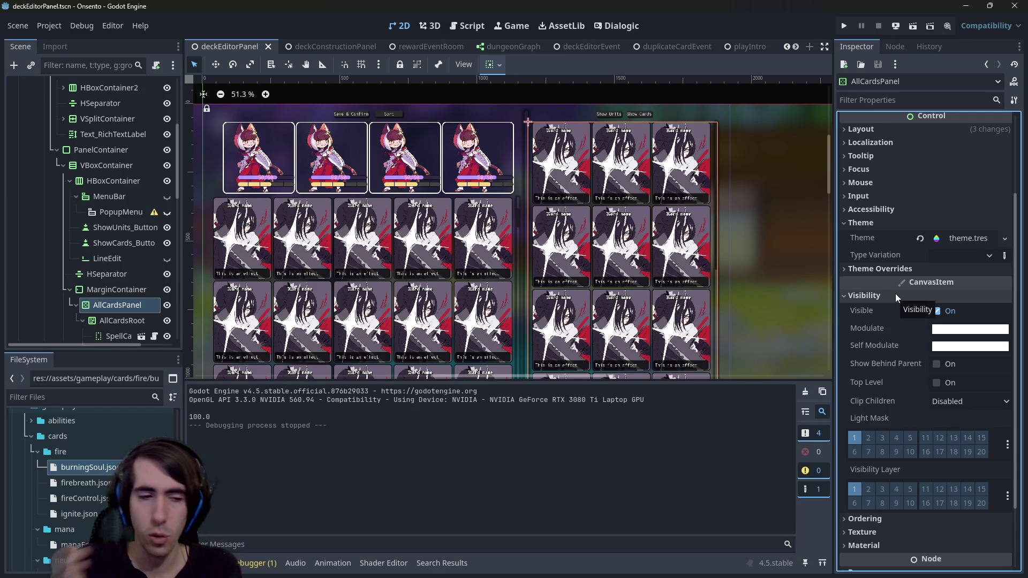
pyautogui.scroll(2, 905, 294)
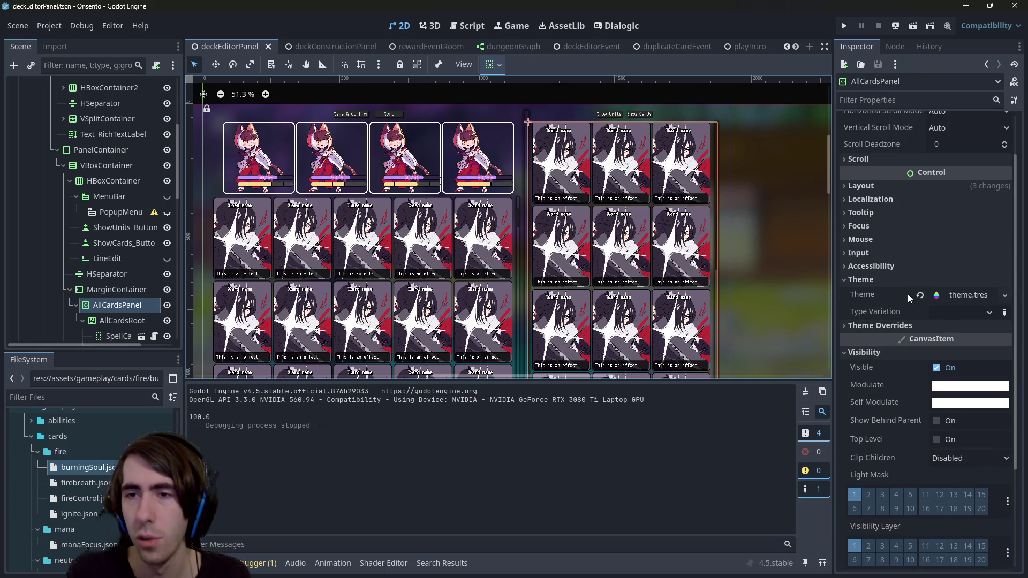
pyautogui.click(900, 281)
pyautogui.click(882, 320)
pyautogui.click(886, 256)
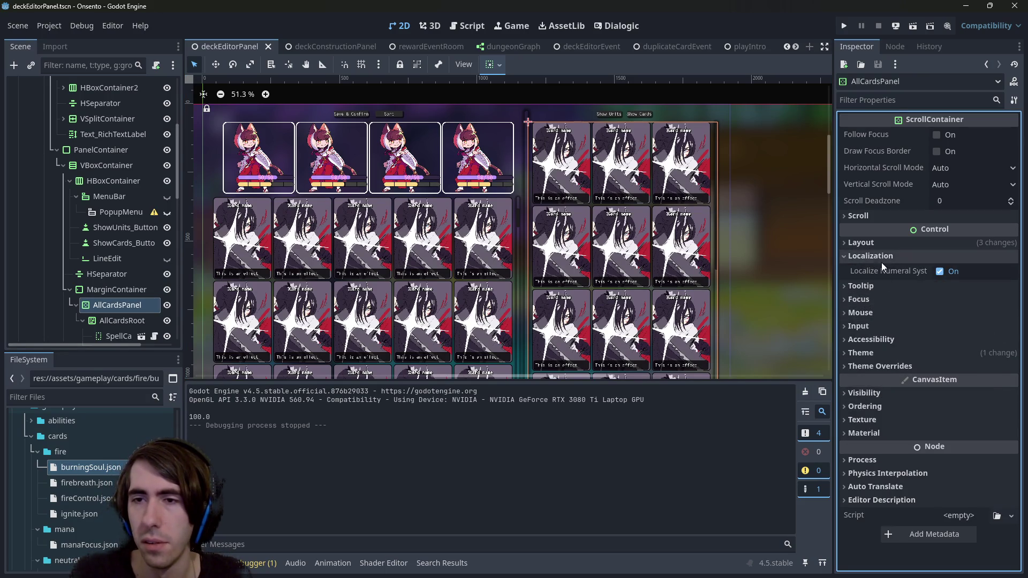
pyautogui.click(881, 258)
pyautogui.click(882, 285)
pyautogui.click(881, 286)
pyautogui.click(878, 270)
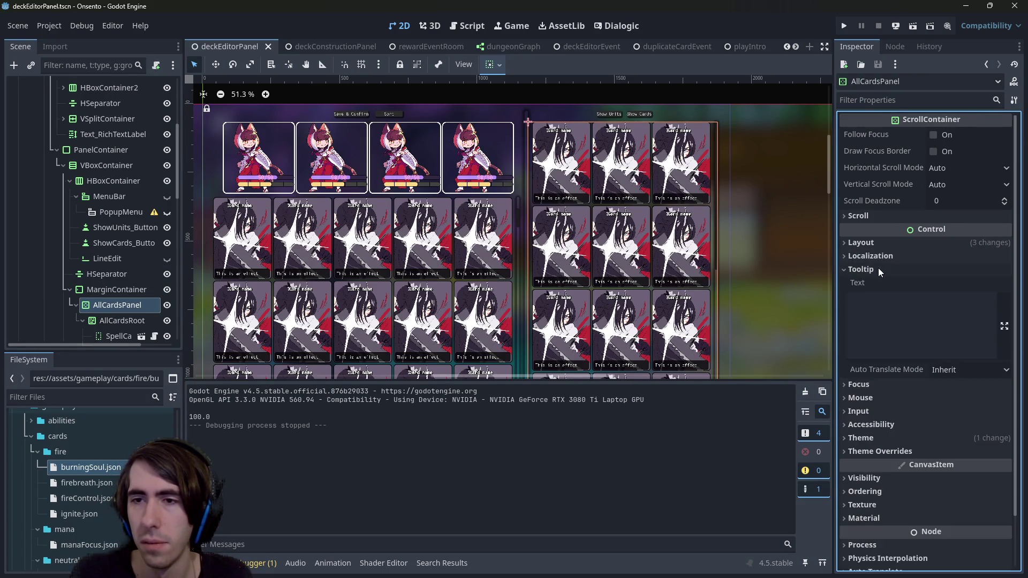
pyautogui.click(878, 270)
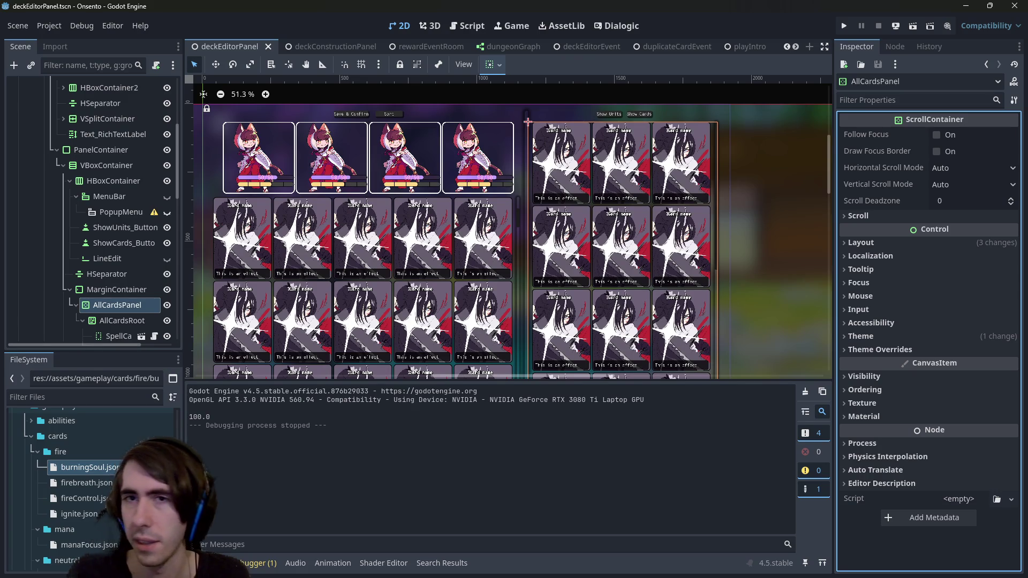
# Check AllCardsPanel's Visibility, Ordering, Texture and Material inspector sections.
pyautogui.click(936, 101)
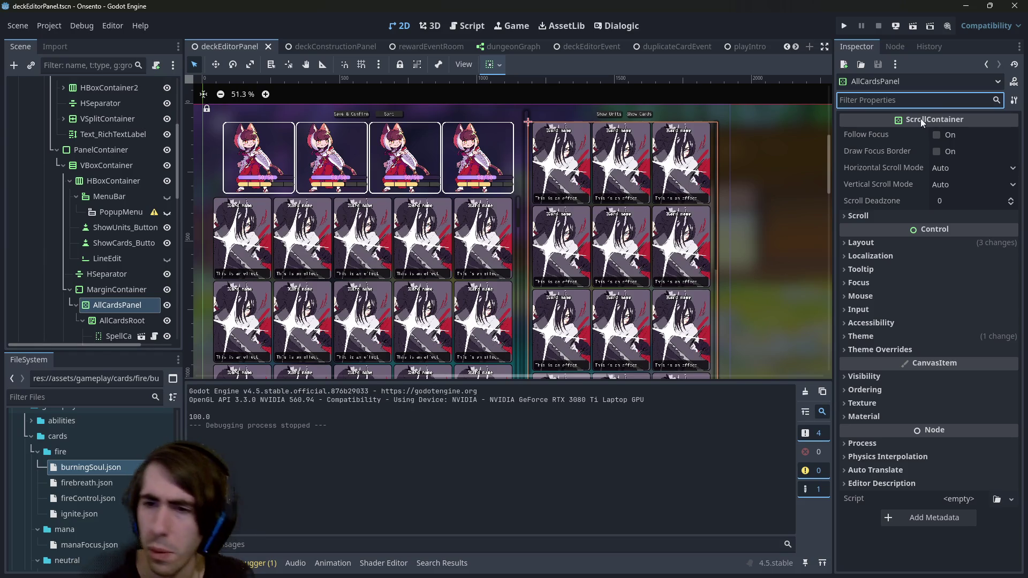
pyautogui.click(894, 382)
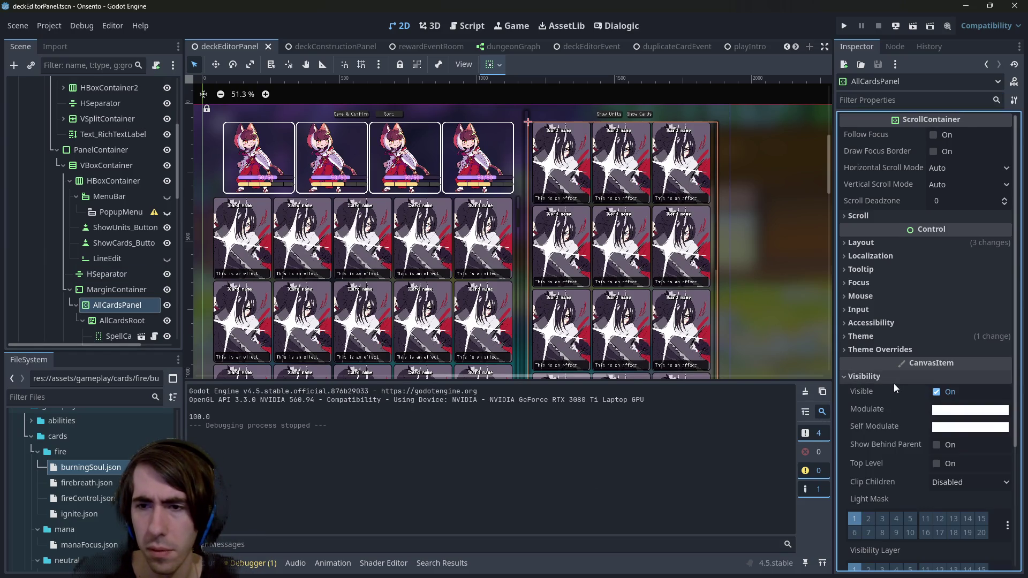
pyautogui.scroll(-2, 904, 469)
pyautogui.scroll(-4, 911, 410)
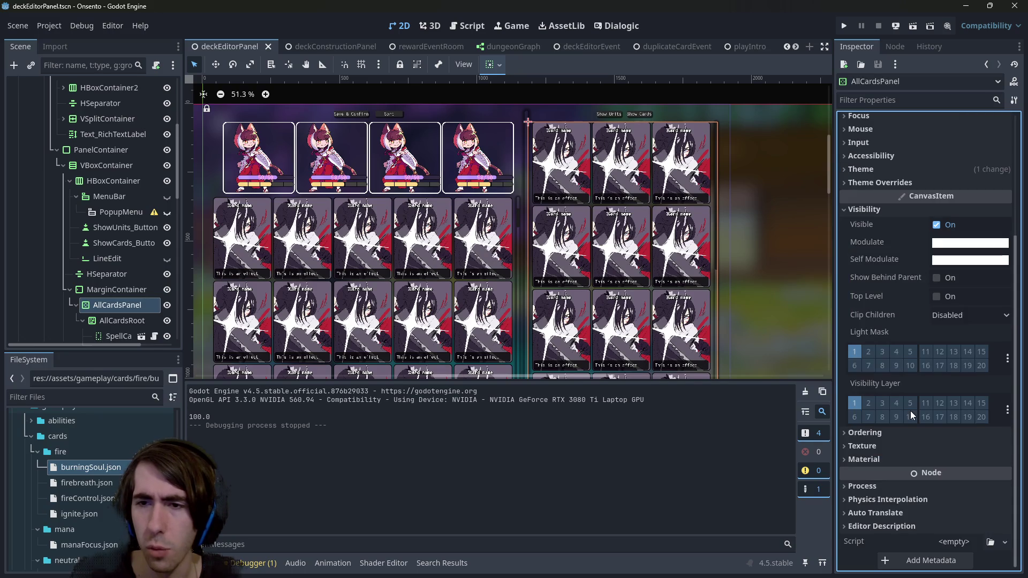
pyautogui.click(890, 433)
pyautogui.click(890, 433)
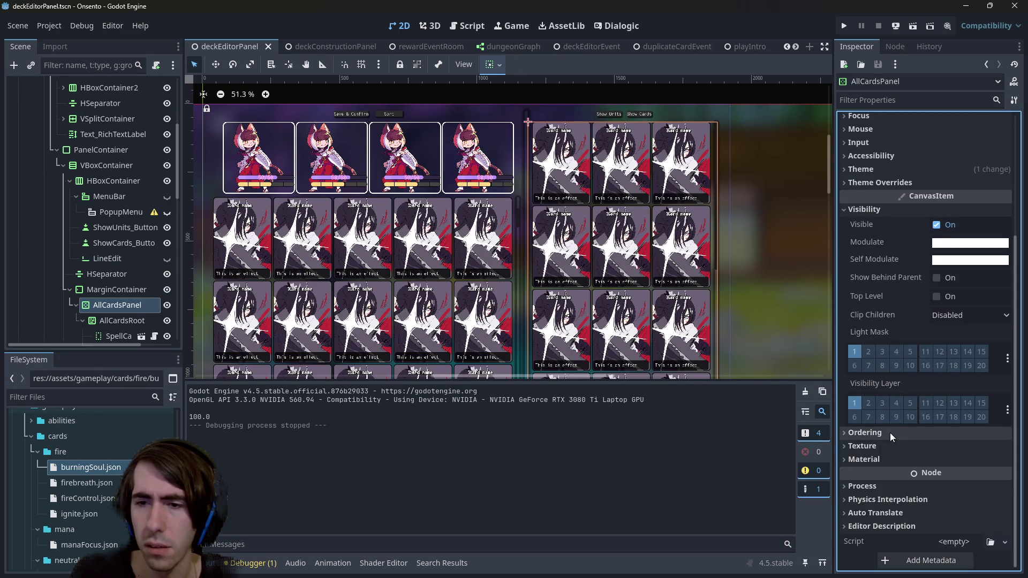
pyautogui.click(888, 447)
pyautogui.click(889, 447)
pyautogui.click(888, 459)
pyautogui.click(887, 462)
# Expand Theme Overrides through Layout and Scroll sections, then focus the property filter.
pyautogui.scroll(6, 888, 461)
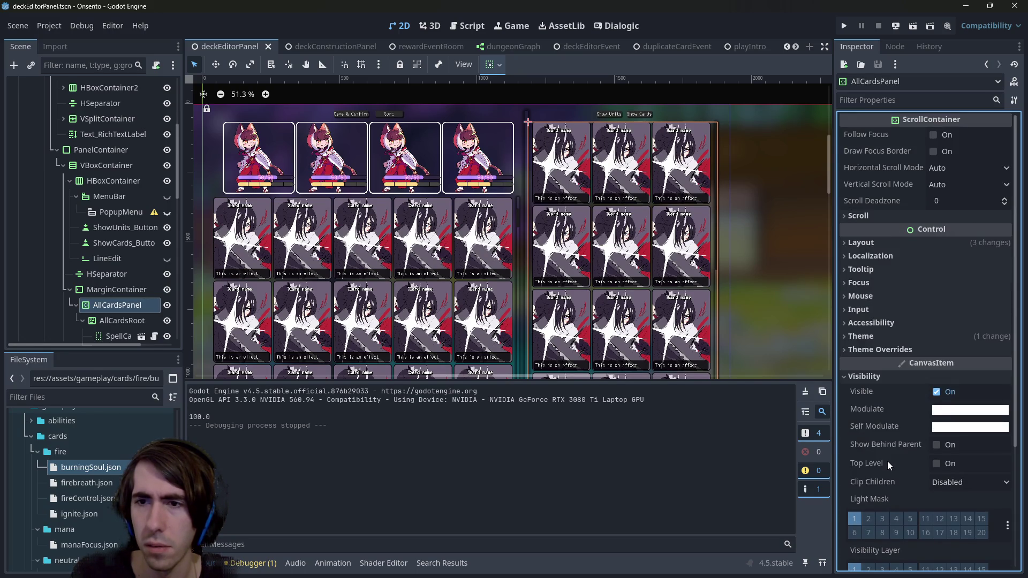
pyautogui.click(893, 352)
pyautogui.click(886, 333)
pyautogui.click(880, 321)
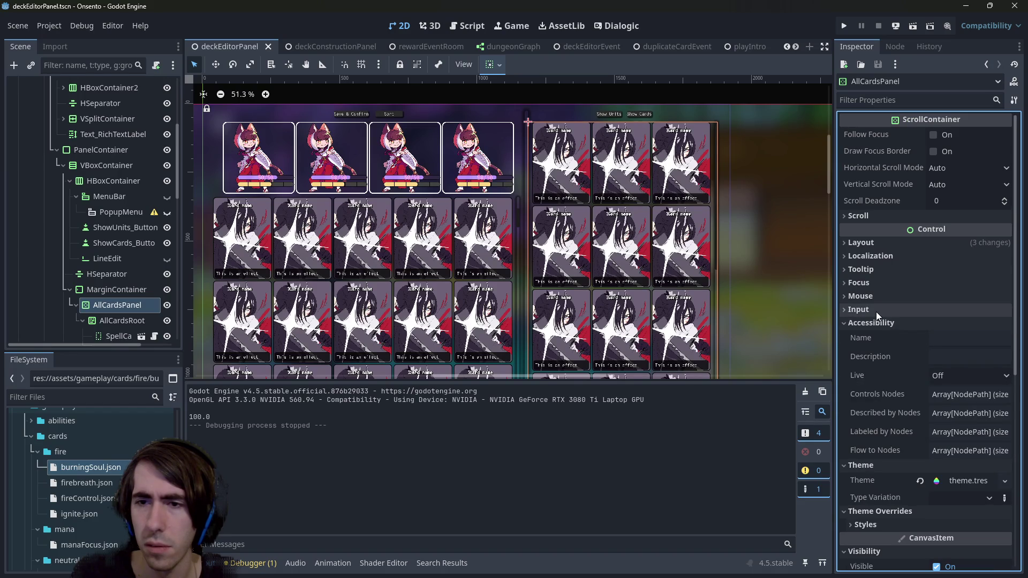
pyautogui.click(876, 311)
pyautogui.click(873, 299)
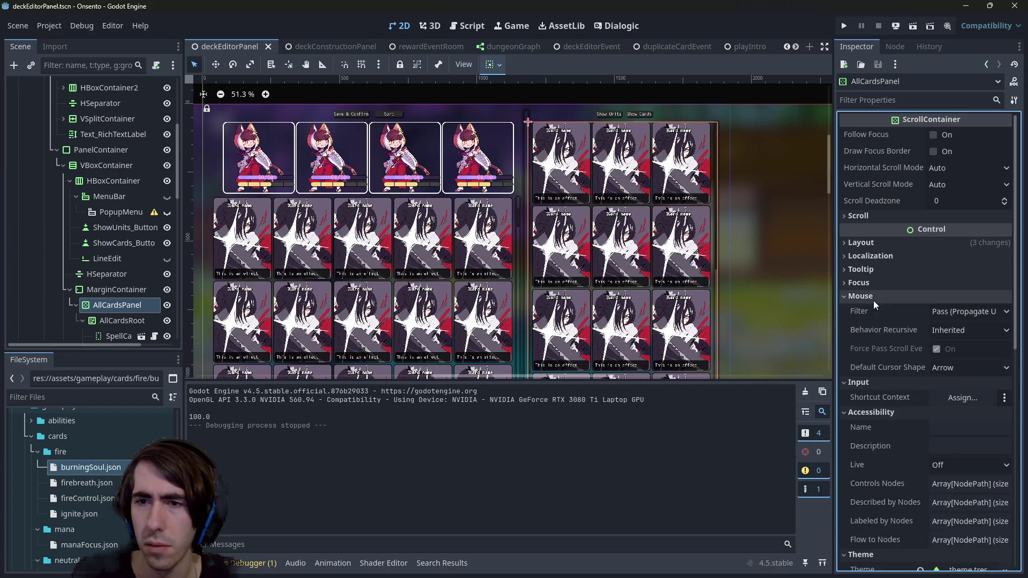
pyautogui.click(871, 281)
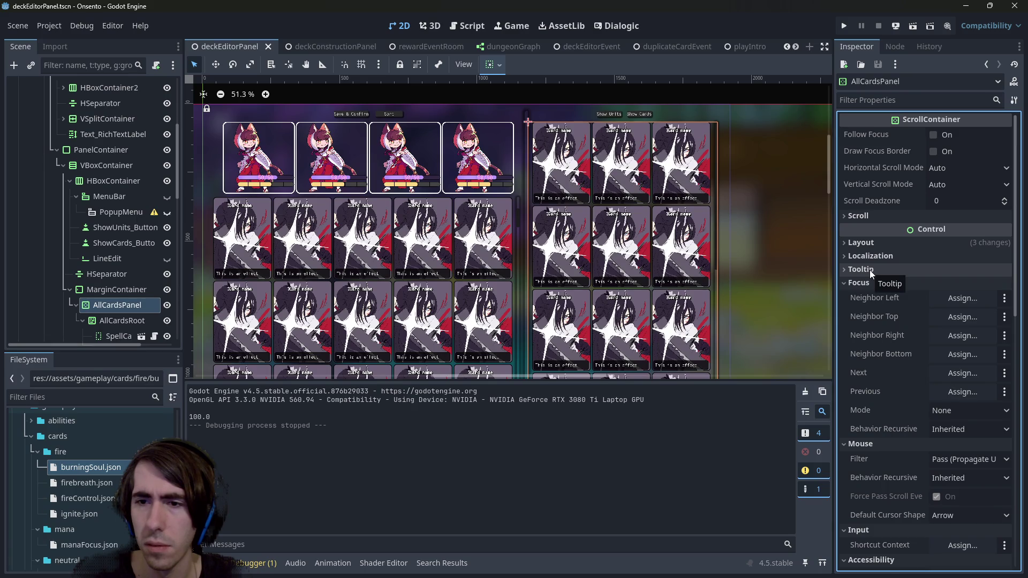
pyautogui.click(869, 270)
pyautogui.click(870, 258)
pyautogui.click(869, 243)
pyautogui.click(870, 245)
pyautogui.click(869, 256)
pyautogui.click(878, 216)
pyautogui.click(879, 215)
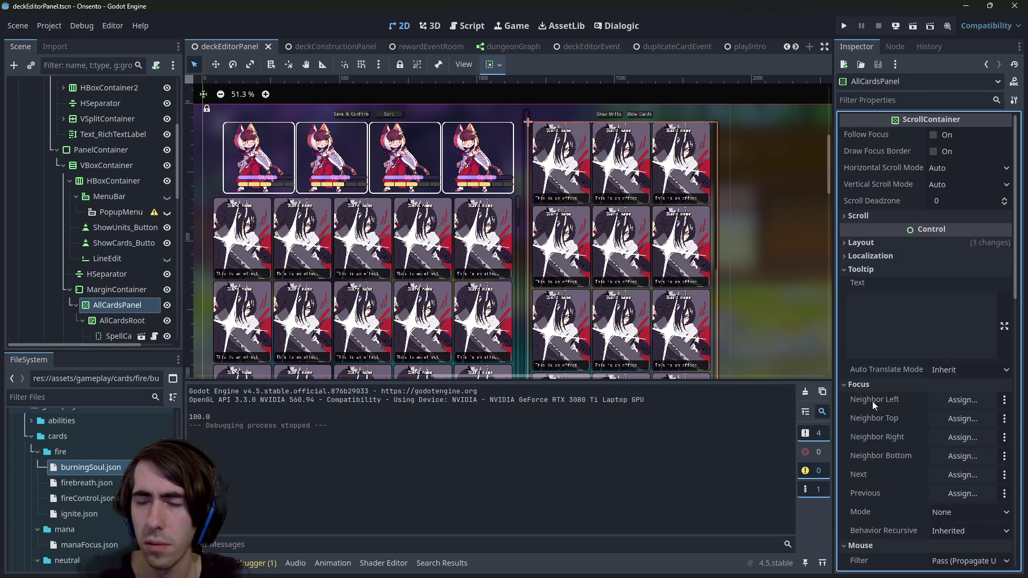
pyautogui.scroll(-10, 896, 492)
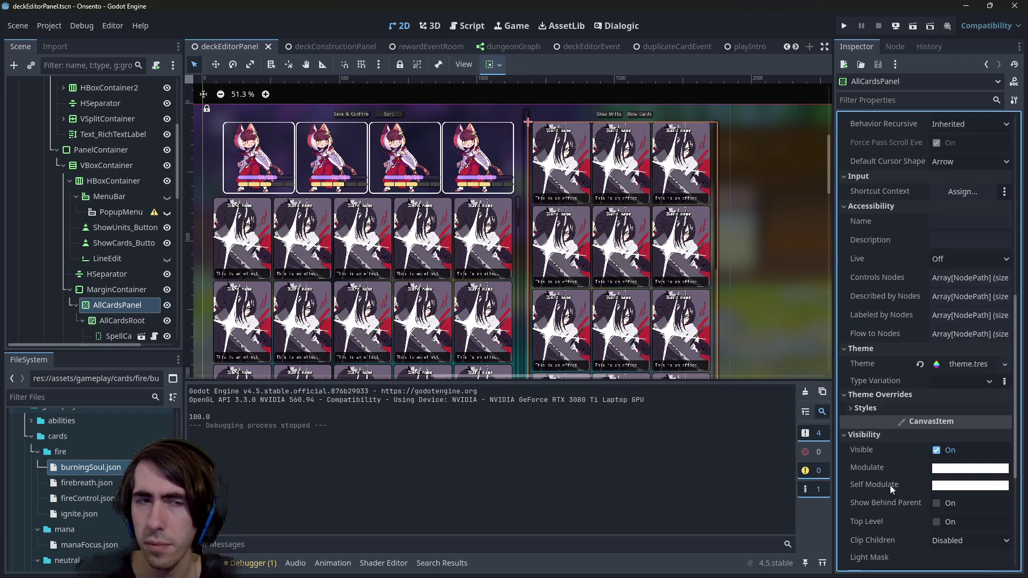
pyautogui.click(863, 101)
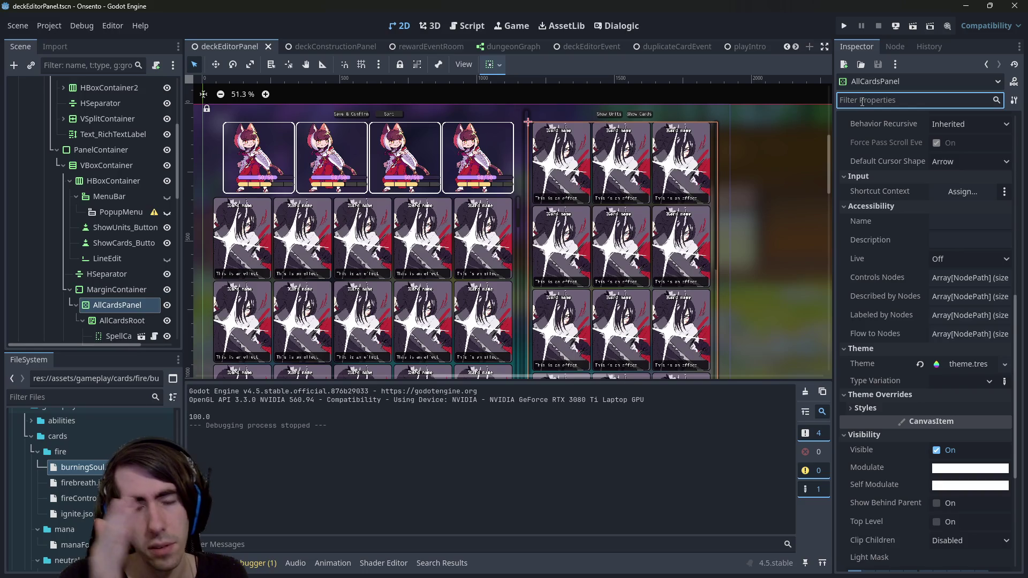
# Try the 'cut' property filter, clear it, and reselect the AllCardsPanel node.
pyautogui.write('cut')
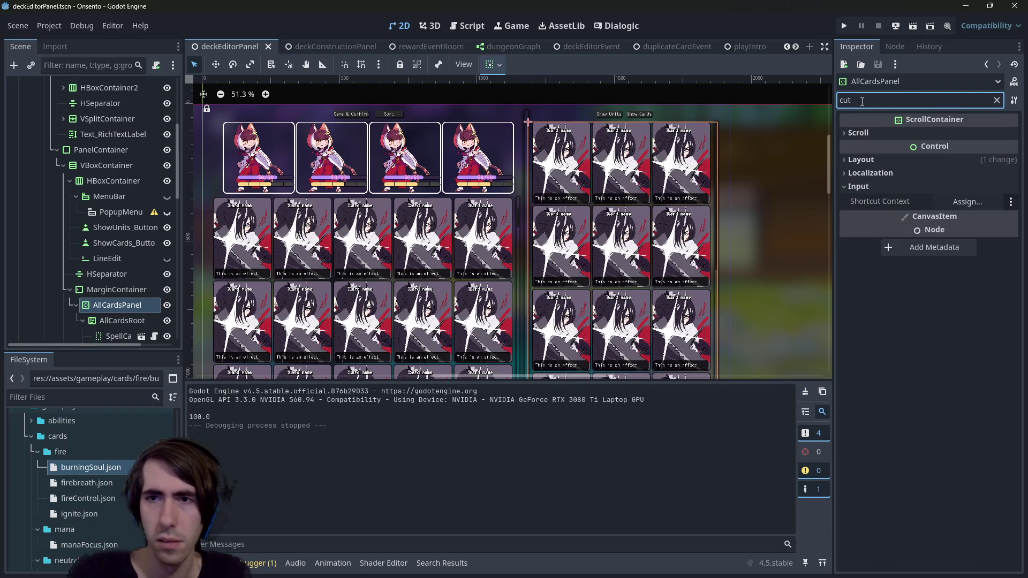
pyautogui.press('BackSpace')
pyautogui.press('BackSpace')
pyautogui.press('BackSpace')
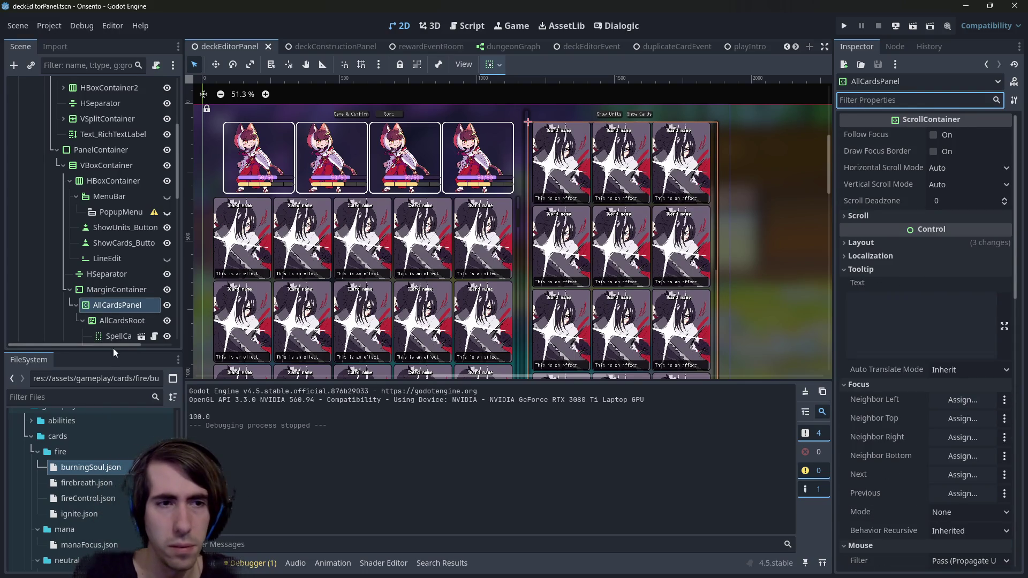
pyautogui.click(116, 290)
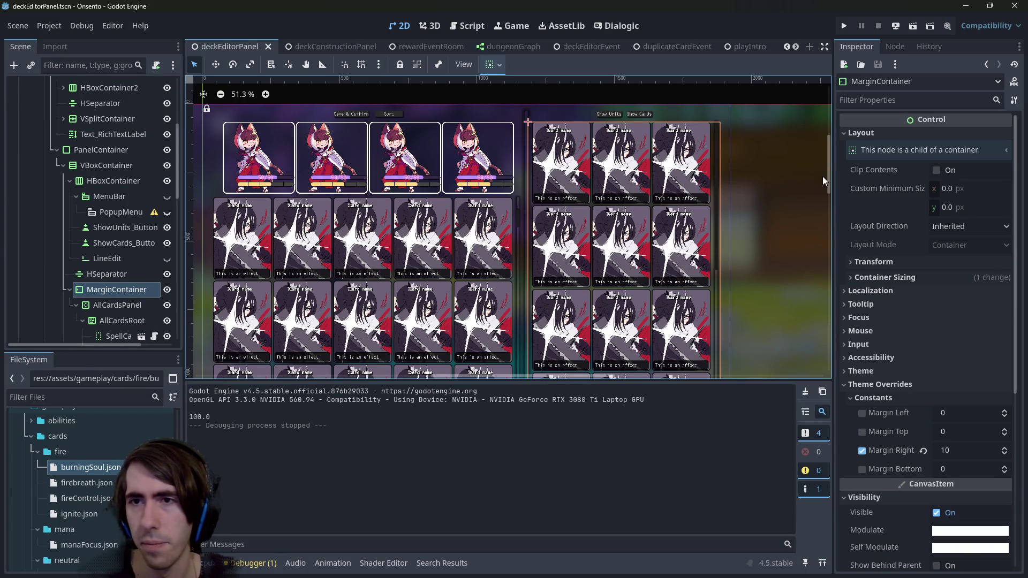
pyautogui.click(123, 304)
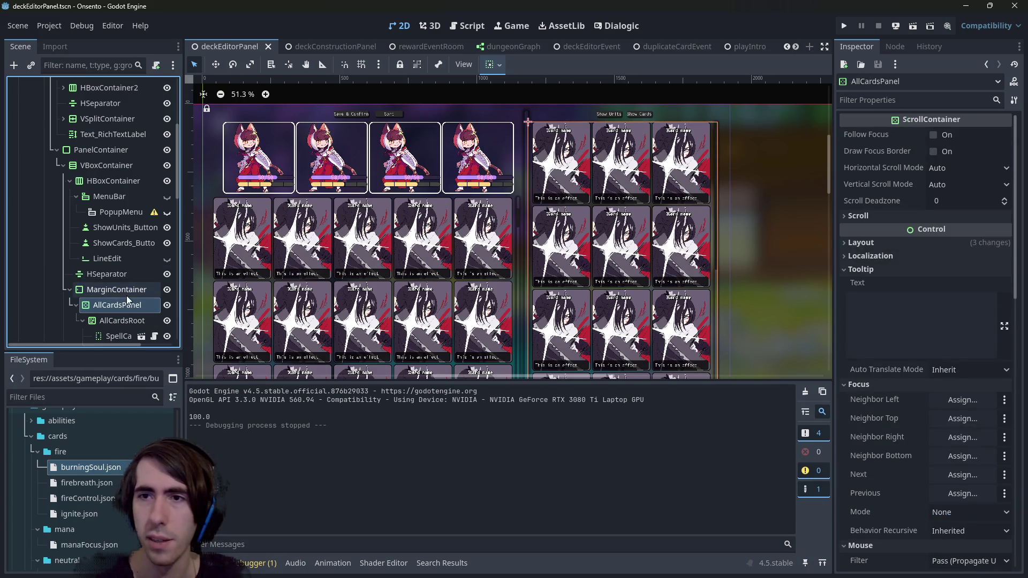
# Filter for 'clip' and turn on Clip Contents for AllCardsPanel, comparing with undo/redo.
pyautogui.click(875, 107)
pyautogui.write('clip')
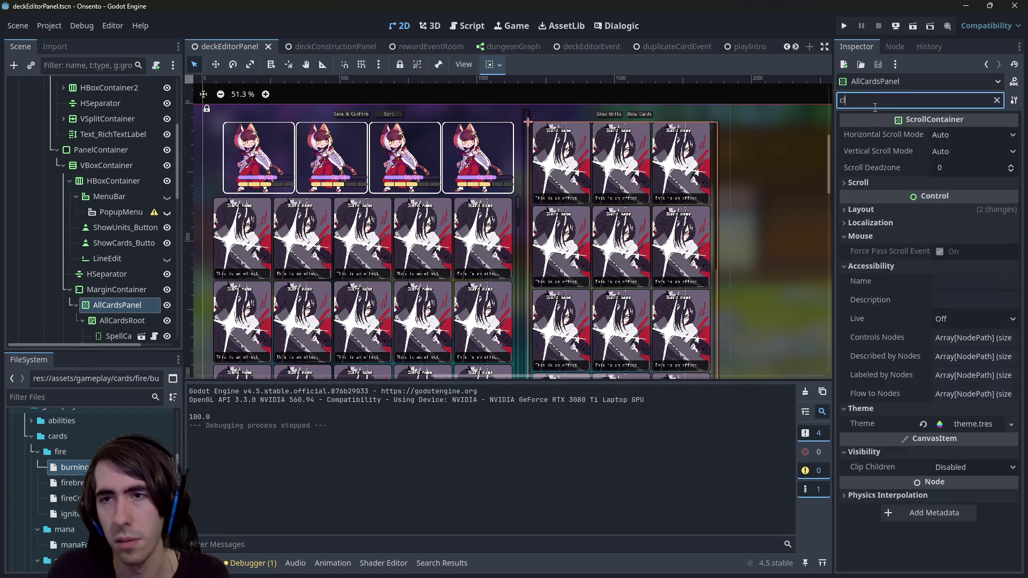
pyautogui.click(892, 147)
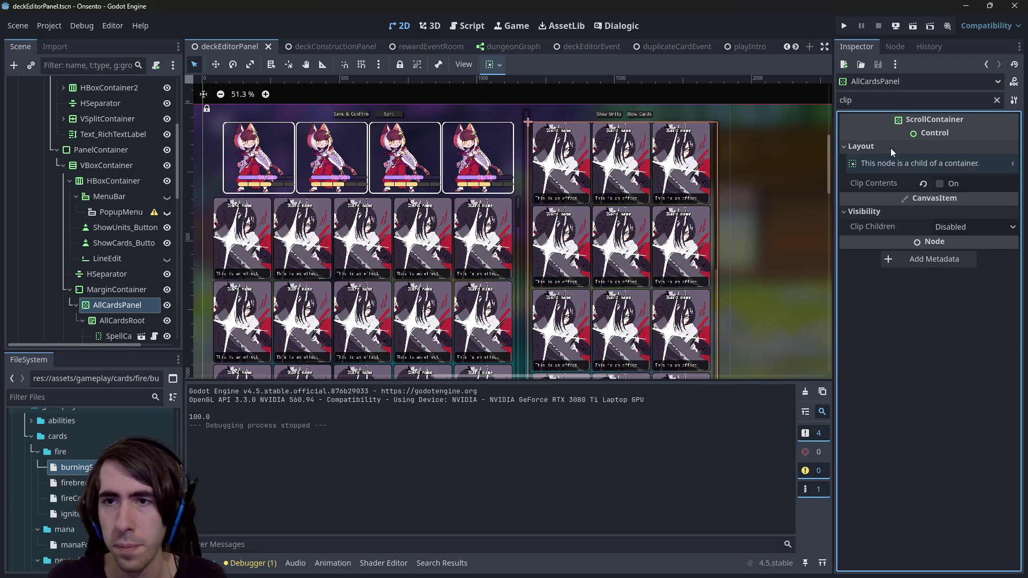
pyautogui.click(922, 187)
pyautogui.hotkey('ctrl', 'z')
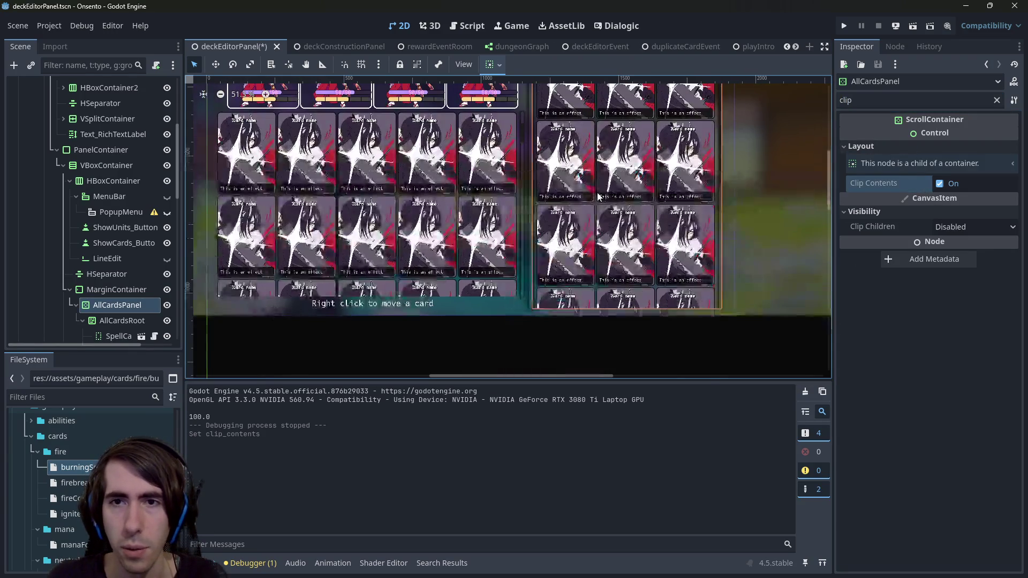
pyautogui.scroll(6, 730, 241)
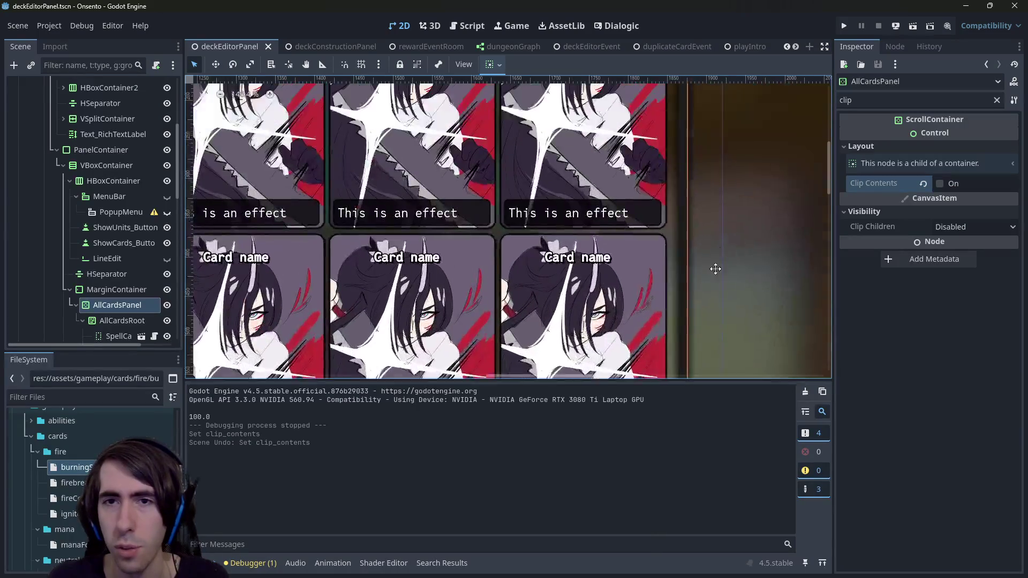
pyautogui.hotkey('ctrl', 'shift', 'z')
pyautogui.hotkey('ctrl', 'z')
pyautogui.hotkey('ctrl', 'shift', 'z')
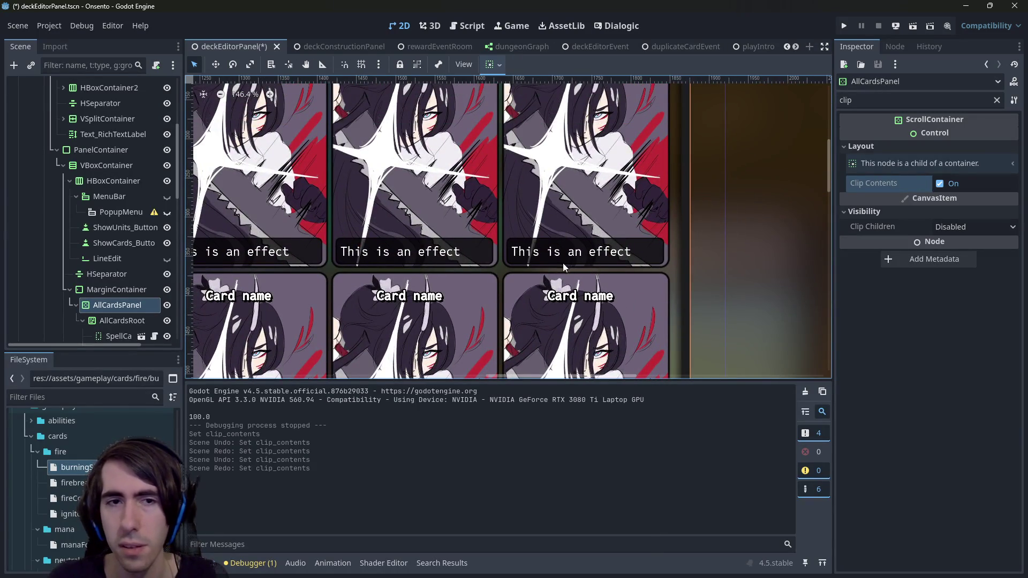
pyautogui.scroll(-6, 563, 263)
pyautogui.hotkey('ctrl', 'z')
pyautogui.hotkey('ctrl', 'shift', 'z')
# Save the deckEditorPanel scene and select the hint label in the deck panel.
pyautogui.hotkey('ctrl', 's')
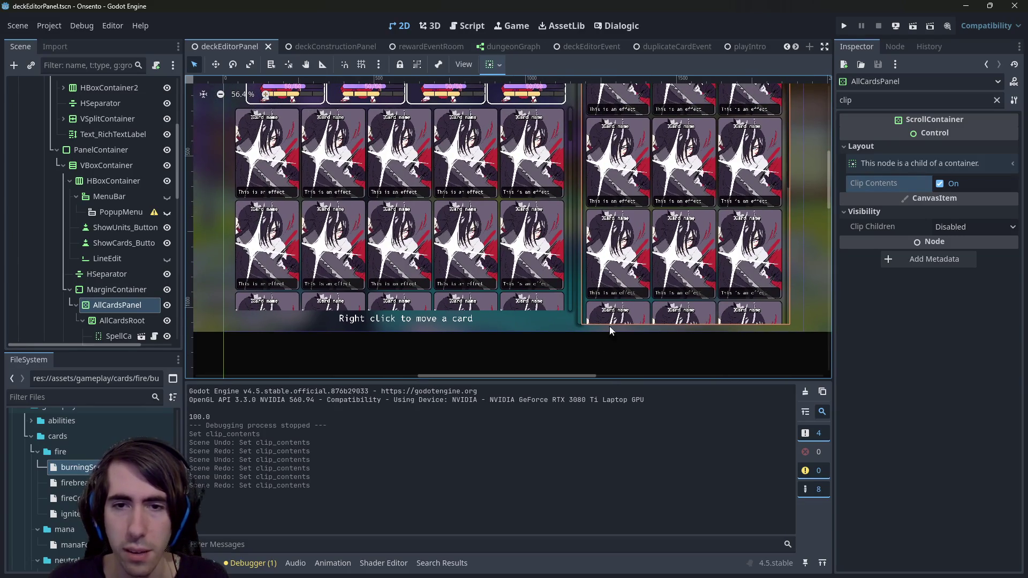
pyautogui.scroll(2, 535, 349)
pyautogui.click(453, 320)
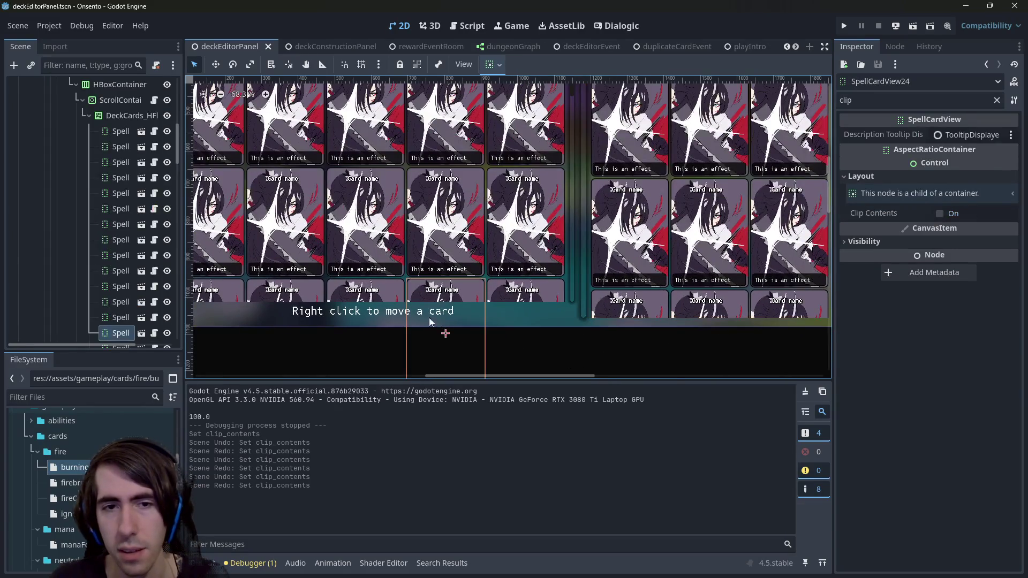
# Change the deck hint label's Text from the move-a-card wording to 'Right click to remove from your deck'.
pyautogui.click(390, 316)
pyautogui.click(997, 100)
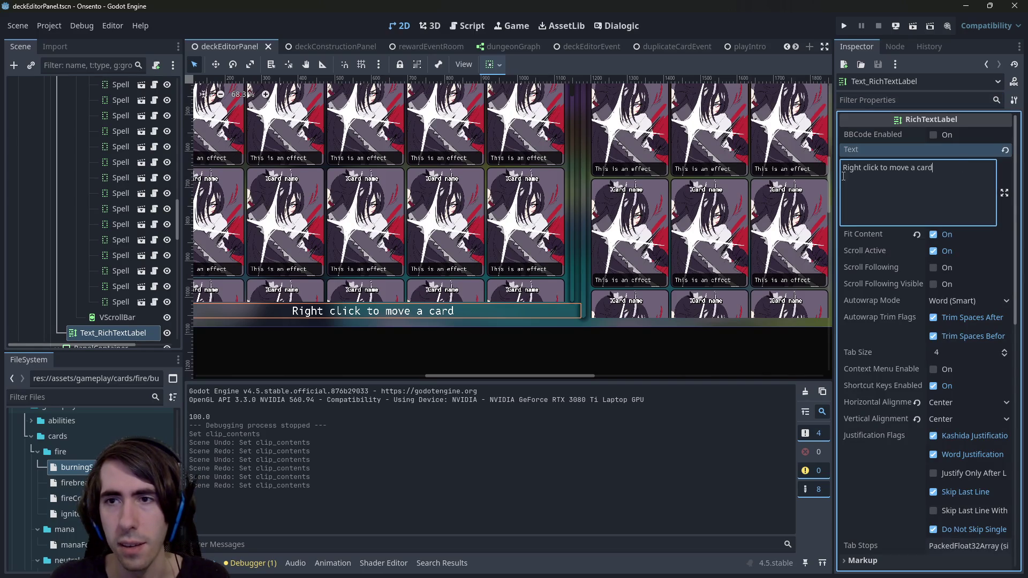
pyautogui.moveTo(934, 168); pyautogui.dragTo(889, 167)
pyautogui.press('BackSpace')
pyautogui.write('on a ')
pyautogui.write('c')
pyautogui.press('BackSpace')
pyautogui.press('BackSpace')
pyautogui.press('BackSpace')
pyautogui.write('to remove from your deck')
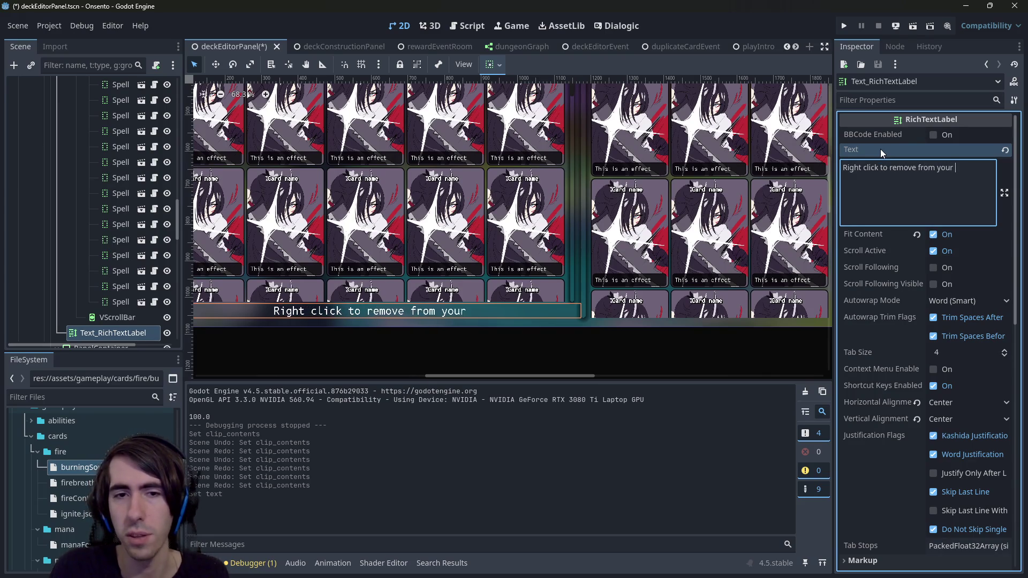
pyautogui.scroll(-3, 110, 321)
# Reselect the hint label in the scene tree, then select a card in the card grid.
pyautogui.click(117, 252)
pyautogui.click(112, 268)
pyautogui.scroll(-3, 600, 298)
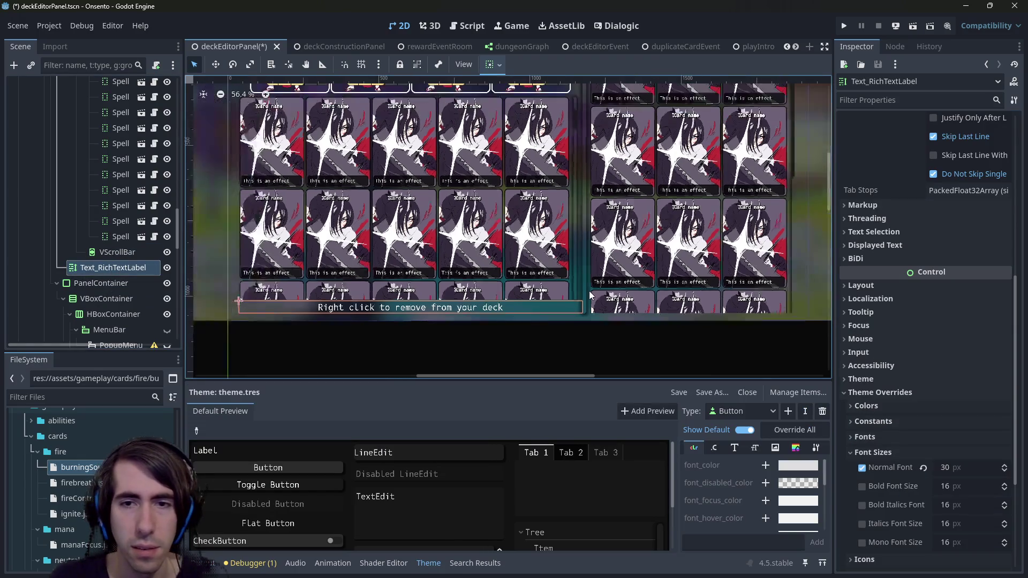
pyautogui.click(600, 297)
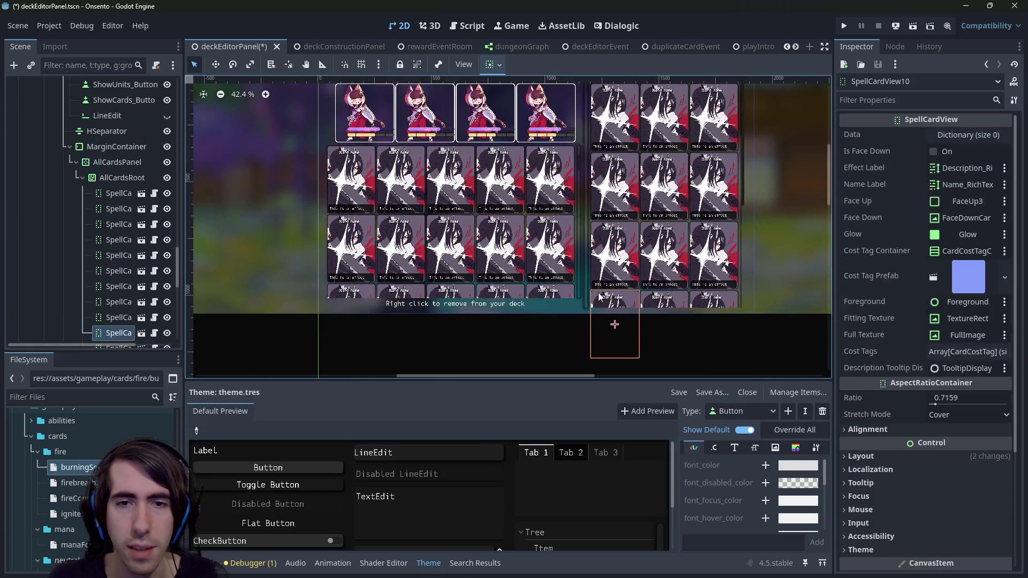
# Collapse the AllCardsPanel, MarginContainer, AllUnitsPanel and HBoxContainer branches of the scene tree.
pyautogui.click(73, 162)
pyautogui.click(69, 147)
pyautogui.click(69, 161)
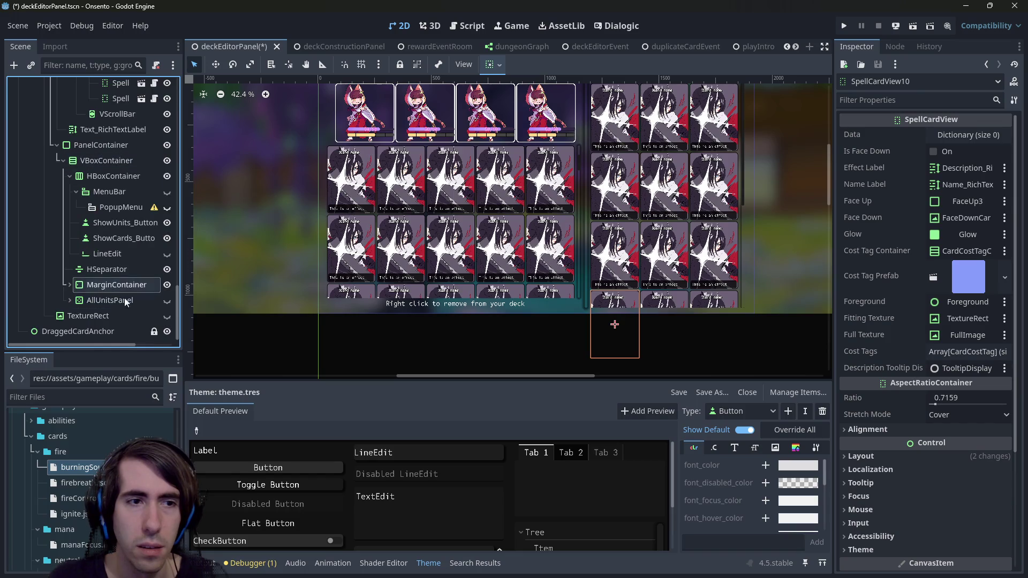
pyautogui.click(72, 176)
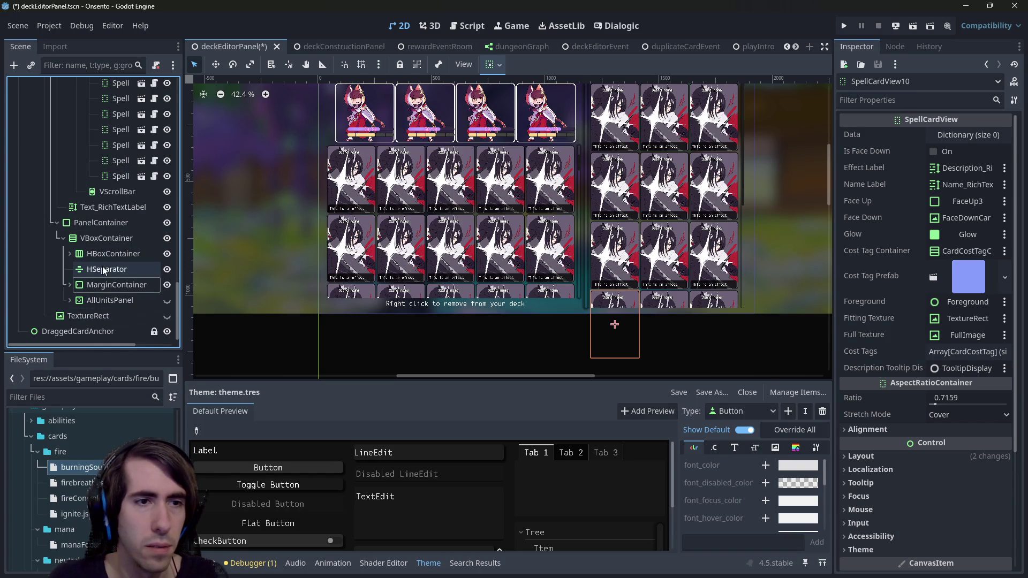
# Paste a copy of the hint label into VBoxContainer, reading 'Right click to add to your deck'.
pyautogui.click(91, 239)
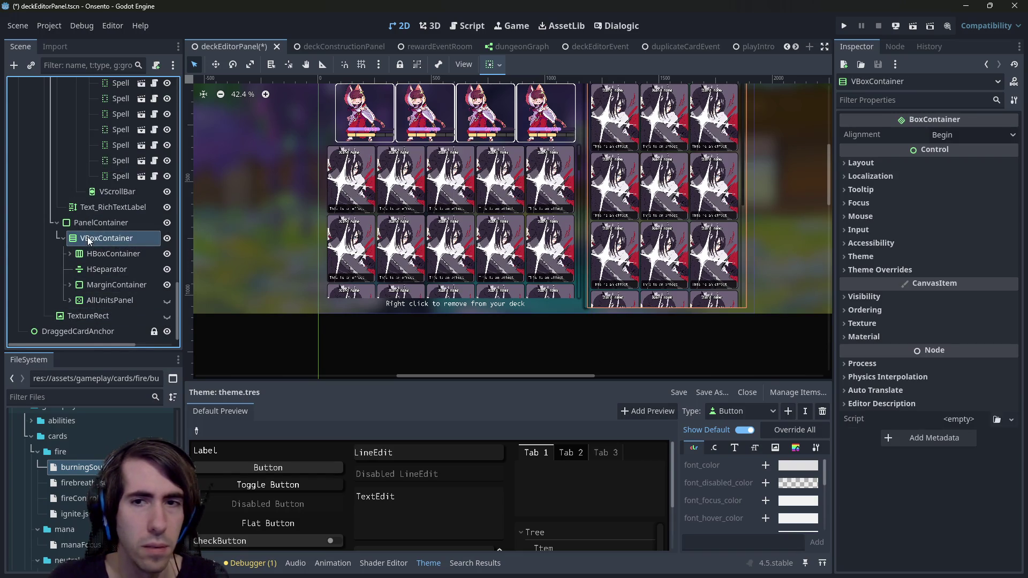
pyautogui.hotkey('ctrl', 'v')
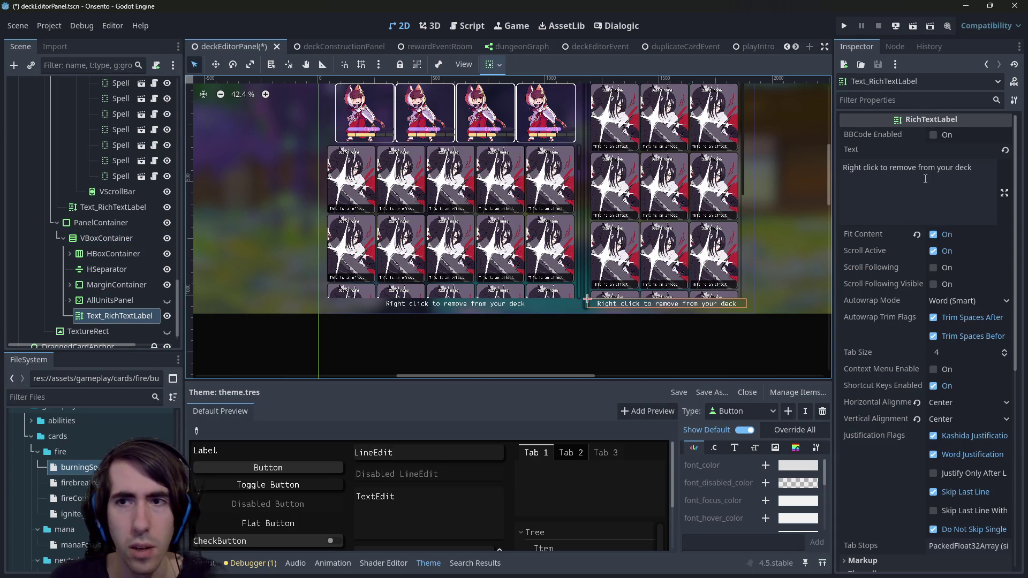
pyautogui.click(925, 179)
pyautogui.hotkey('ctrl', 'shift', 'Left')
pyautogui.hotkey('ctrl', 'shift', 'Left')
pyautogui.hotkey('ctrl', 'shift', 'Left')
pyautogui.write('ad')
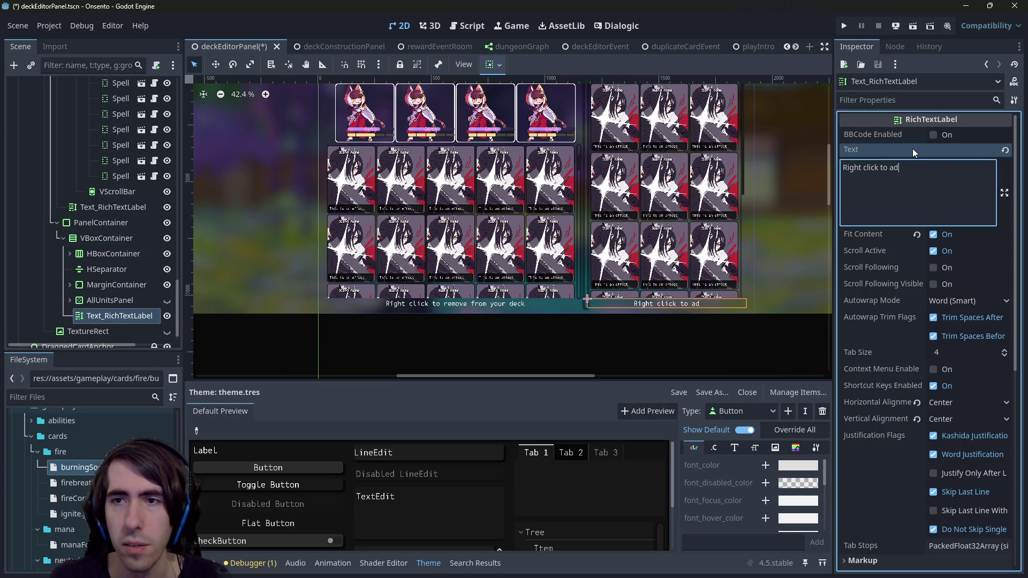
pyautogui.write('d to your deck')
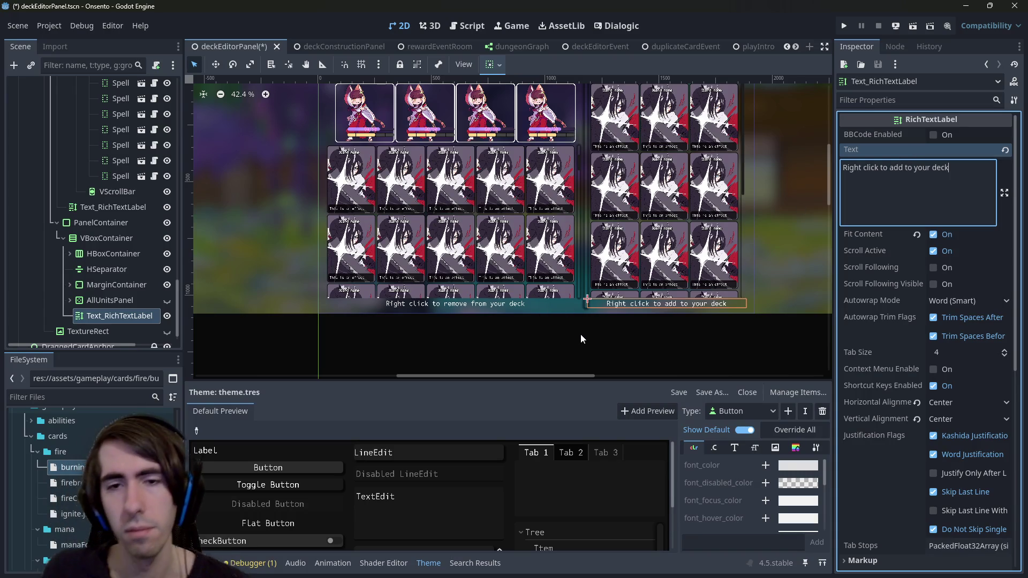
# Select two cards in the storage grid, then save and run the scene with F6.
pyautogui.scroll(3, 581, 334)
pyautogui.click(612, 324)
pyautogui.click(659, 335)
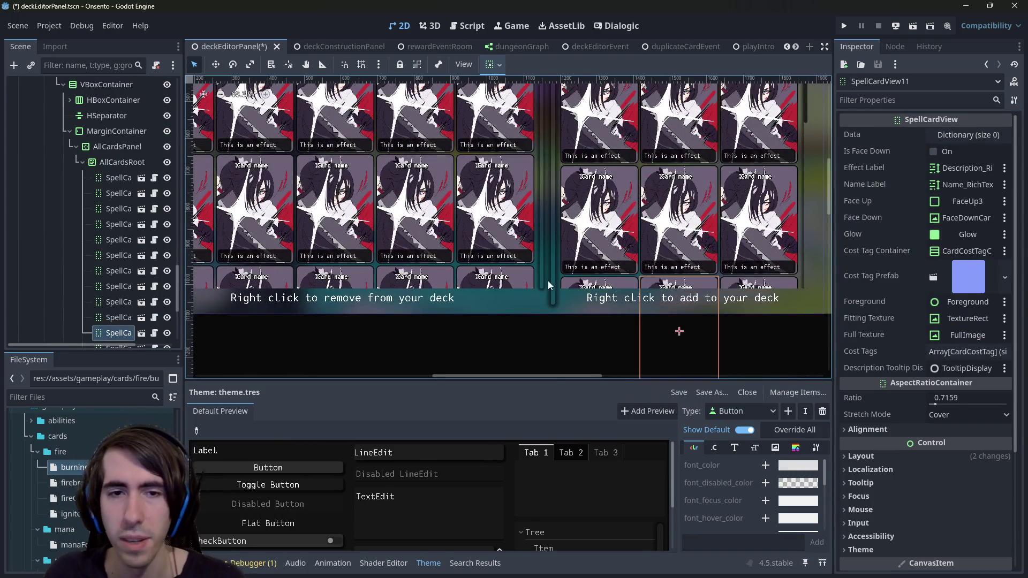
pyautogui.scroll(-3, 504, 292)
pyautogui.press('F6')
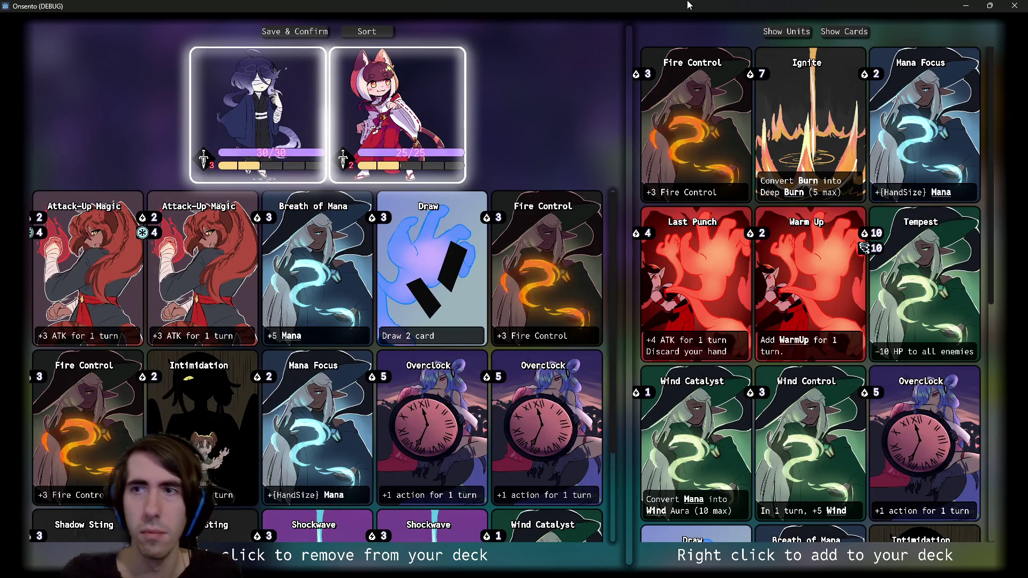
# Close the running debug game window after checking both hint labels.
pyautogui.click(1015, 5)
# Reword the deck hint label to 'Deck - Right click to remove'.
pyautogui.click(467, 354)
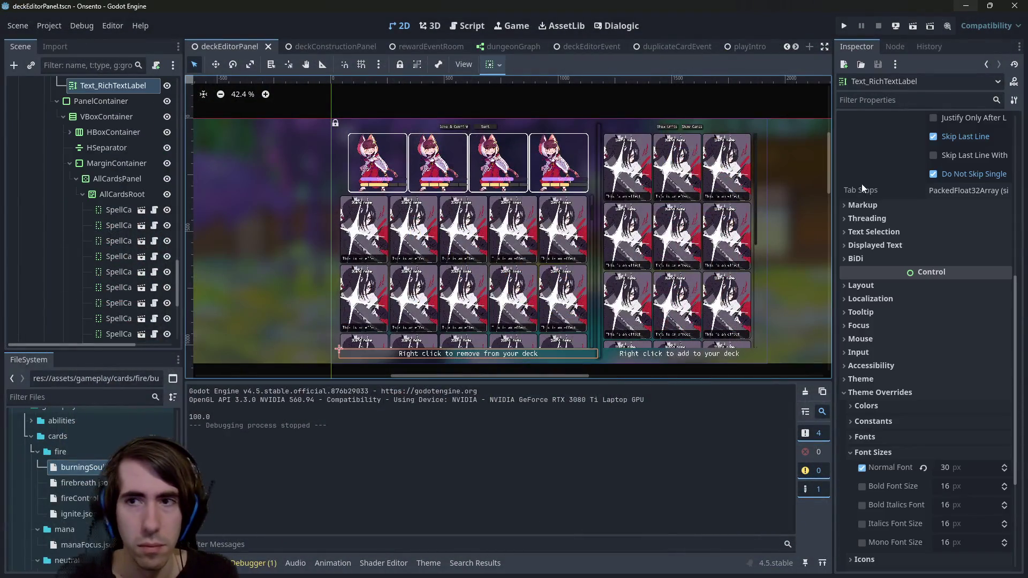
pyautogui.scroll(10, 867, 186)
pyautogui.click(979, 168)
pyautogui.press('BackSpace')
pyautogui.press('BackSpace')
pyautogui.press('BackSpace')
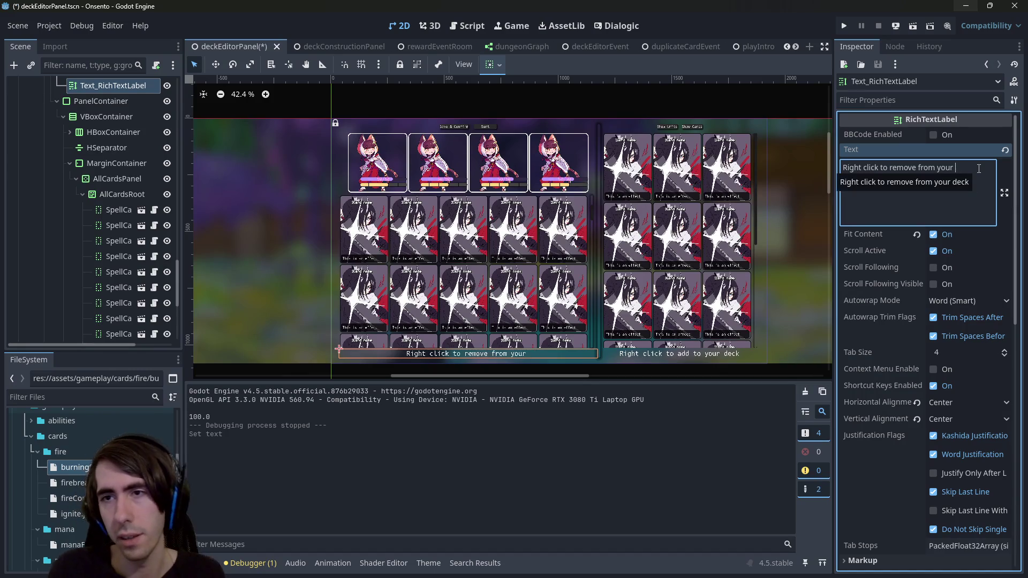
pyautogui.press('Home')
pyautogui.write('Deck -')
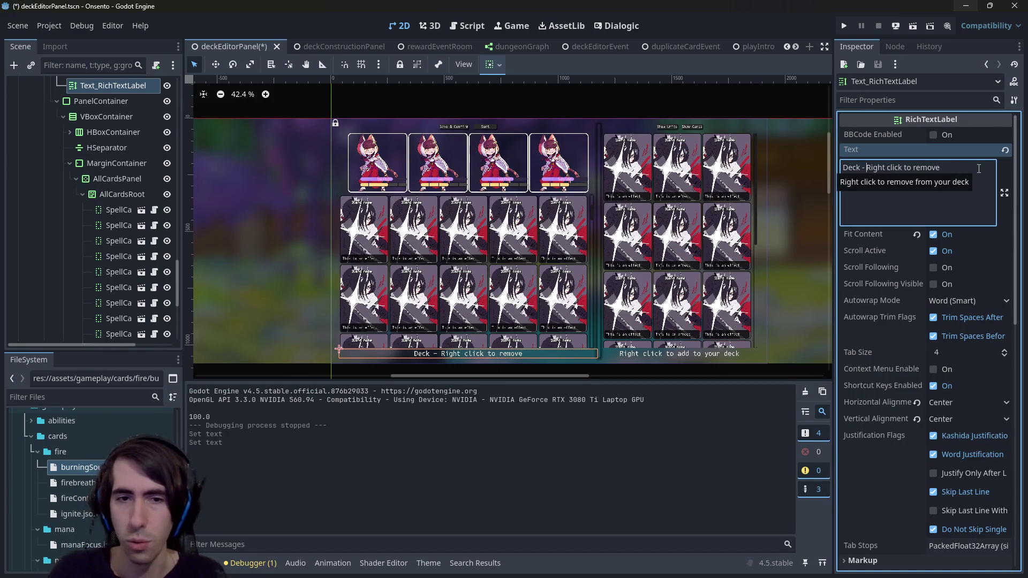
# Reword the storage hint to 'Storage - Right click to obtain' and save the scene.
pyautogui.click(642, 357)
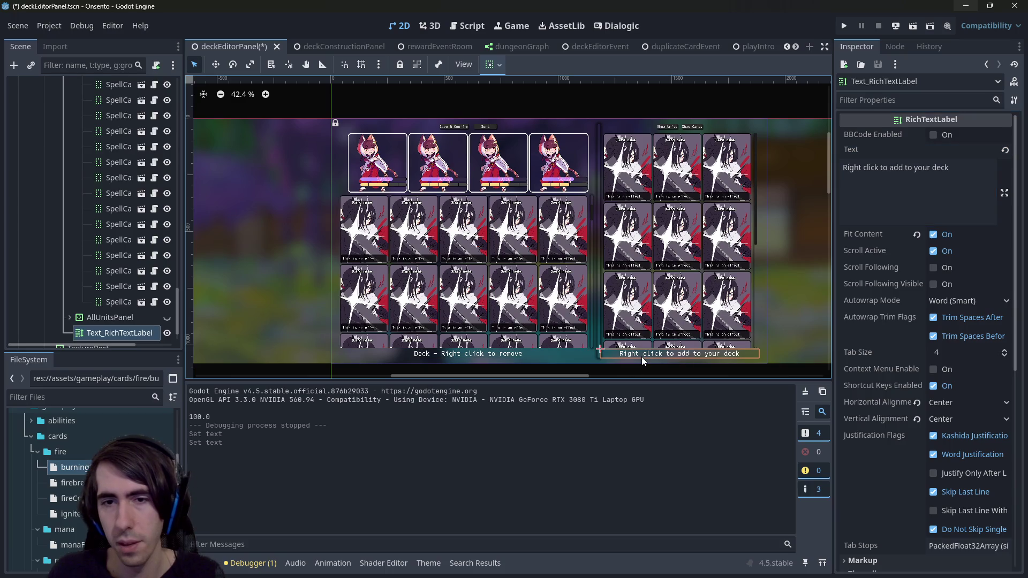
pyautogui.doubleClick(857, 168)
pyautogui.write('Storage -')
pyautogui.press('BackSpace')
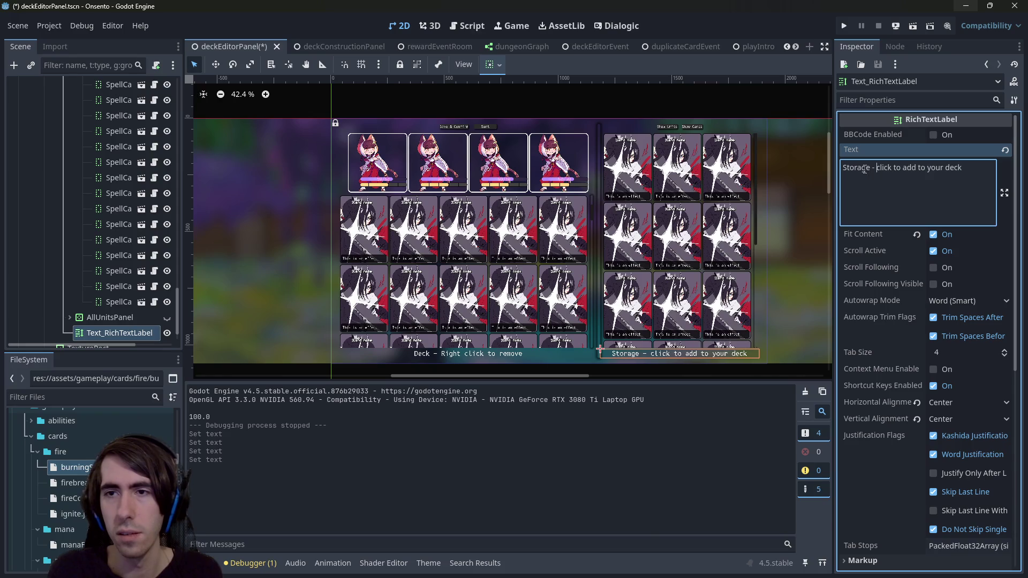
pyautogui.write('Right')
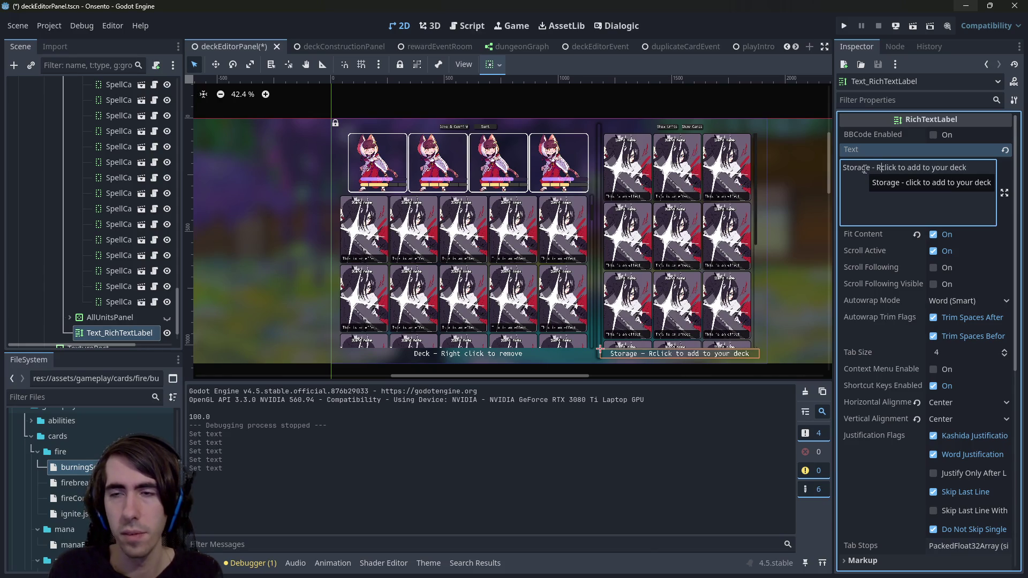
pyautogui.press('BackSpace')
pyautogui.press('BackSpace')
pyautogui.press('BackSpace')
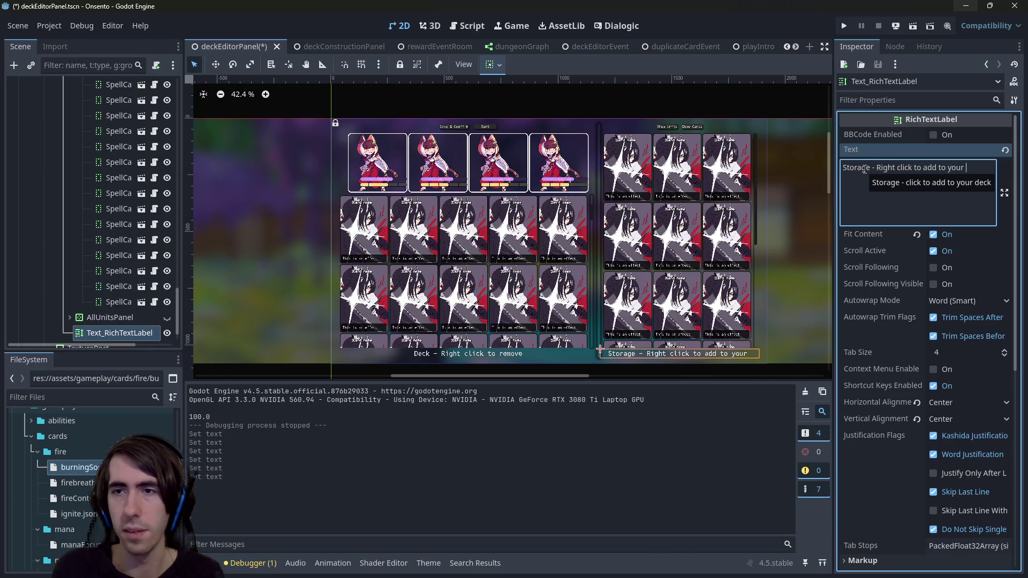
pyautogui.press('BackSpace')
pyautogui.press('BackSpace')
pyautogui.press('BackSpace')
pyautogui.write('obtia')
pyautogui.press('BackSpace')
pyautogui.press('BackSpace')
pyautogui.write('ain')
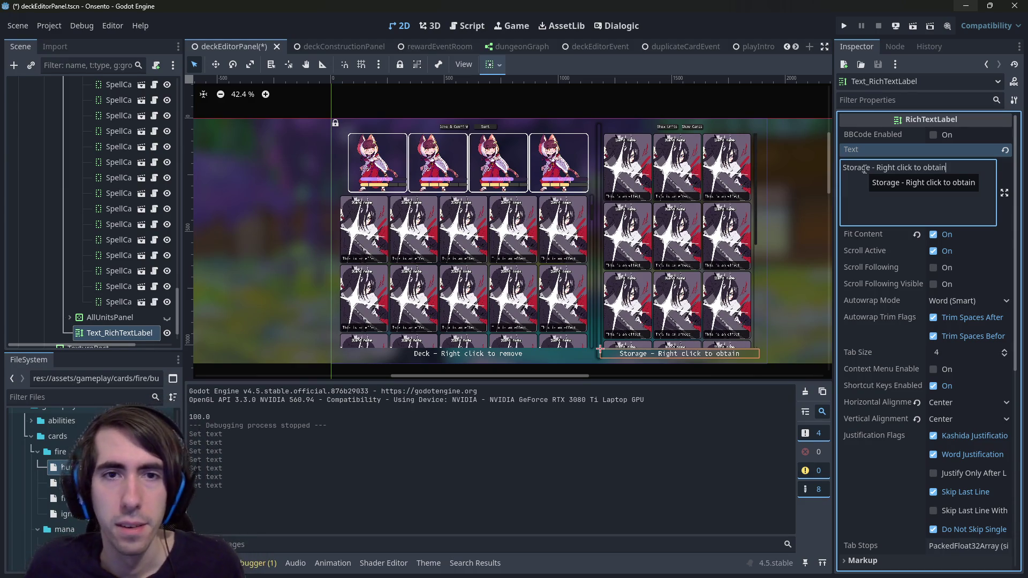
pyautogui.hotkey('ctrl', 's')
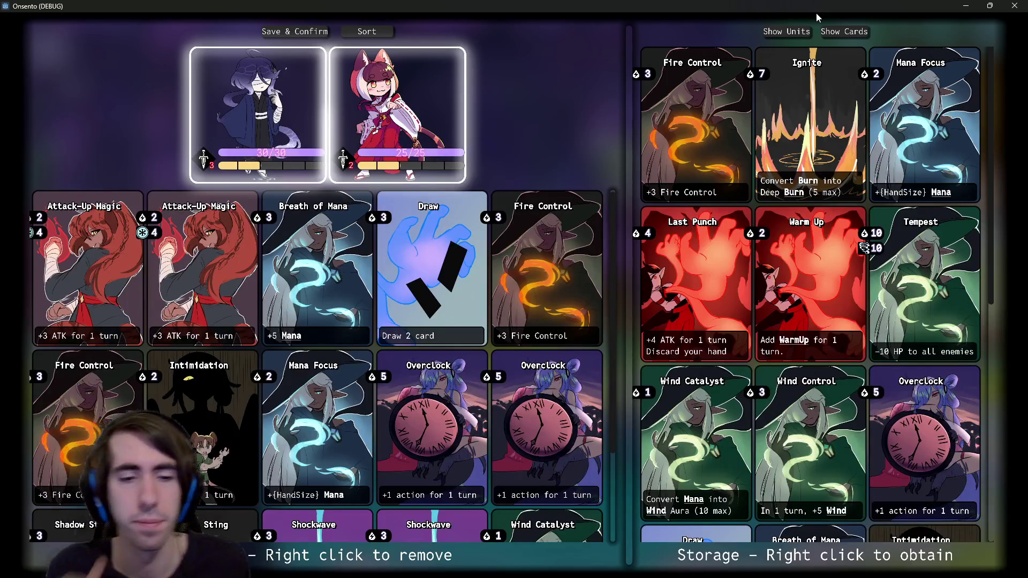
# In the running deck editor, switch storage to Show Units and back to Show Cards, scrolling the lists.
pyautogui.scroll(-1, 761, 464)
pyautogui.scroll(1, 774, 172)
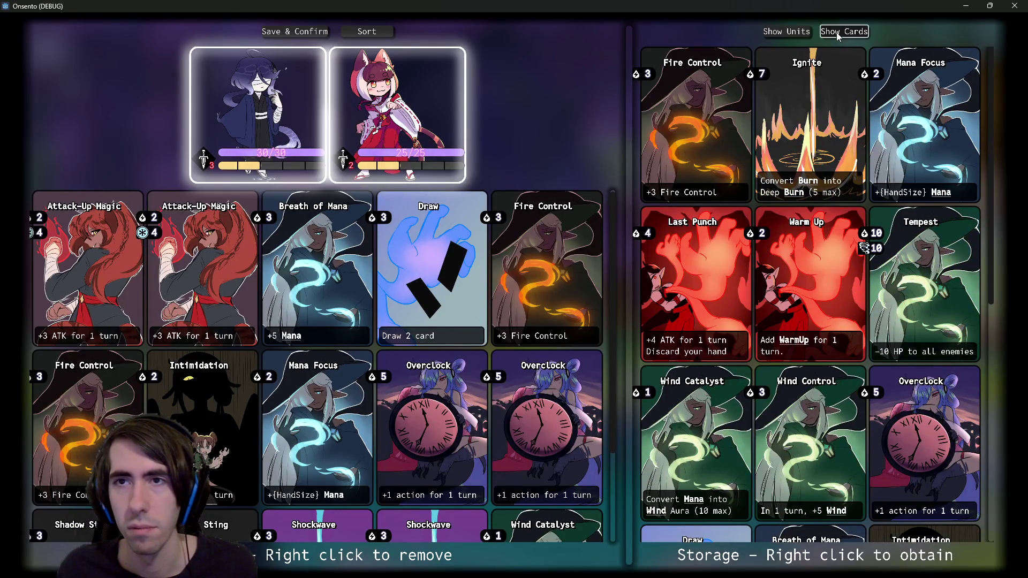
pyautogui.click(787, 32)
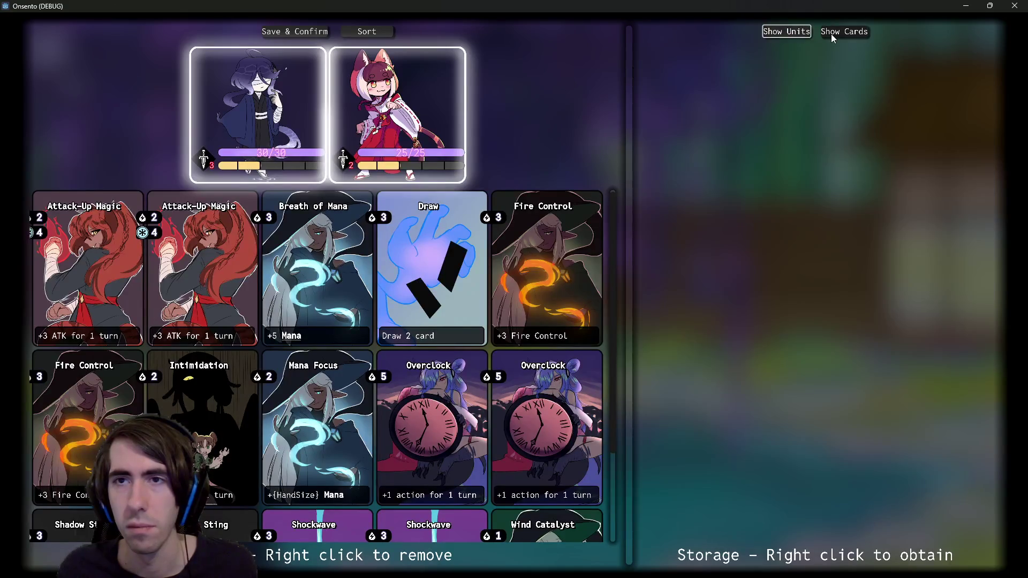
pyautogui.click(831, 34)
pyautogui.scroll(-2, 532, 272)
pyautogui.scroll(2, 528, 313)
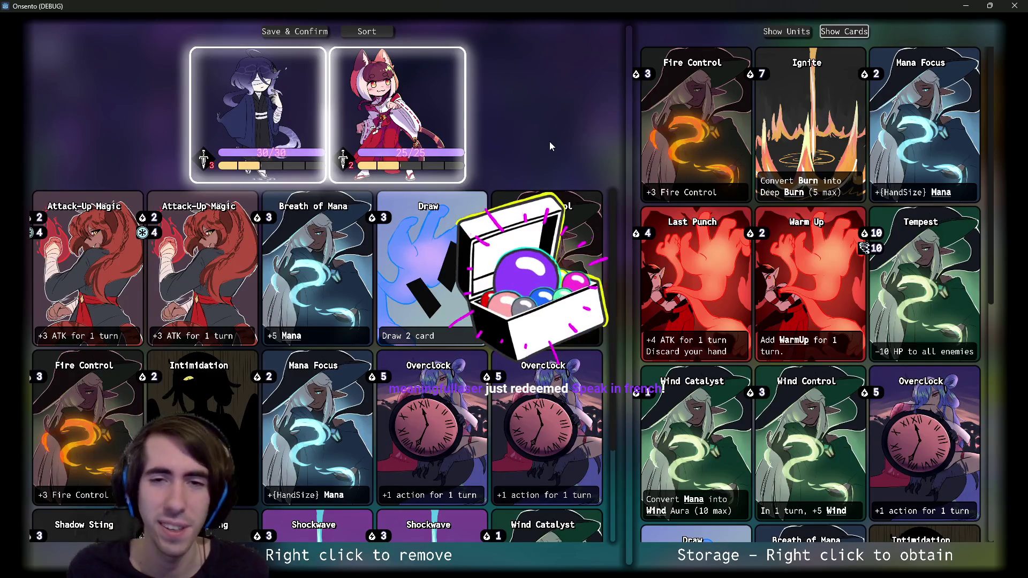
pyautogui.scroll(-2, 610, 342)
pyautogui.scroll(-5, 729, 321)
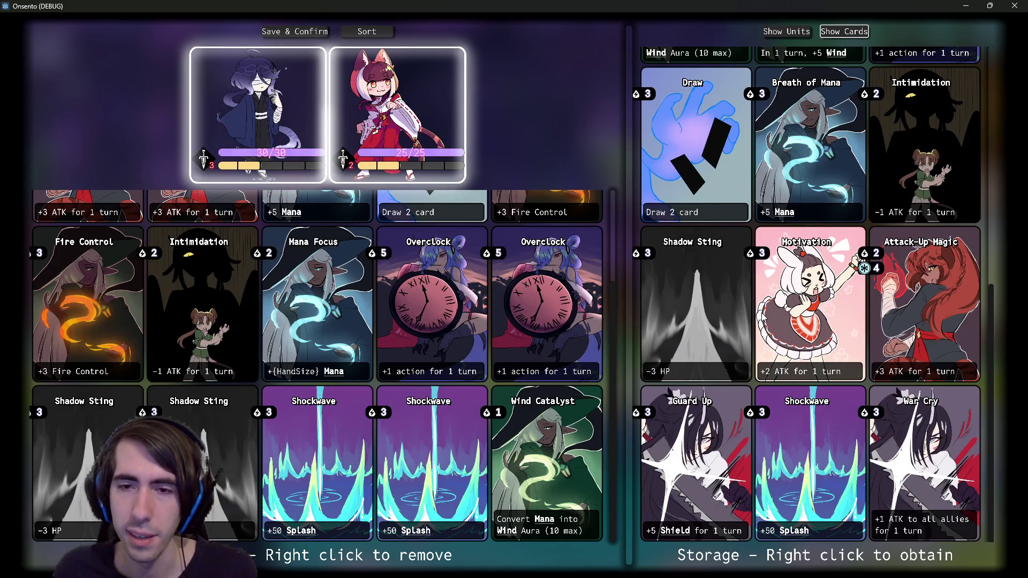
# Drag the deck/storage divider to widen the deck, narrowing storage to one column.
pyautogui.moveTo(626, 224)
pyautogui.mouseDown()
pyautogui.moveTo(766, 230)
pyautogui.moveTo(860, 253)
pyautogui.moveTo(807, 264)
pyautogui.moveTo(332, 277)
pyautogui.moveTo(963, 336)
pyautogui.mouseUp()
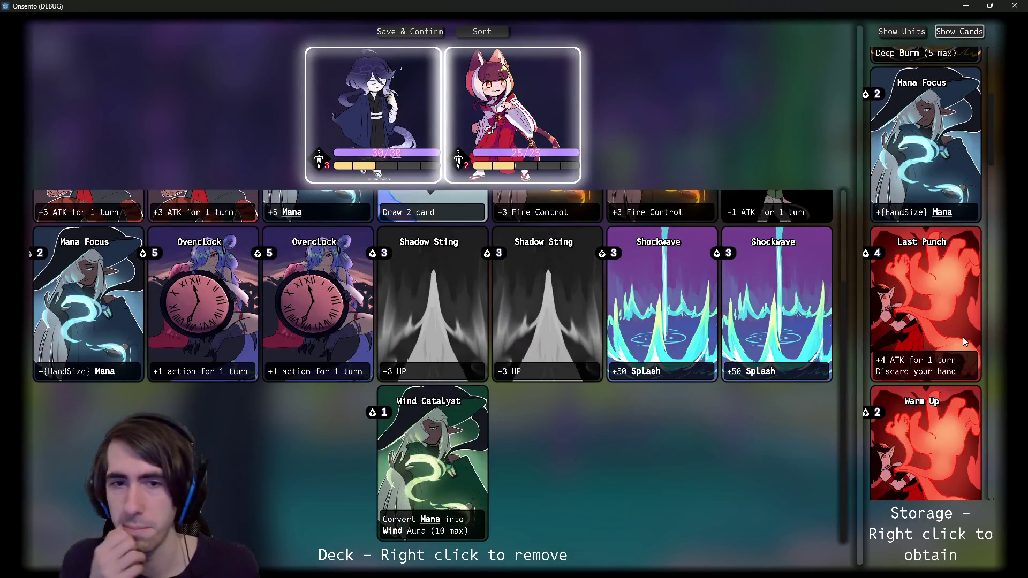
pyautogui.scroll(3, 619, 403)
pyautogui.scroll(-3, 619, 402)
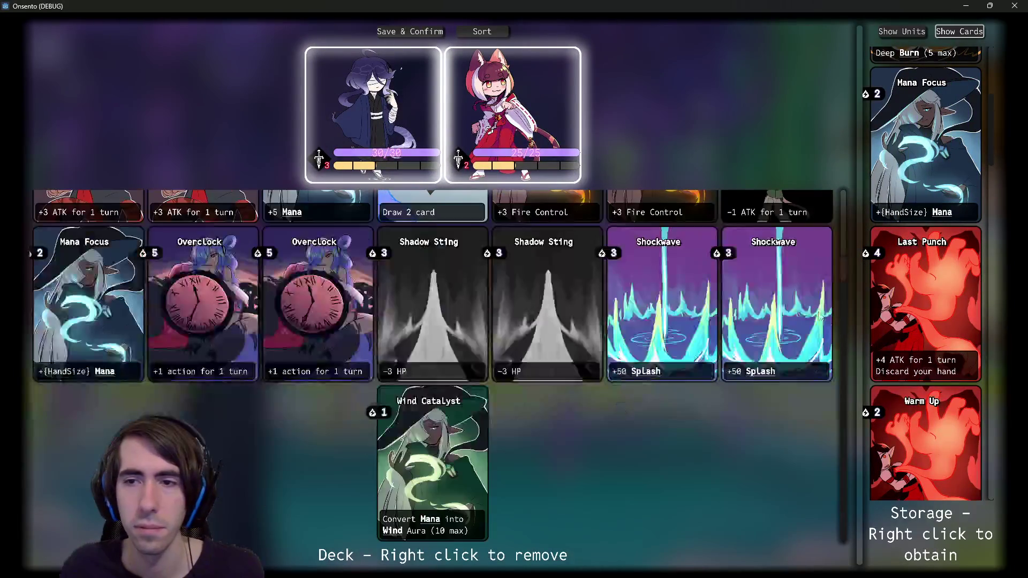
pyautogui.moveTo(860, 276); pyautogui.dragTo(853, 279)
pyautogui.scroll(2, 797, 293)
pyautogui.scroll(-2, 858, 230)
pyautogui.moveTo(852, 341)
pyautogui.mouseDown()
pyautogui.moveTo(547, 339)
pyautogui.moveTo(1000, 343)
pyautogui.mouseUp()
pyautogui.moveTo(994, 155)
pyautogui.mouseDown()
pyautogui.moveTo(994, 346)
pyautogui.moveTo(994, 184)
pyautogui.mouseUp()
# Narrow the deck to four card columns and widen the storage panel.
pyautogui.moveTo(856, 259); pyautogui.dragTo(624, 266)
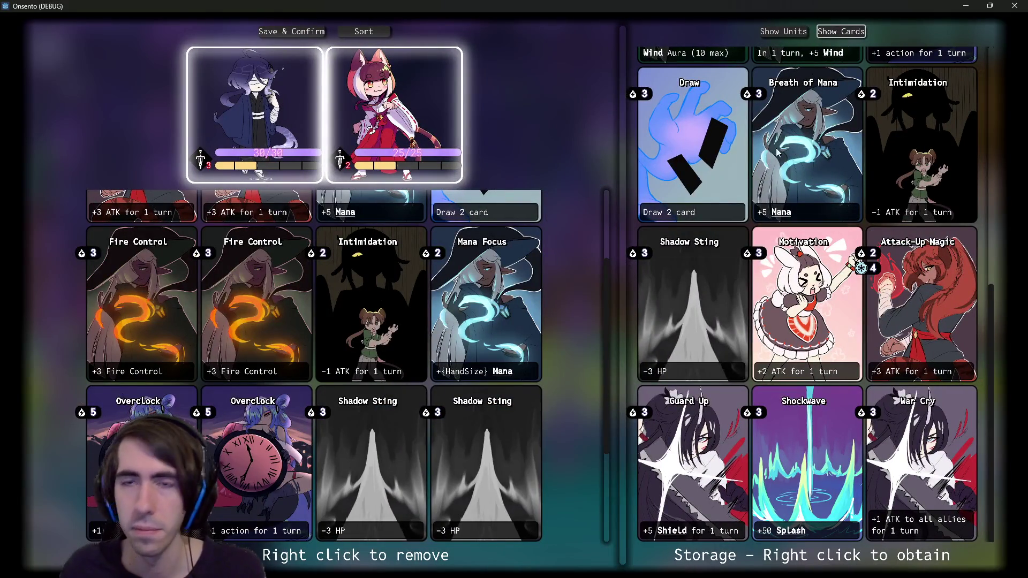
pyautogui.scroll(5, 683, 148)
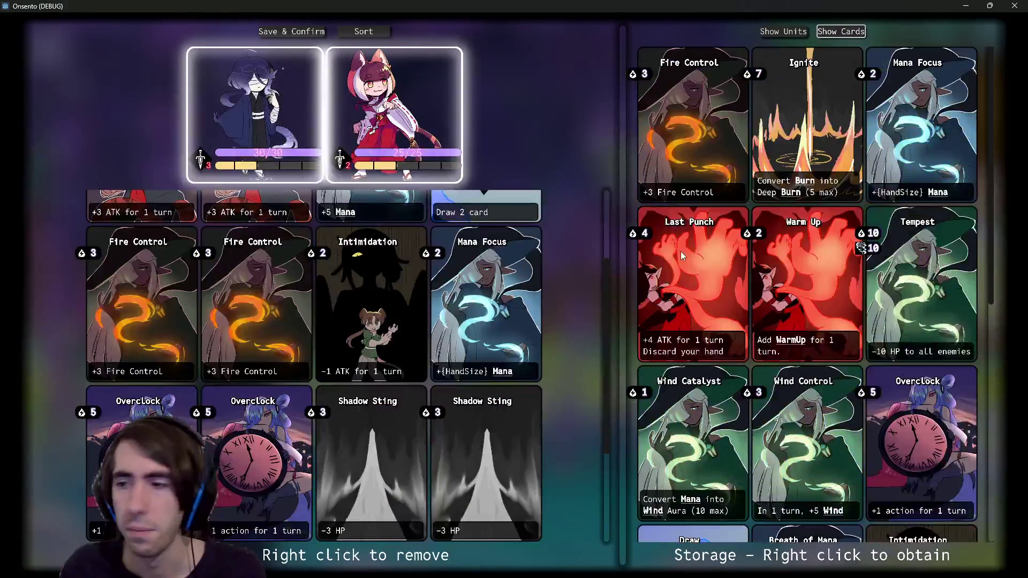
pyautogui.moveTo(793, 345)
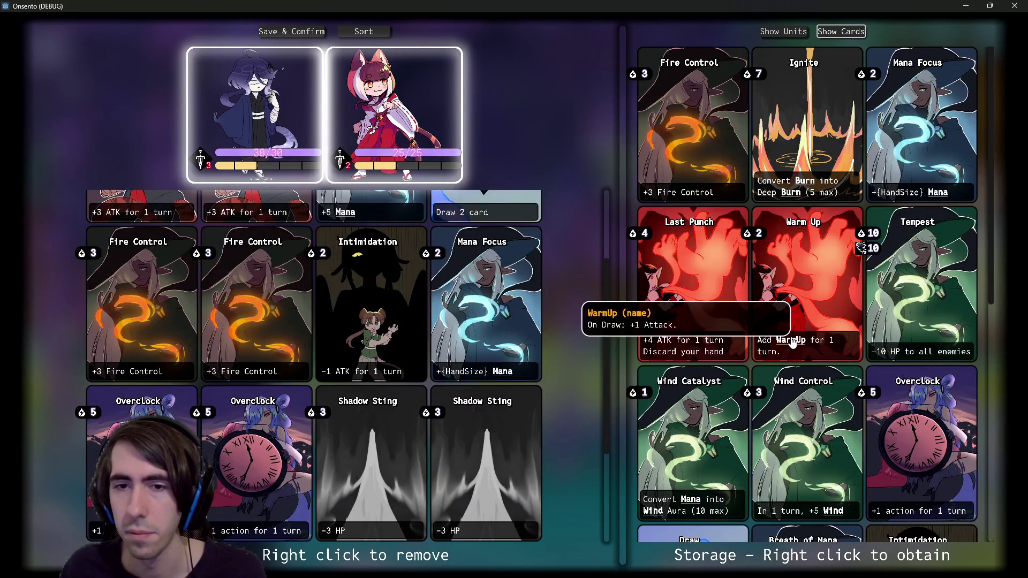
pyautogui.scroll(-3, 347, 307)
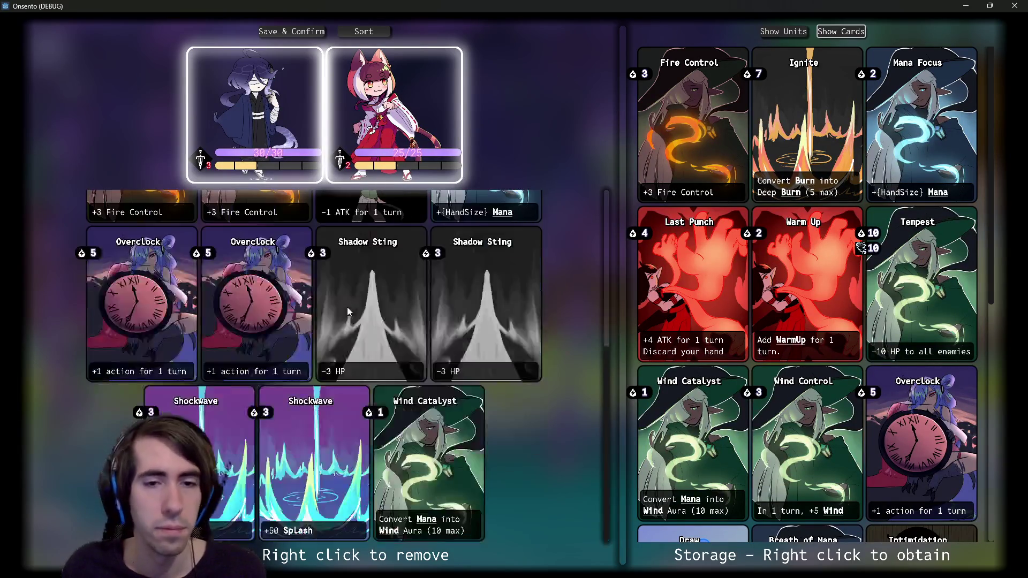
pyautogui.scroll(5, 353, 316)
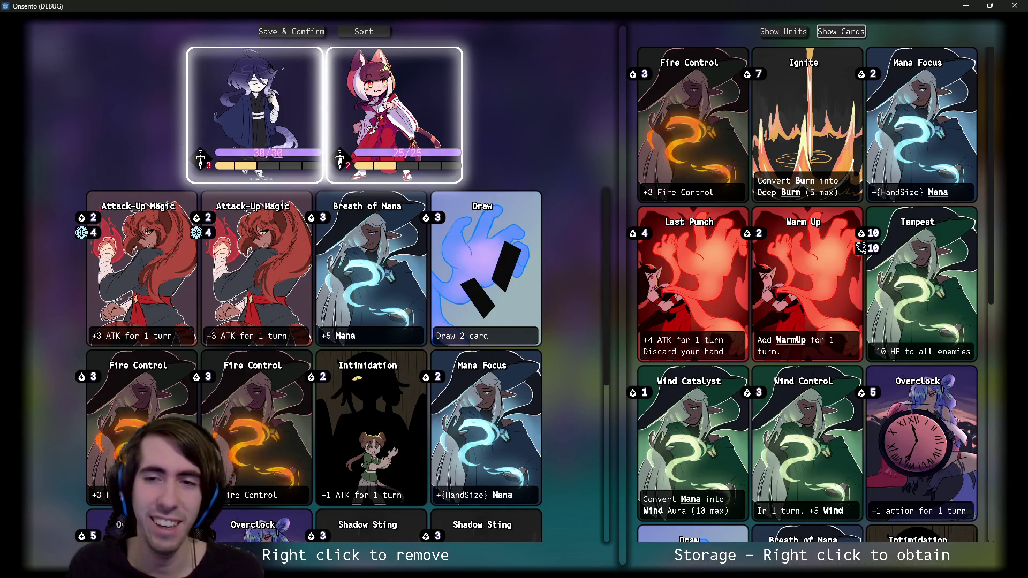
# Widen the deck grid to five card columns, scroll the cards, and close the game window.
pyautogui.moveTo(623, 297)
pyautogui.mouseDown()
pyautogui.moveTo(865, 294)
pyautogui.moveTo(779, 301)
pyautogui.mouseUp()
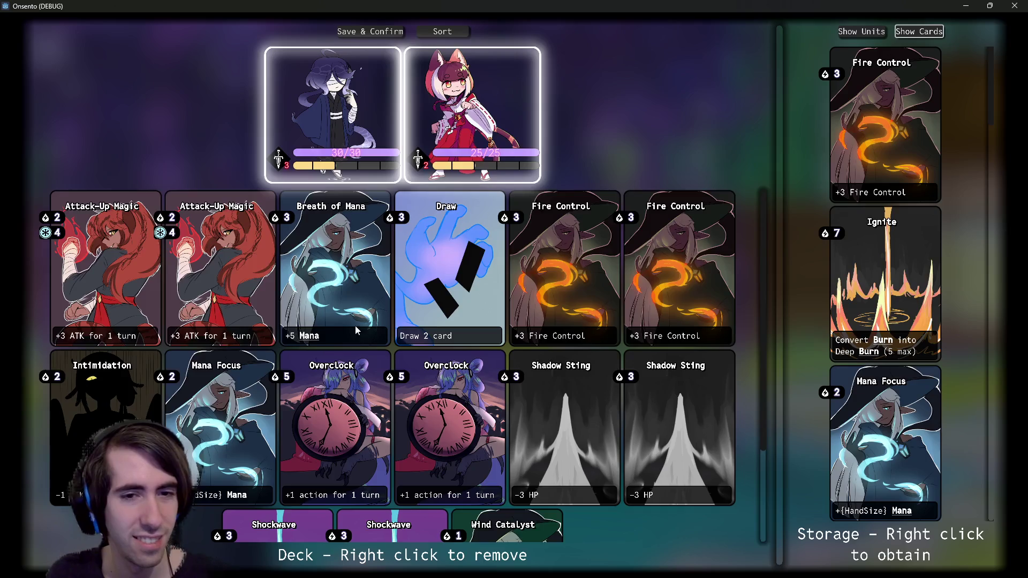
pyautogui.scroll(-3, 358, 329)
pyautogui.moveTo(774, 275); pyautogui.dragTo(708, 275)
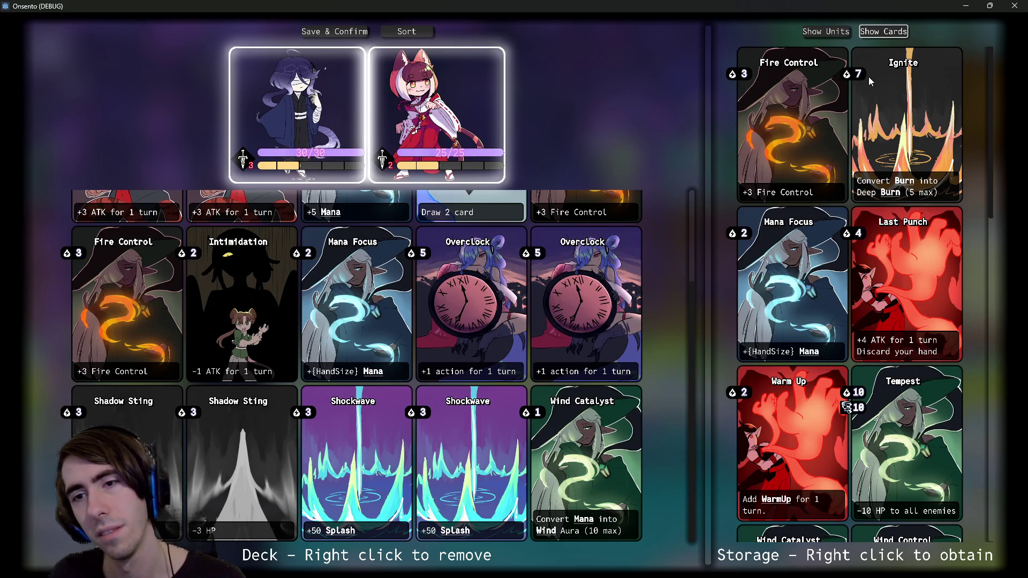
pyautogui.moveTo(860, 80)
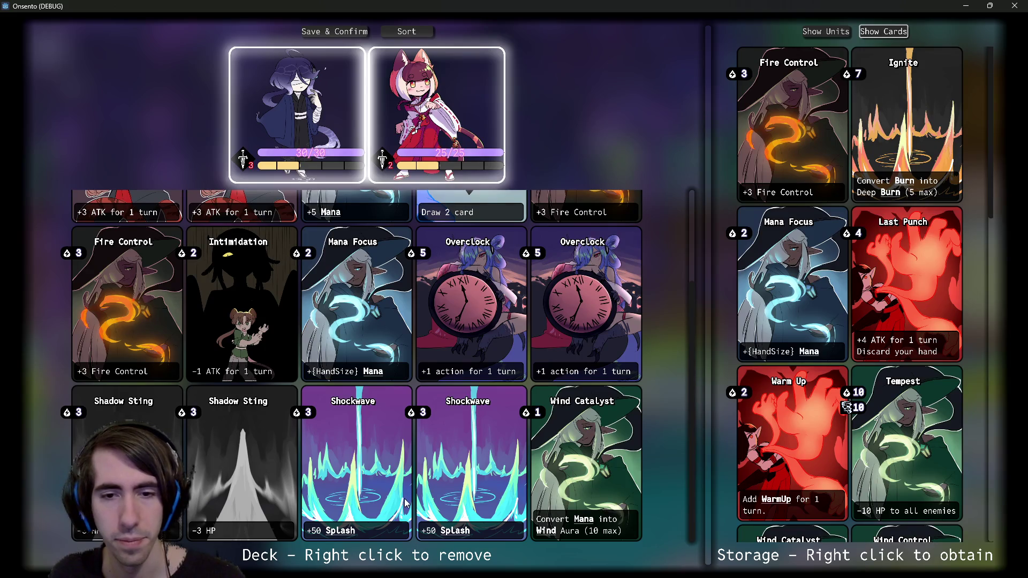
pyautogui.scroll(2, 565, 348)
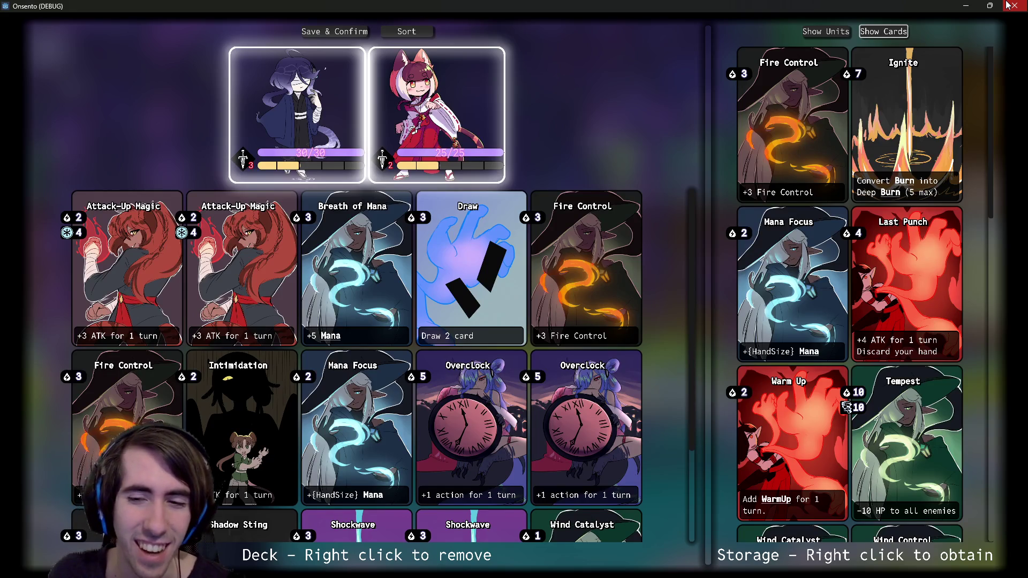
pyautogui.click(1010, 5)
# In the git terminal, run git status and git diff on deckEditorPanel.tscn.
pyautogui.hotkey('alt', 'Tab')
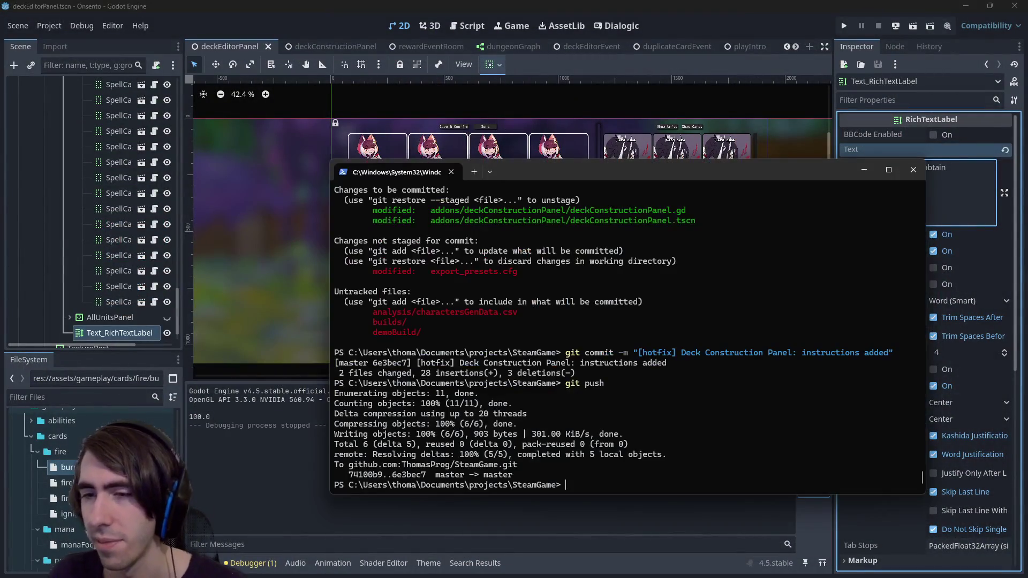
pyautogui.write('git status')
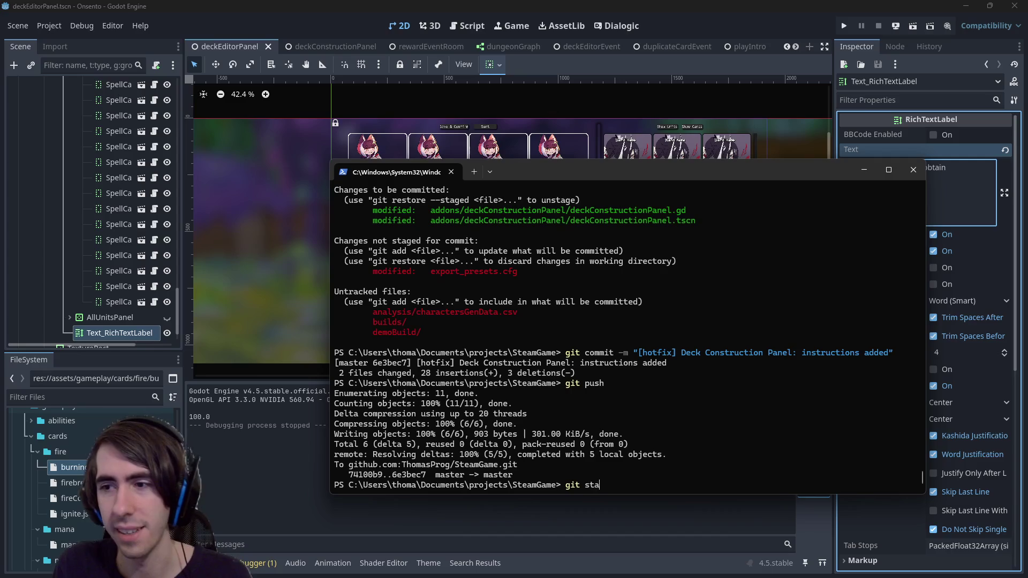
pyautogui.press('Return')
pyautogui.write('git add')
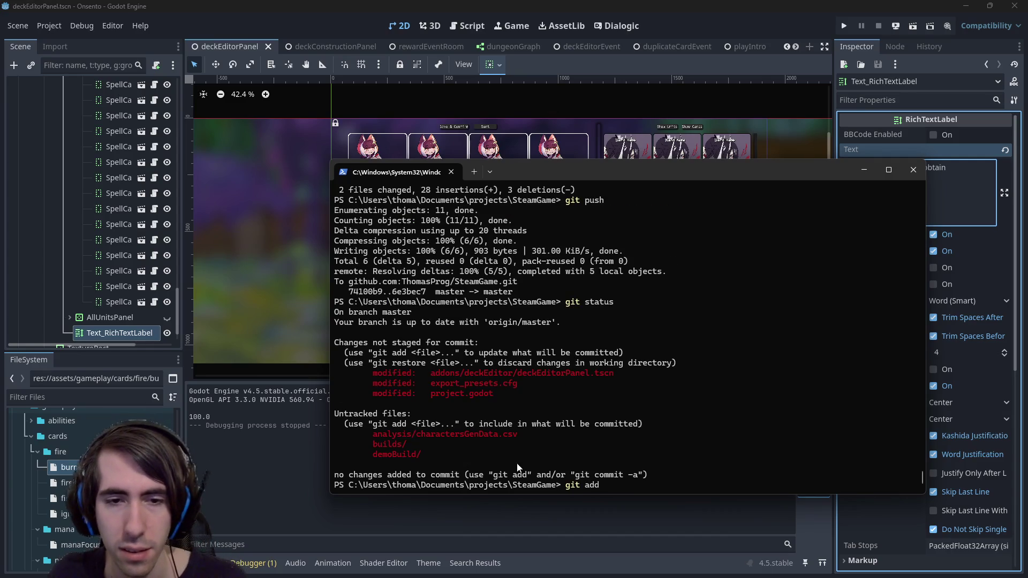
pyautogui.moveTo(428, 373); pyautogui.dragTo(643, 376)
pyautogui.hotkey('ctrl', 'c')
pyautogui.press('BackSpace')
pyautogui.press('BackSpace')
pyautogui.press('BackSpace')
pyautogui.write('diff')
pyautogui.hotkey('ctrl', 'v')
pyautogui.press('Return')
# Stage deckEditorPanel.tscn, commit it as '[hotfix] Deck Editor Panel now explained a bit more', and push.
pyautogui.write('q')
pyautogui.write('git add')
pyautogui.hotkey('ctrl', 'v')
pyautogui.press('Return')
pyautogui.write('git commit -m "')
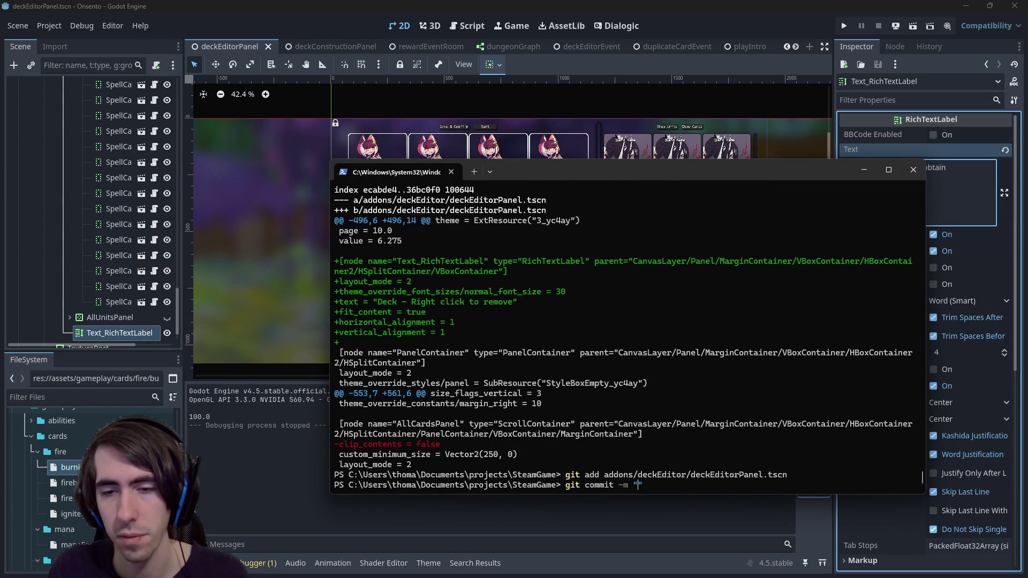
pyautogui.write('[]hotfix] Dec')
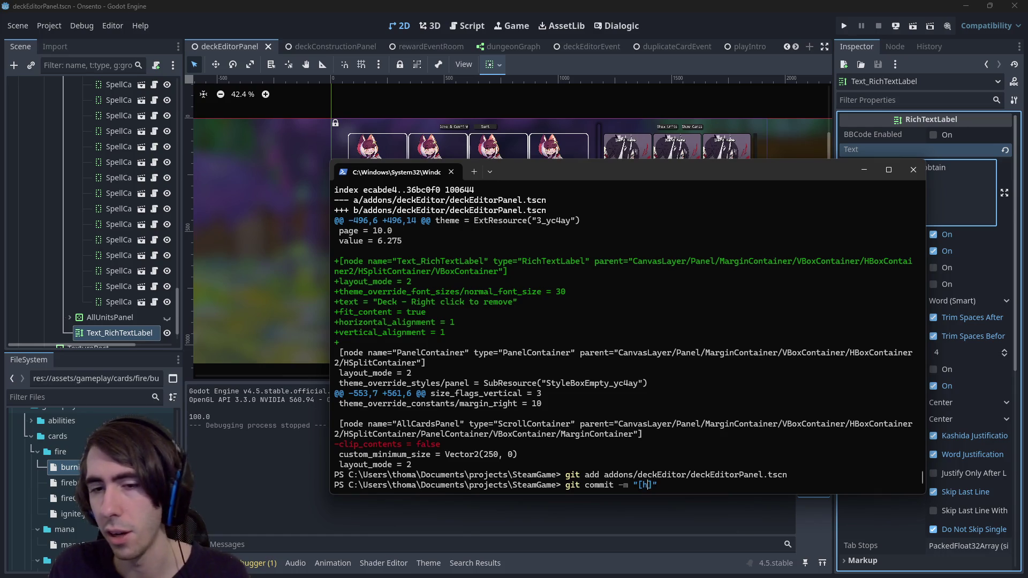
pyautogui.write('k Editor Panel now ')
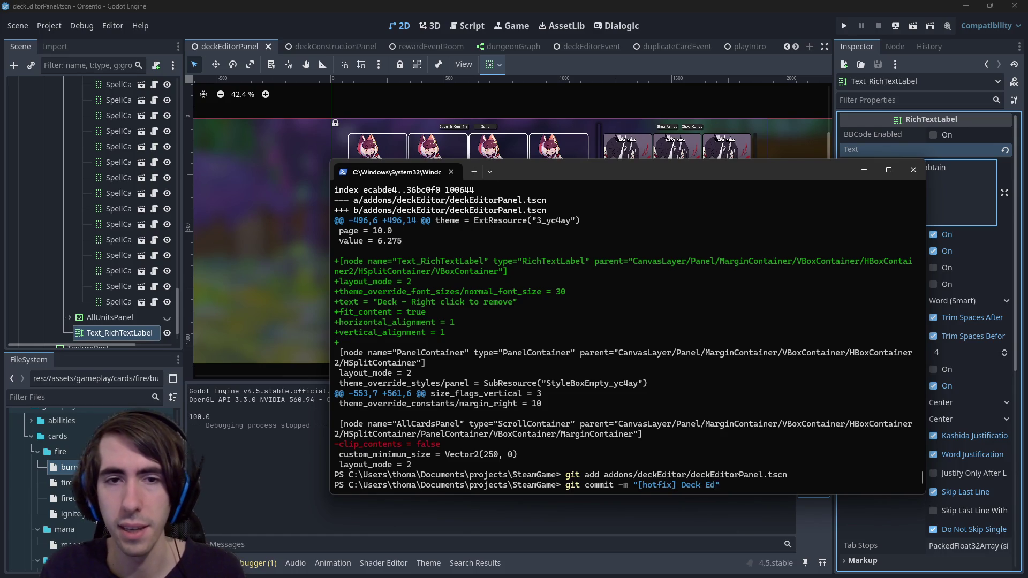
pyautogui.write('explained a bit more')
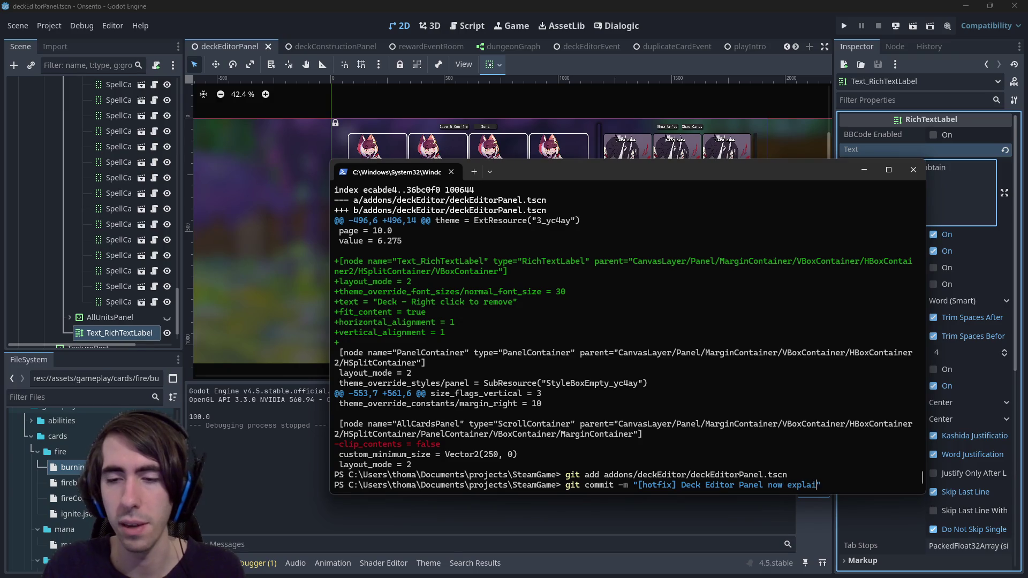
pyautogui.press('Return')
pyautogui.write('git push')
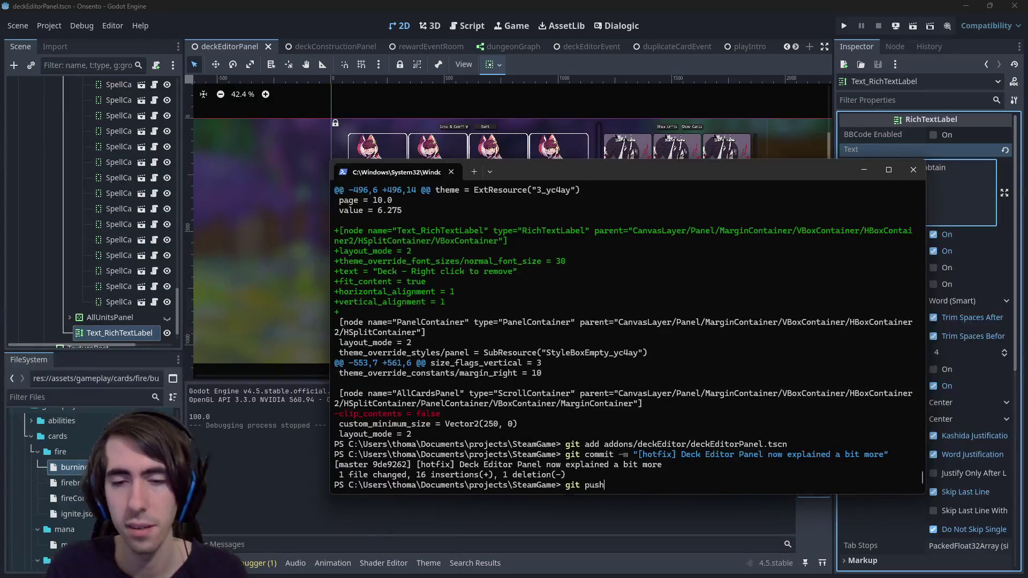
pyautogui.press('Return')
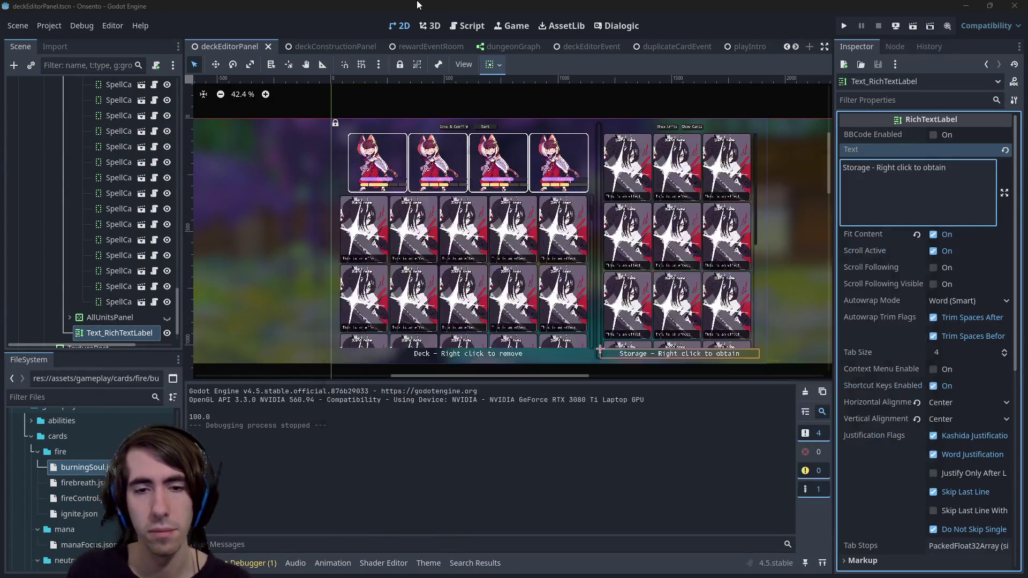
pyautogui.click(419, 5)
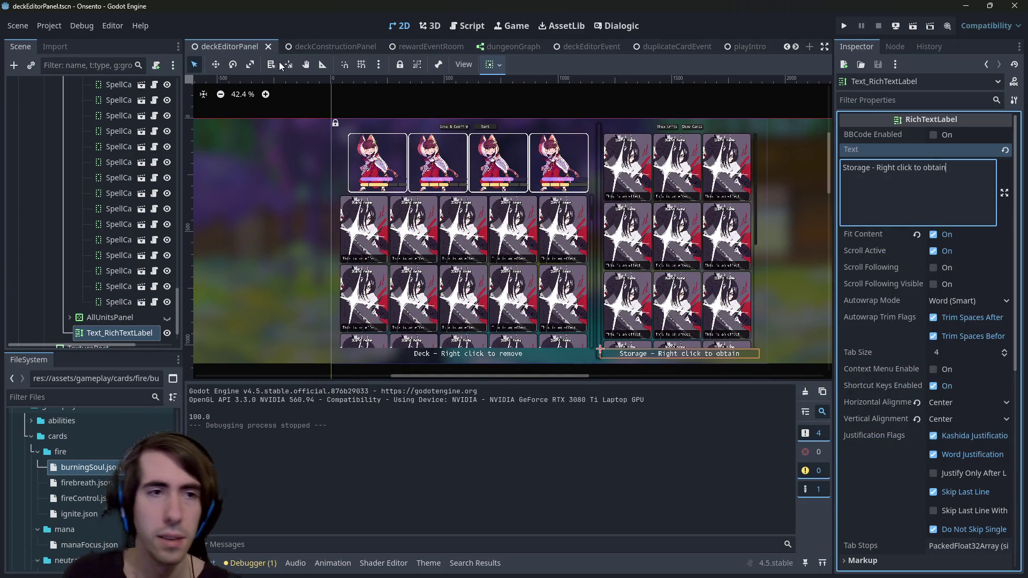
pyautogui.moveTo(176, 327)
pyautogui.mouseDown()
pyautogui.moveTo(166, 319)
pyautogui.moveTo(182, 259)
pyautogui.moveTo(181, 91)
pyautogui.mouseUp()
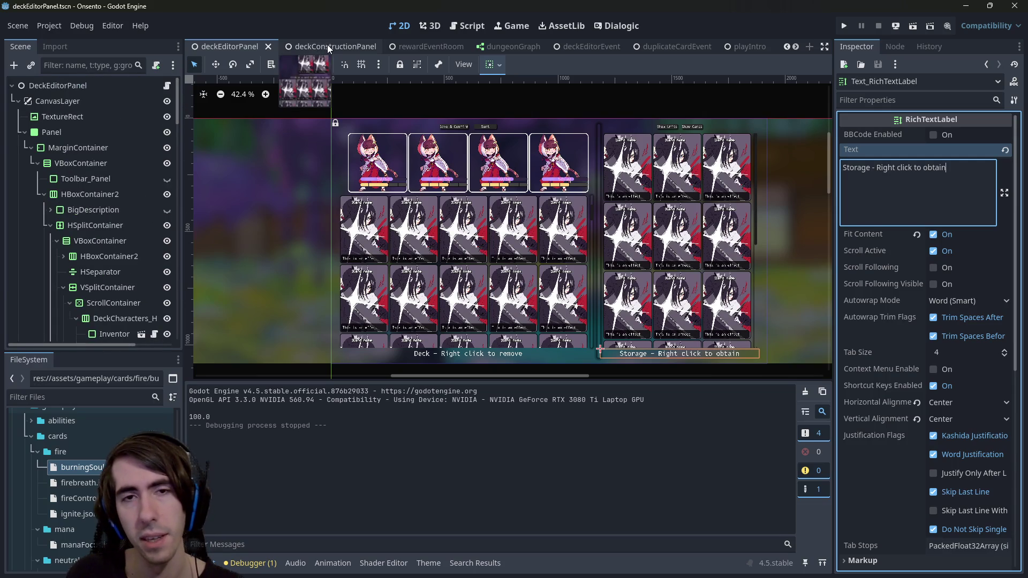
pyautogui.click(393, 29)
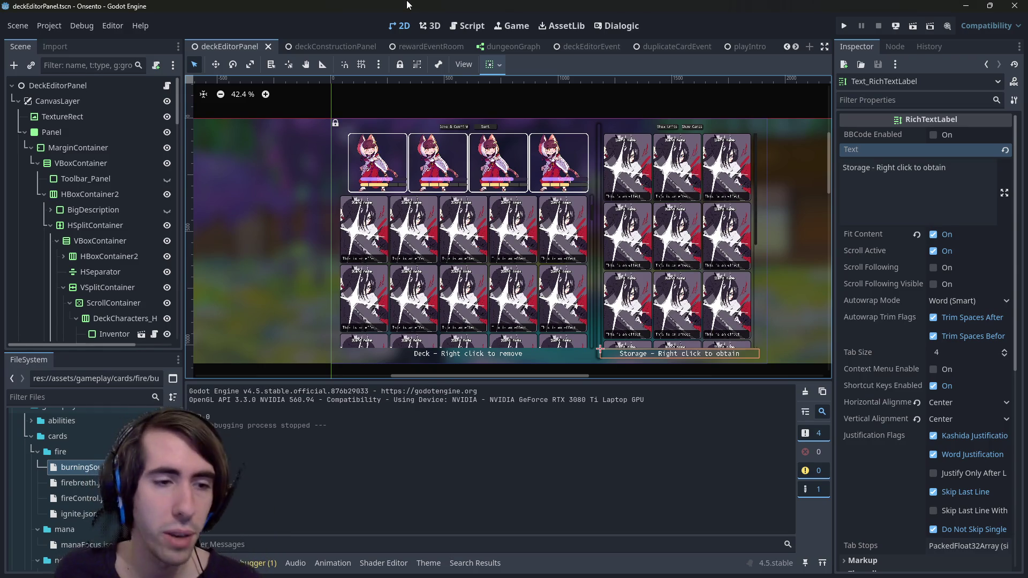
pyautogui.scroll(3, 137, 375)
pyautogui.moveTo(124, 352); pyautogui.dragTo(122, 188)
# Quick-open the playIntro.tscn scene.
pyautogui.hotkey('shift', 'alt', 'o')
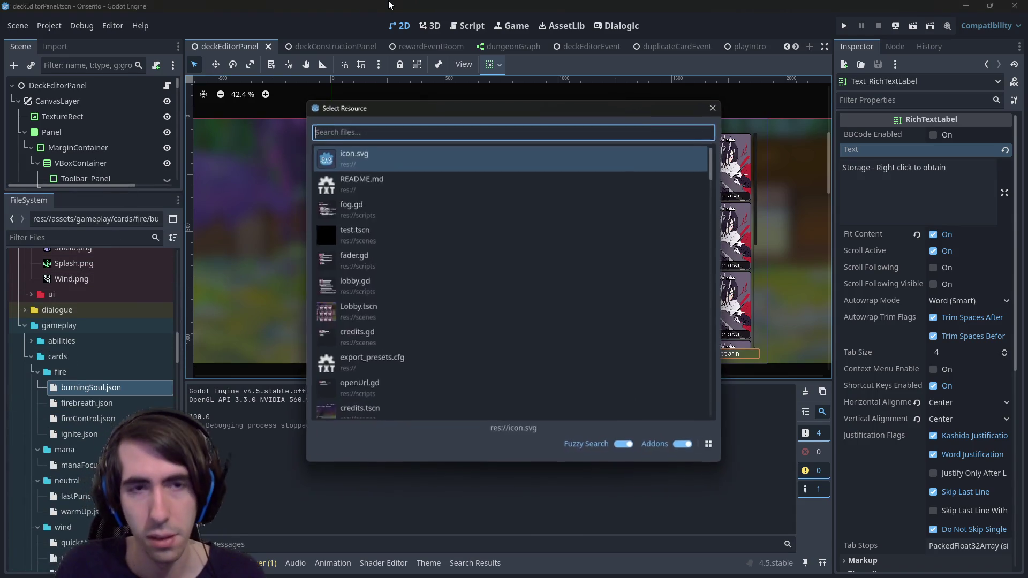
pyautogui.write('intro')
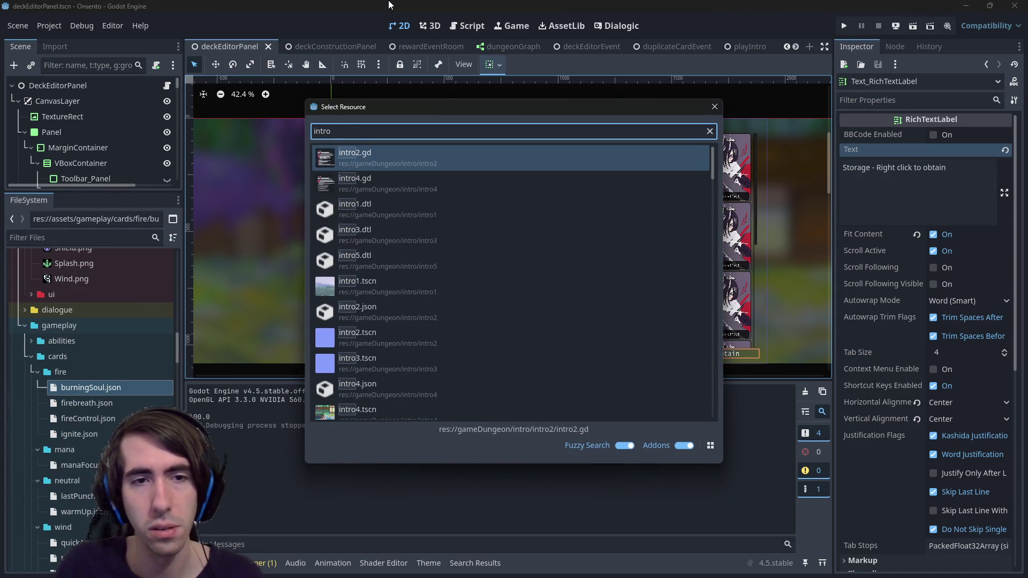
pyautogui.hotkey('ctrl', 'a')
pyautogui.write('playi')
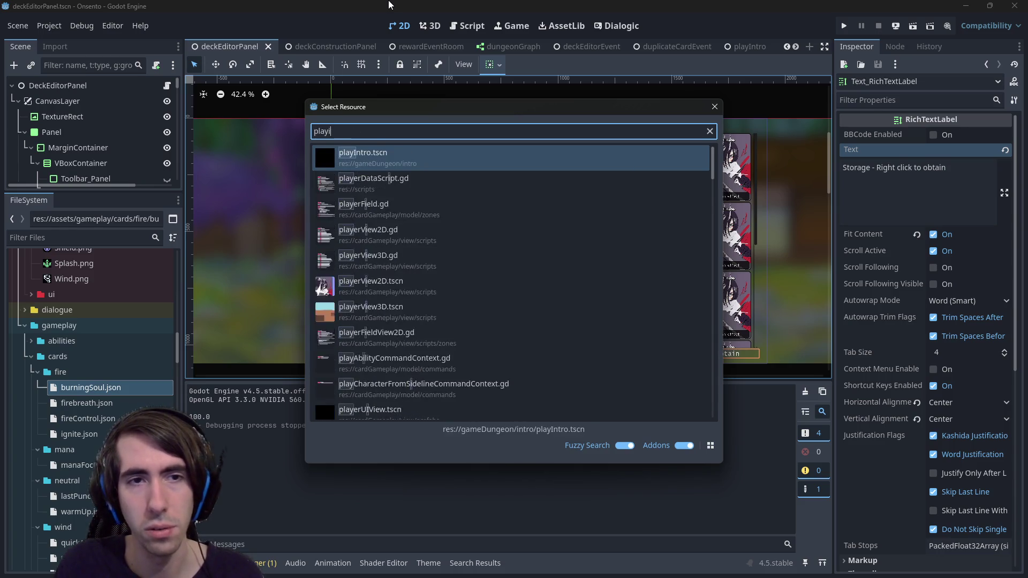
pyautogui.press('Return')
# Check the Run main scene setting under Application in Project Settings.
pyautogui.click(46, 20)
pyautogui.click(54, 39)
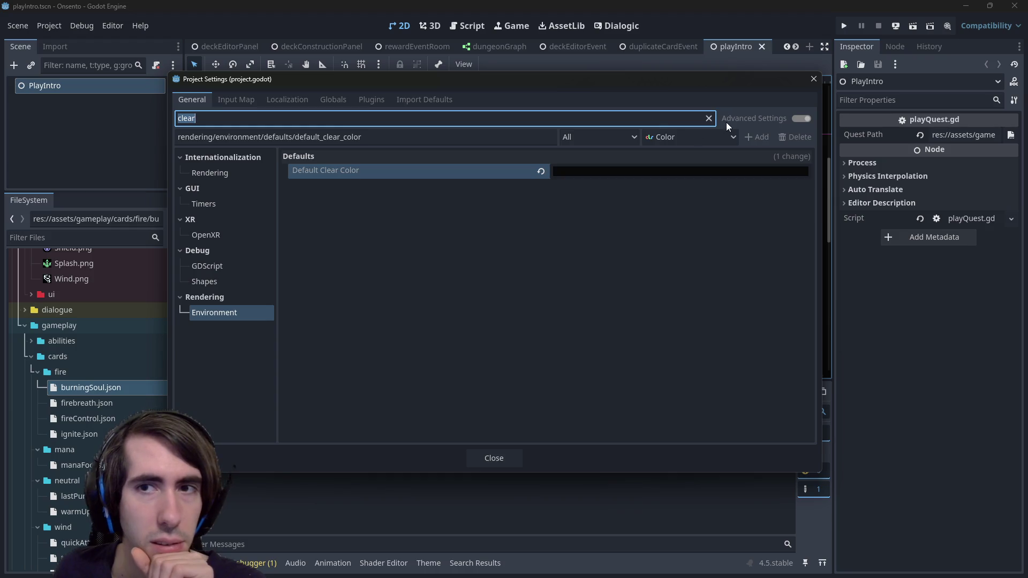
pyautogui.click(709, 118)
pyautogui.scroll(3, 220, 224)
pyautogui.click(220, 189)
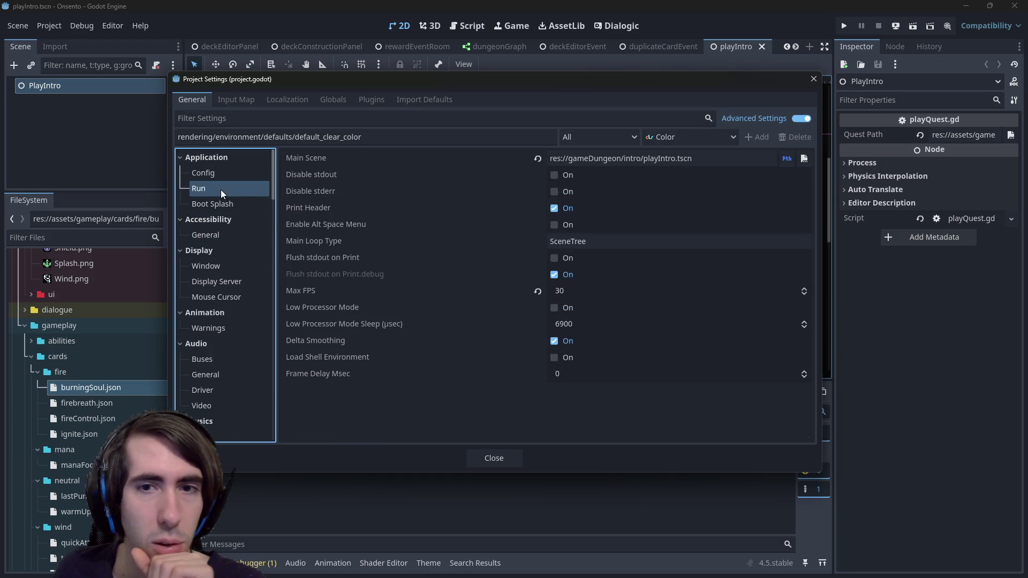
pyautogui.click(813, 79)
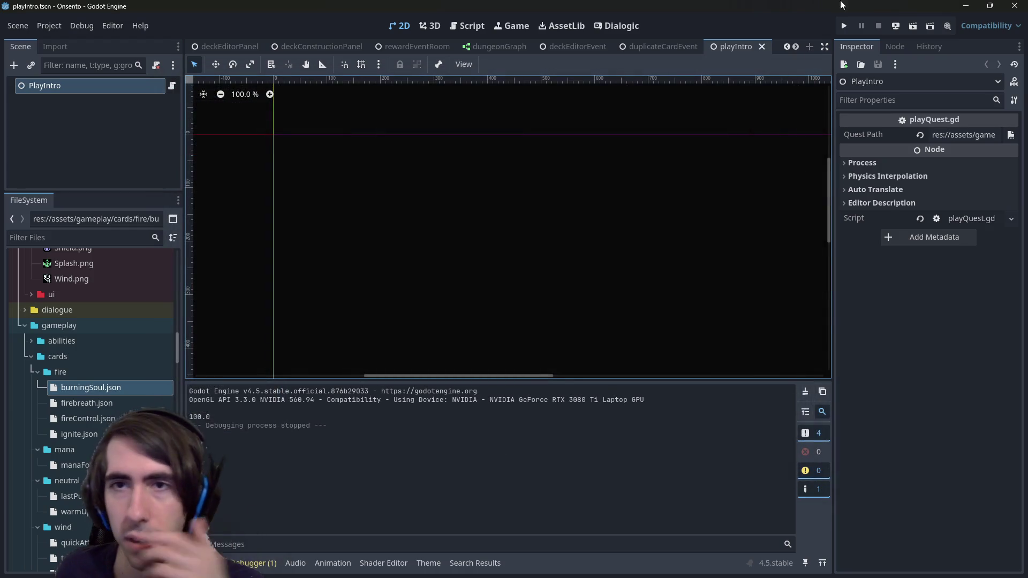
# Run the current intro scene, click through the hot-spring dialogue, and close the game.
pyautogui.click(911, 29)
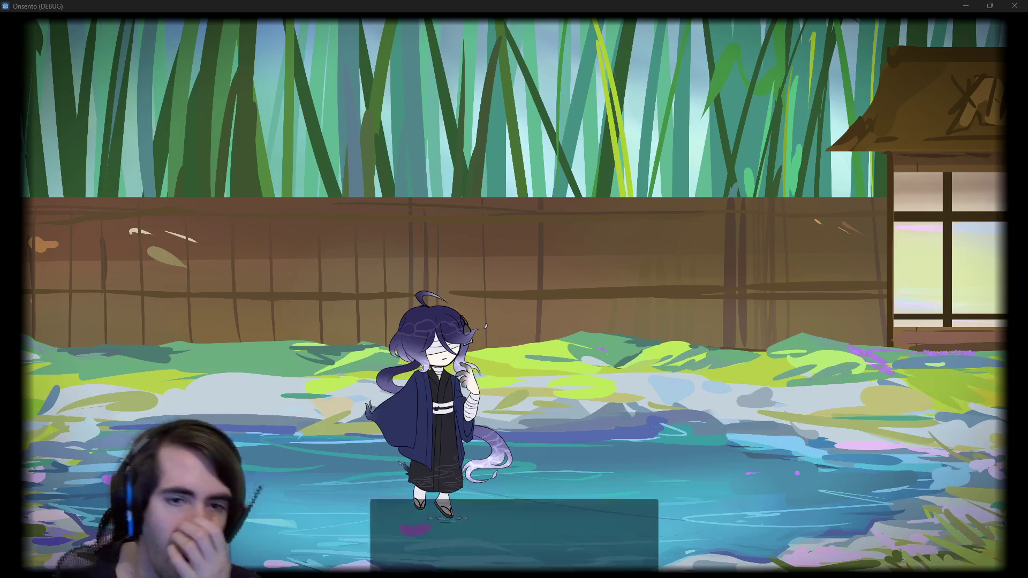
pyautogui.click(512, 235)
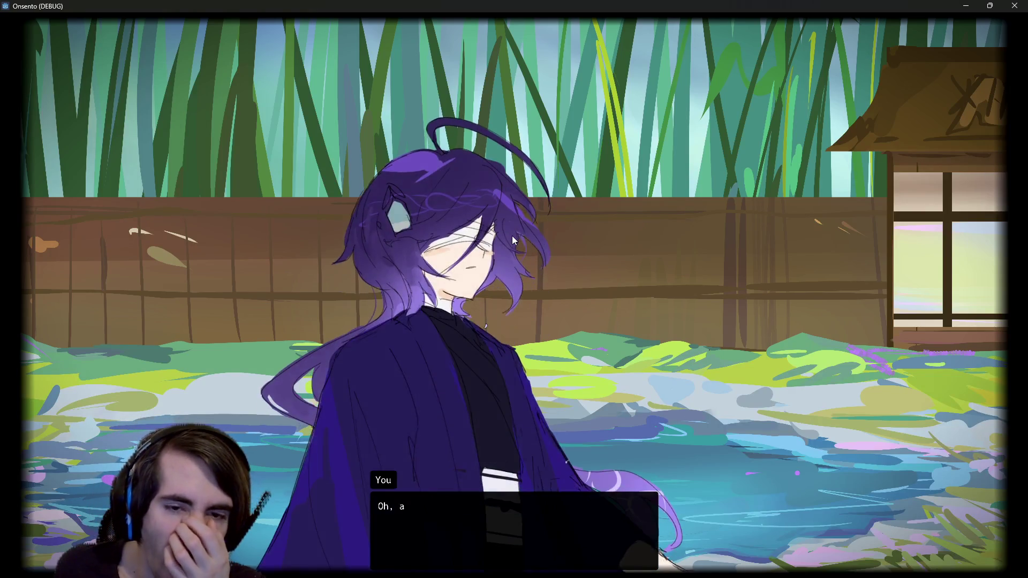
pyautogui.click(507, 208)
pyautogui.click(507, 207)
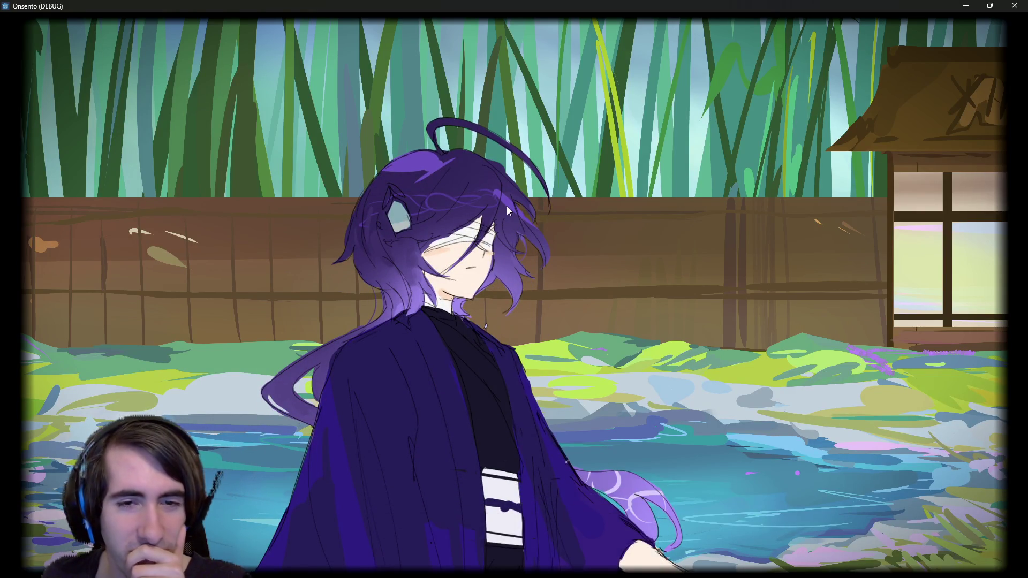
pyautogui.click(1014, 6)
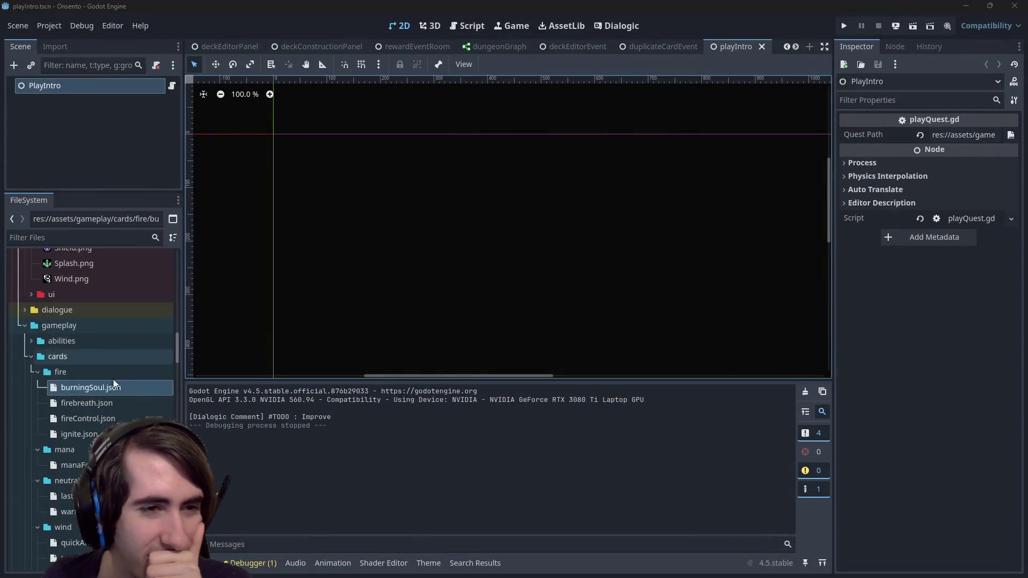
pyautogui.scroll(15, 114, 362)
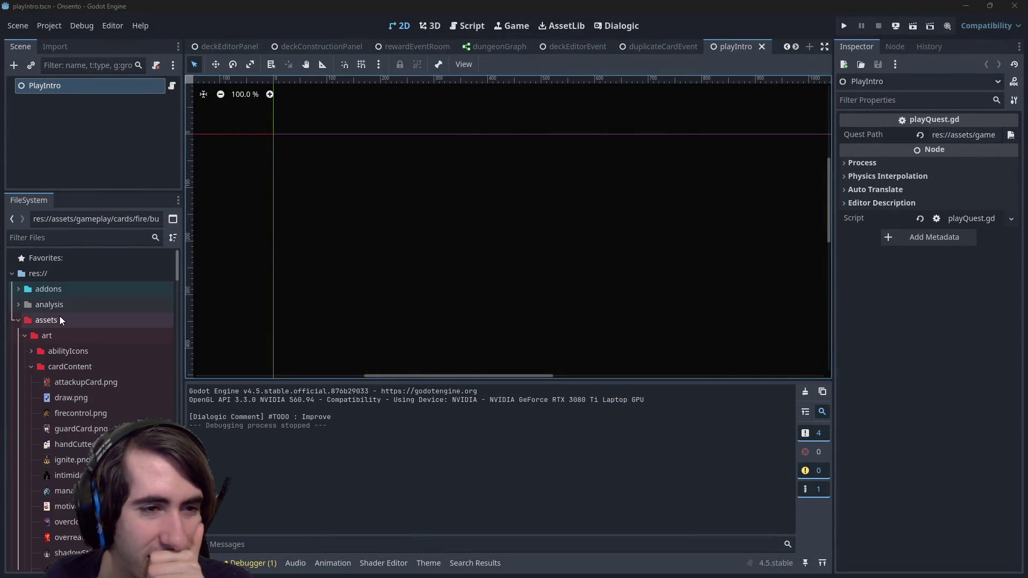
pyautogui.click(59, 319)
pyautogui.doubleClick(62, 351)
pyautogui.scroll(-5, 59, 423)
pyautogui.scroll(4, 64, 423)
pyautogui.doubleClick(73, 437)
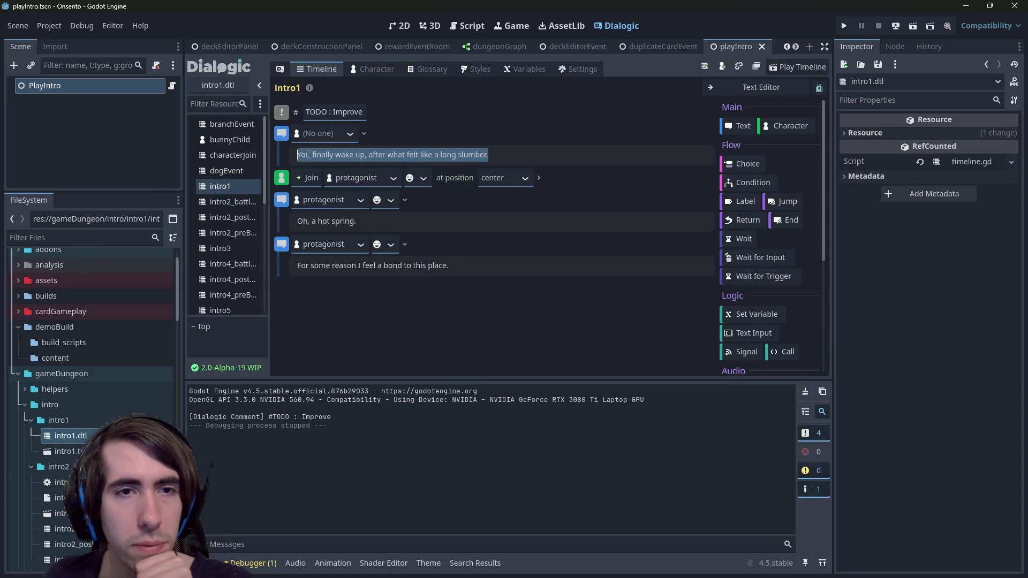
pyautogui.click(331, 155)
pyautogui.doubleClick(330, 154)
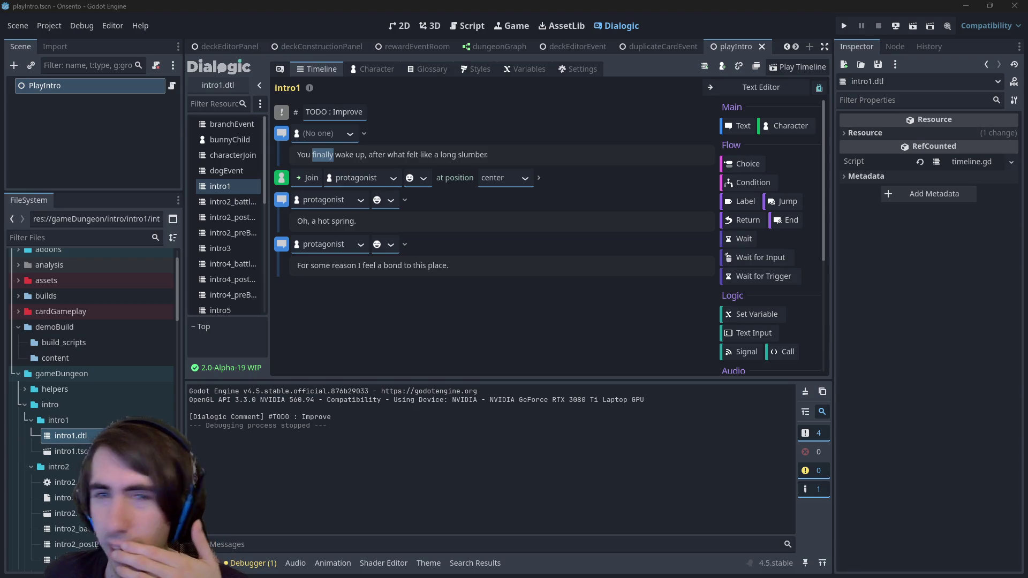
pyautogui.click(492, 153)
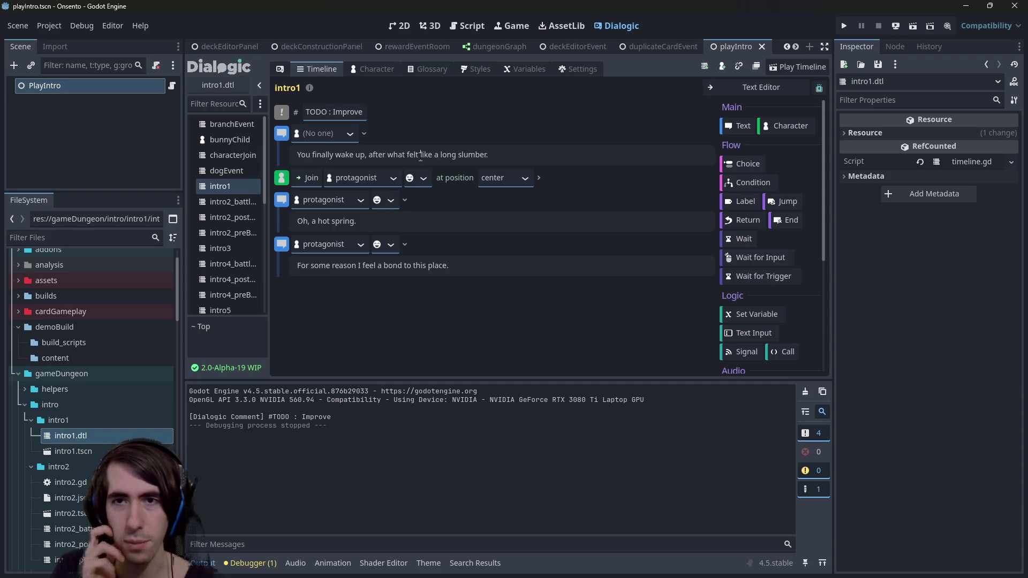
# Duplicate the opening narration event and rewrite the first as 'You can hear the sound of water flowing around you.'.
pyautogui.rightClick(280, 138)
pyautogui.click(303, 144)
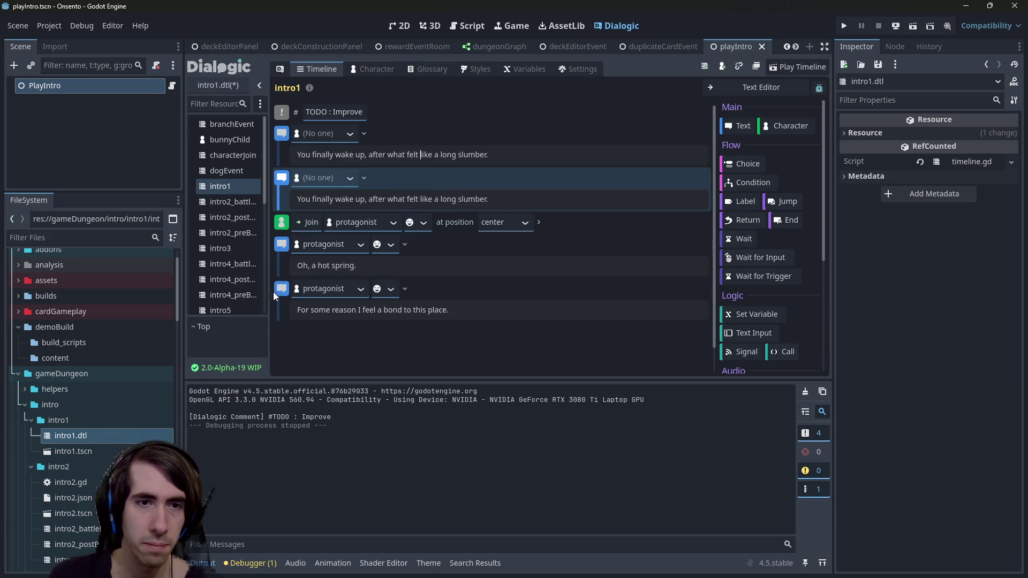
pyautogui.click(356, 155)
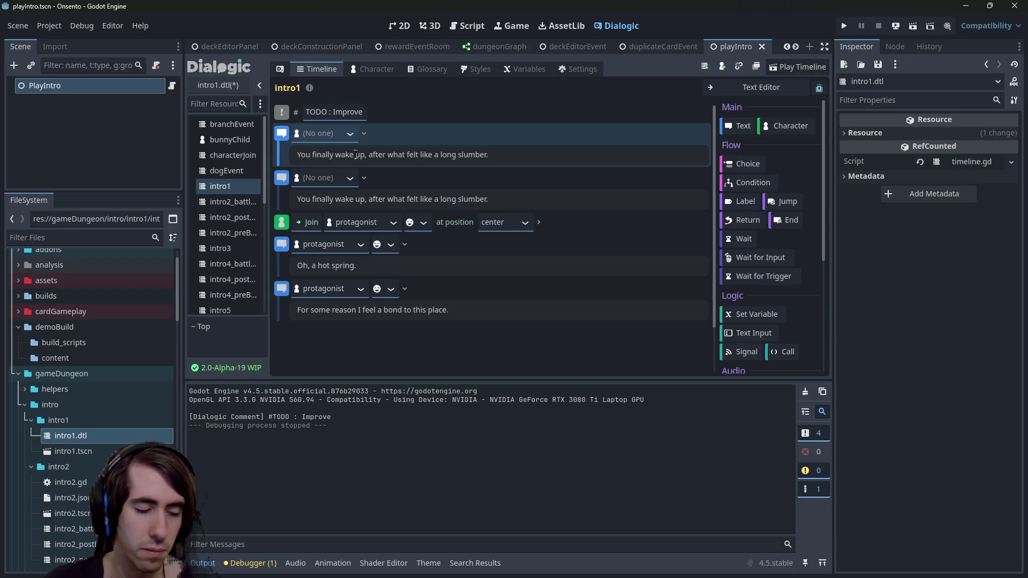
pyautogui.hotkey('ctrl', 'a')
pyautogui.write('Water is flowing.')
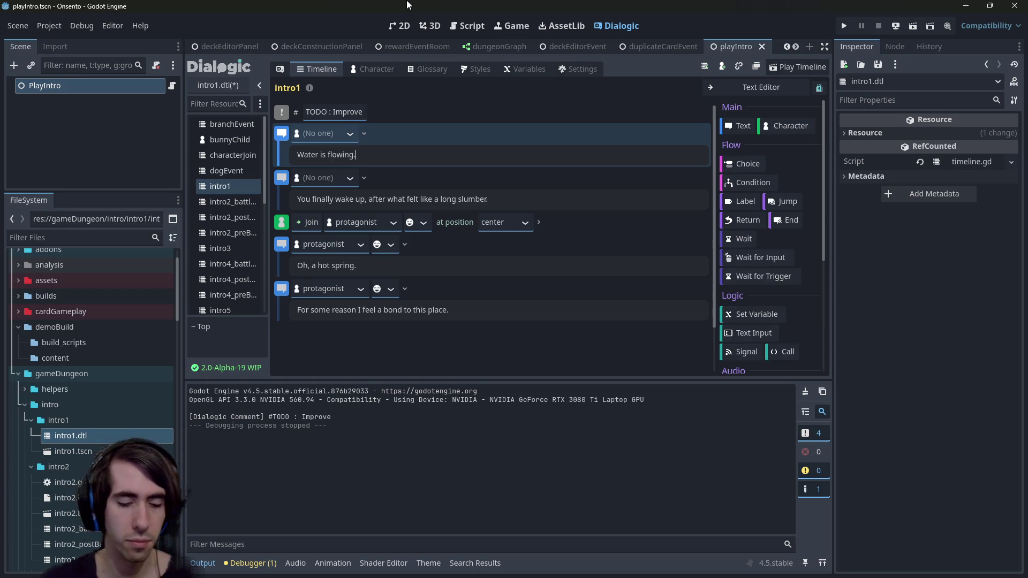
pyautogui.hotkey('ctrl', 'a')
pyautogui.write('Yi')
pyautogui.write('ou can hear the so')
pyautogui.write('und of the water flo')
pyautogui.write('wing')
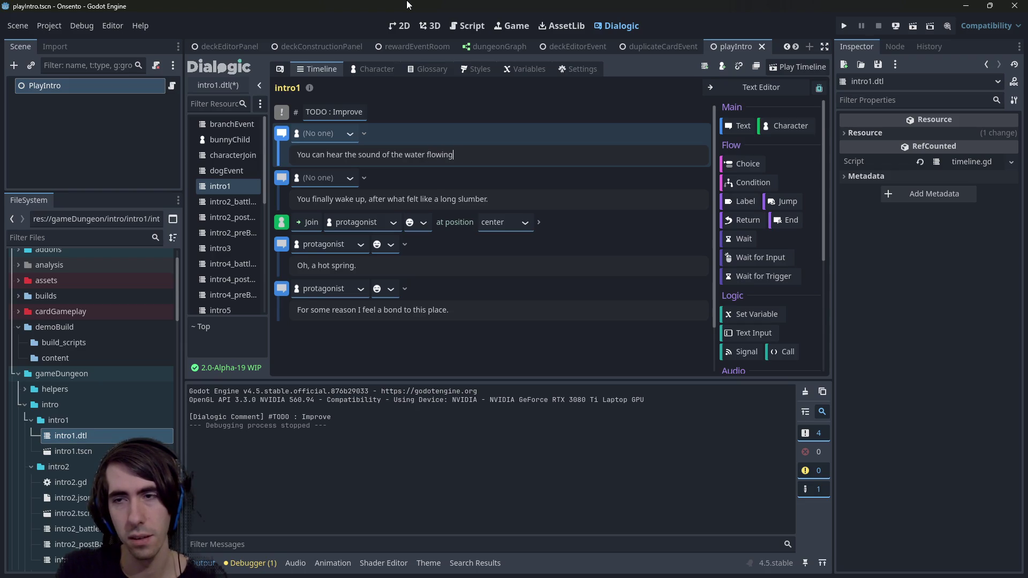
pyautogui.write(' around you.')
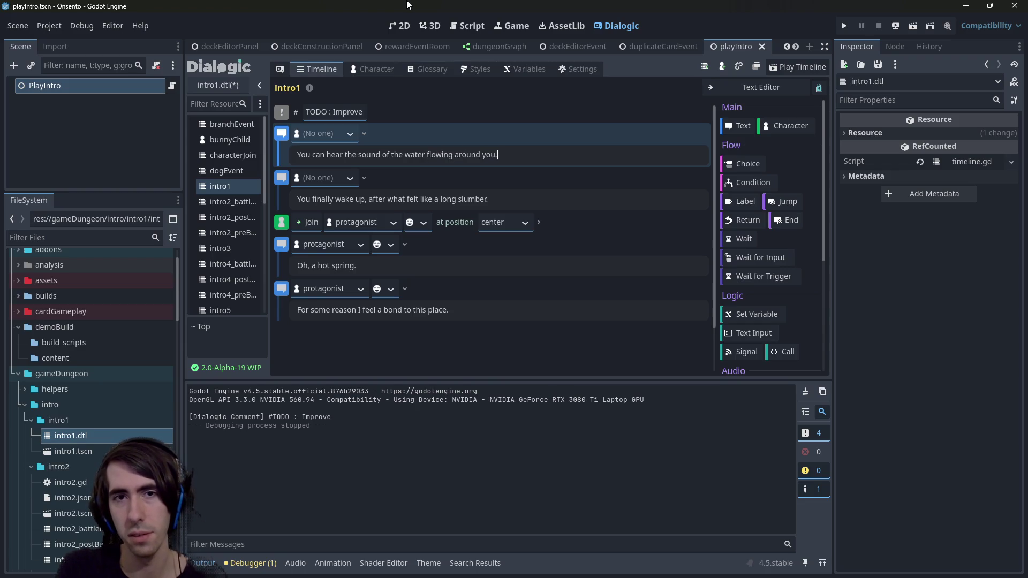
pyautogui.press('BackSpace')
pyautogui.press('BackSpace')
pyautogui.press('BackSpace')
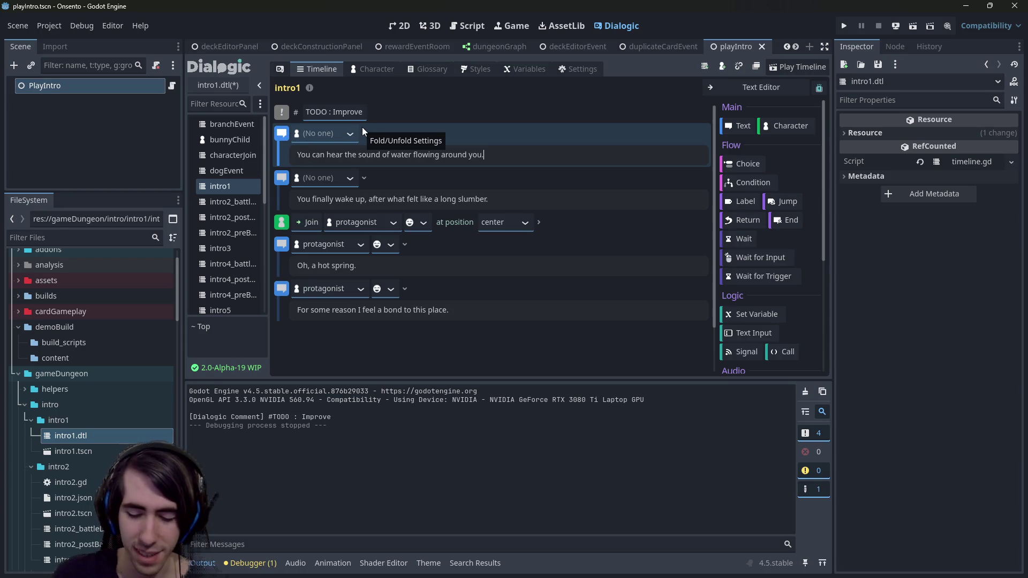
# Duplicate the water narration event and change the copy to 'You feel the gentle of the wind'.
pyautogui.rightClick(273, 130)
pyautogui.click(303, 137)
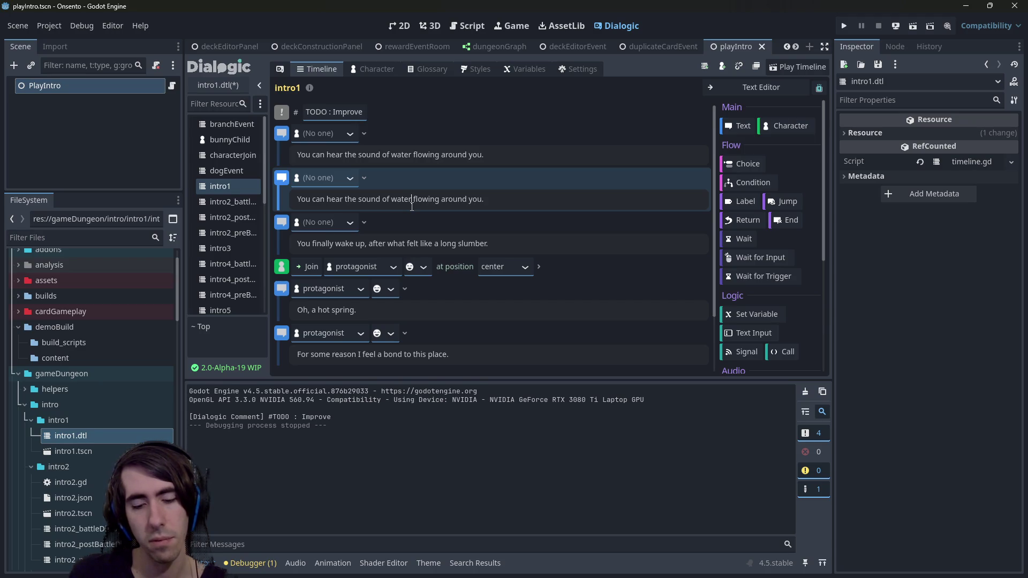
pyautogui.hotkey('ctrl', 'a')
pyautogui.write('You ')
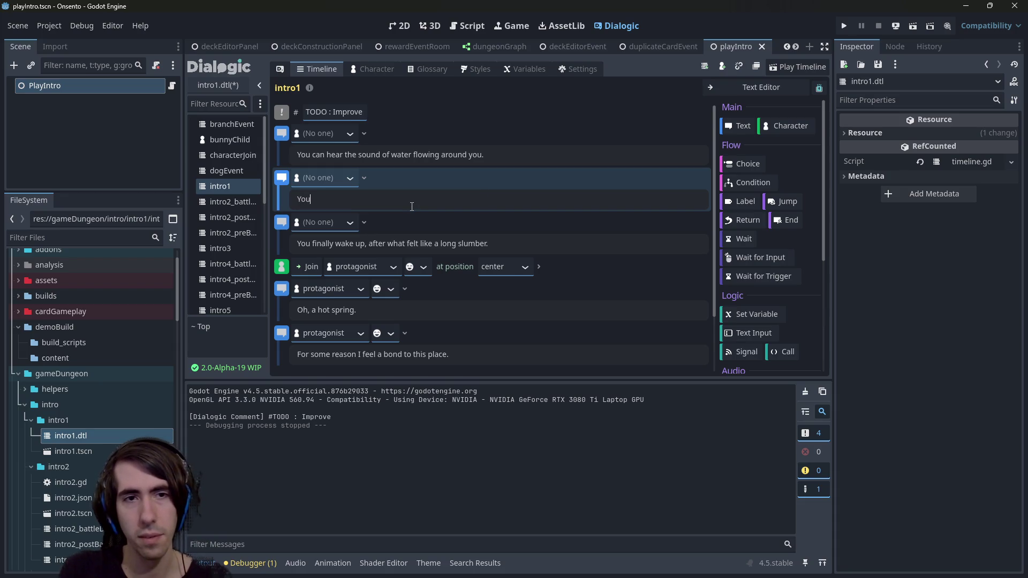
pyautogui.write('feel the gentle')
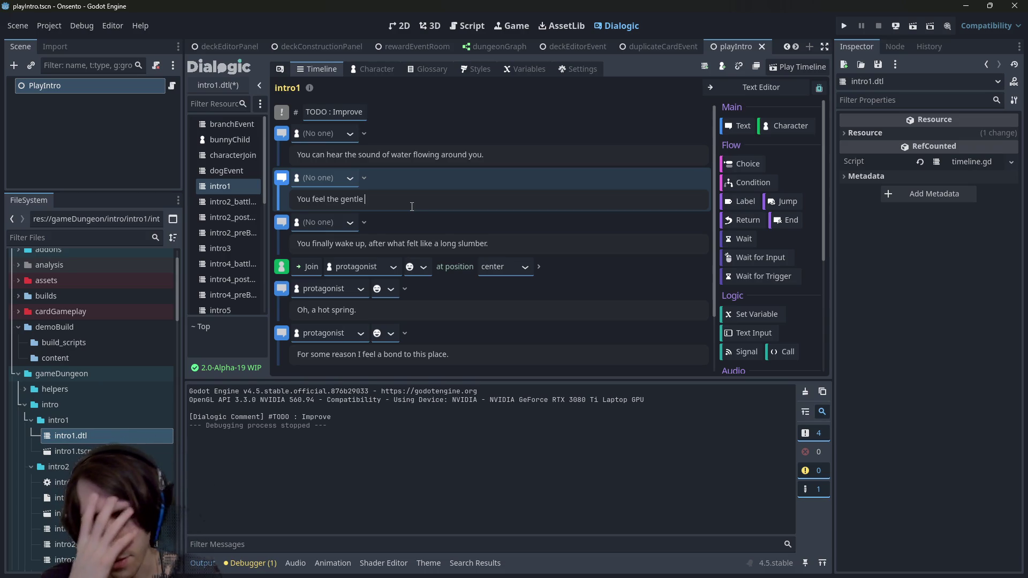
pyautogui.write('of the wind')
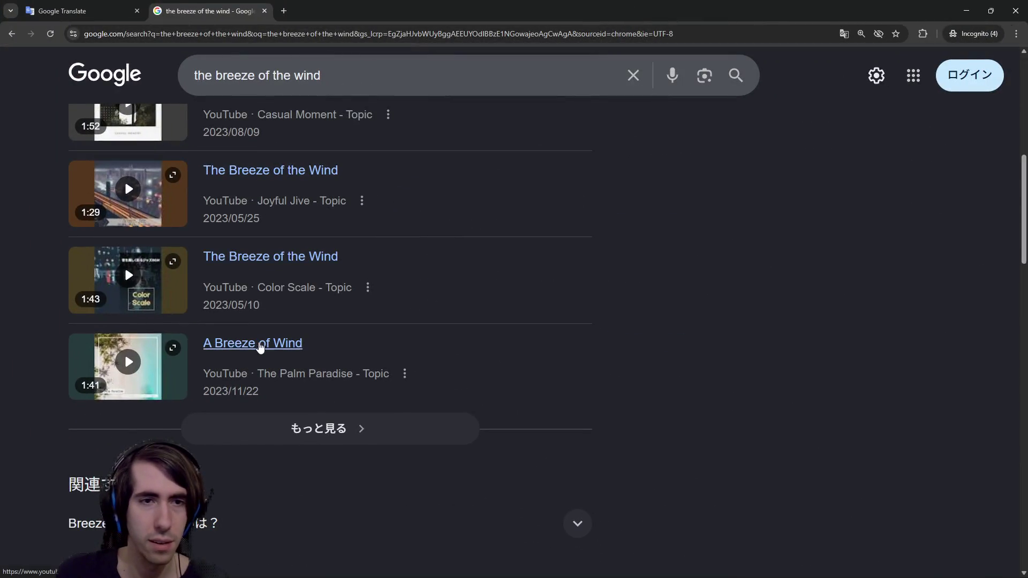
pyautogui.scroll(-10, 260, 347)
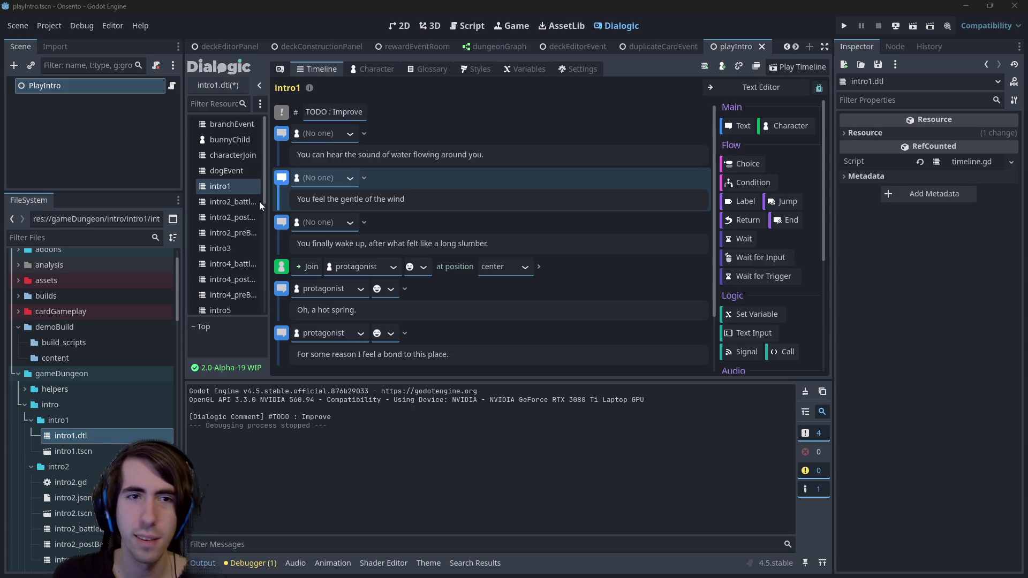
# Type 'You feel the gentle touch of the wind' into the second narration event.
pyautogui.write('touch')
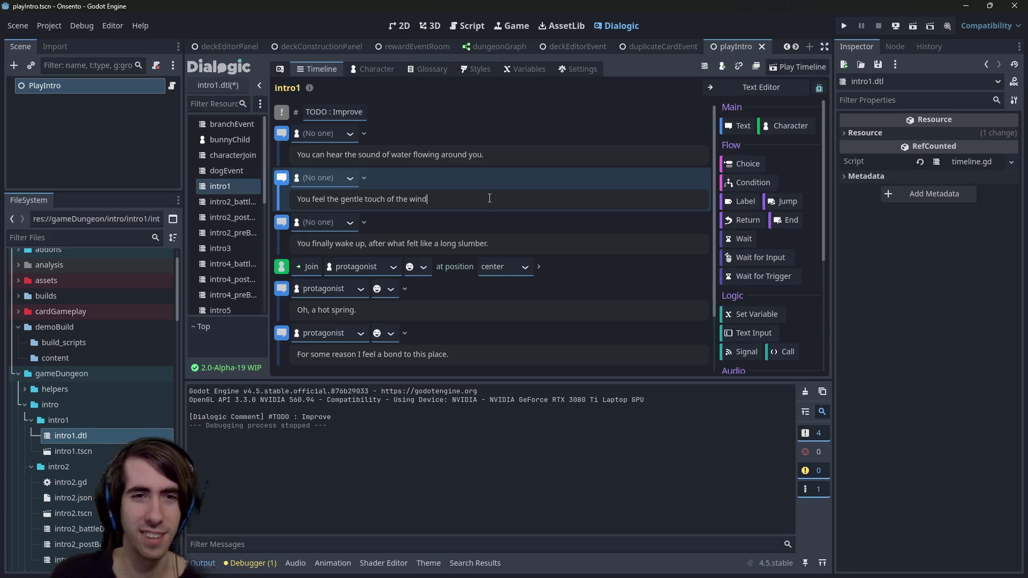
pyautogui.write('ouch')
pyautogui.click(489, 198)
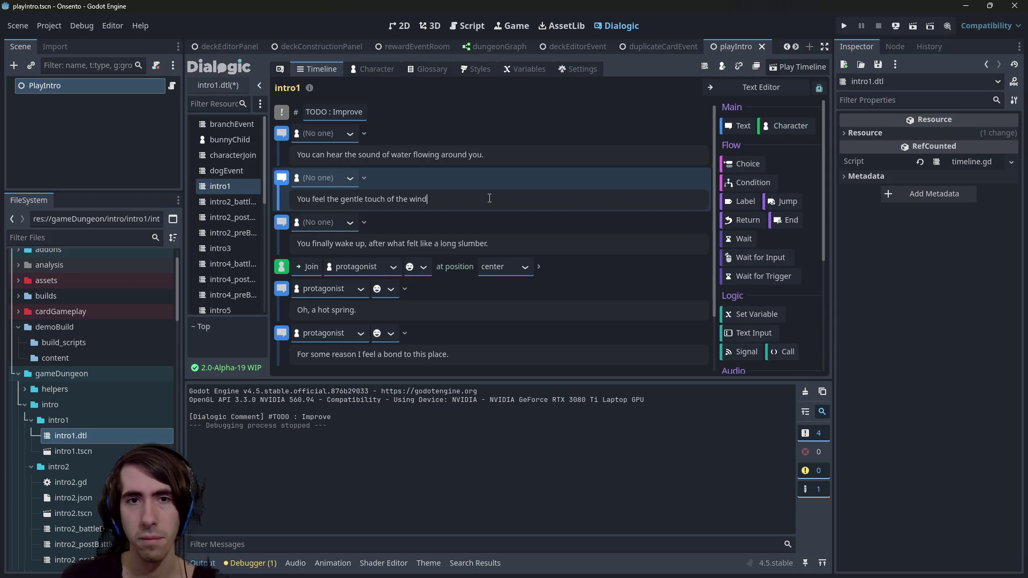
# Delete ' around you' so the first narration line ends with 'water flowing.'.
pyautogui.doubleClick(470, 155)
pyautogui.press('BackSpace')
pyautogui.press('BackSpace')
pyautogui.press('BackSpace')
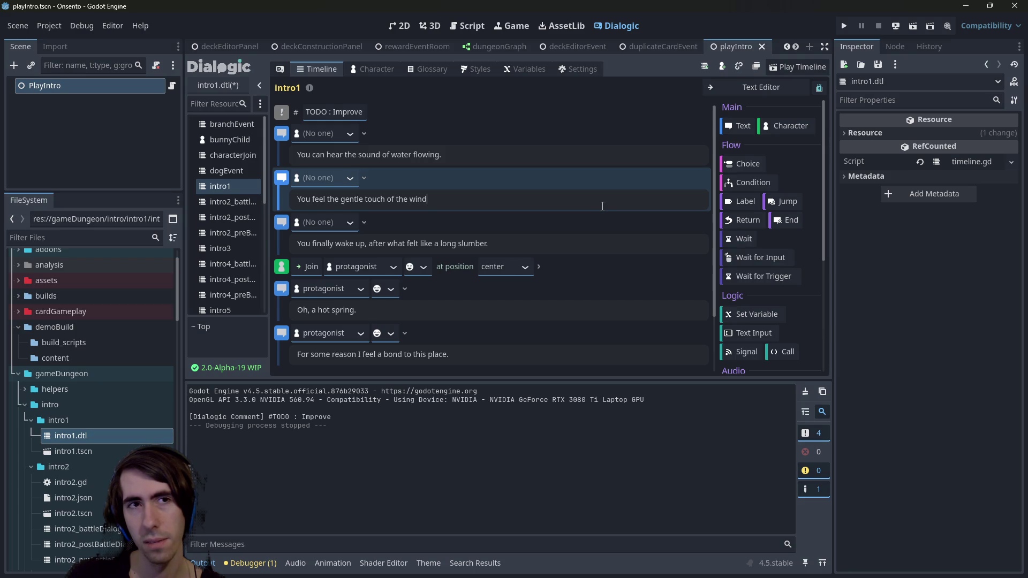
pyautogui.click(399, 26)
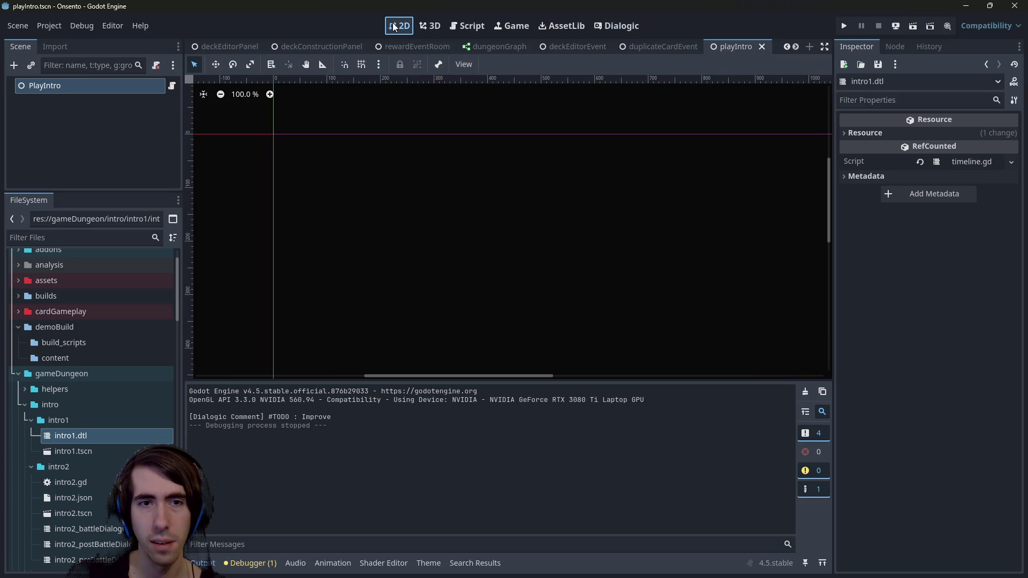
# Browse res://assets/art/characters and preview protagonistDialoguePortrait.png.
pyautogui.click(465, 34)
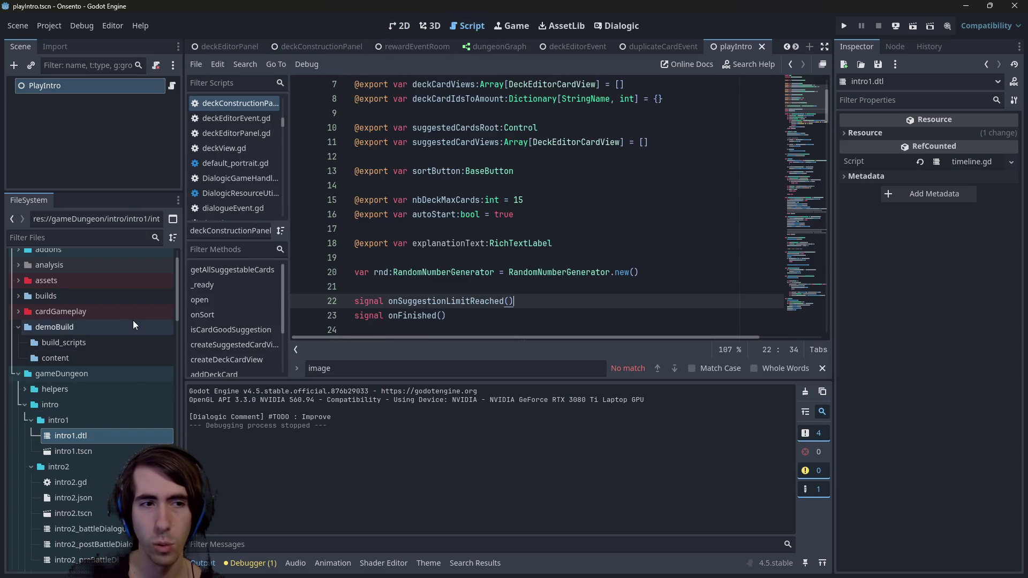
pyautogui.scroll(1, 93, 332)
pyautogui.doubleClick(82, 323)
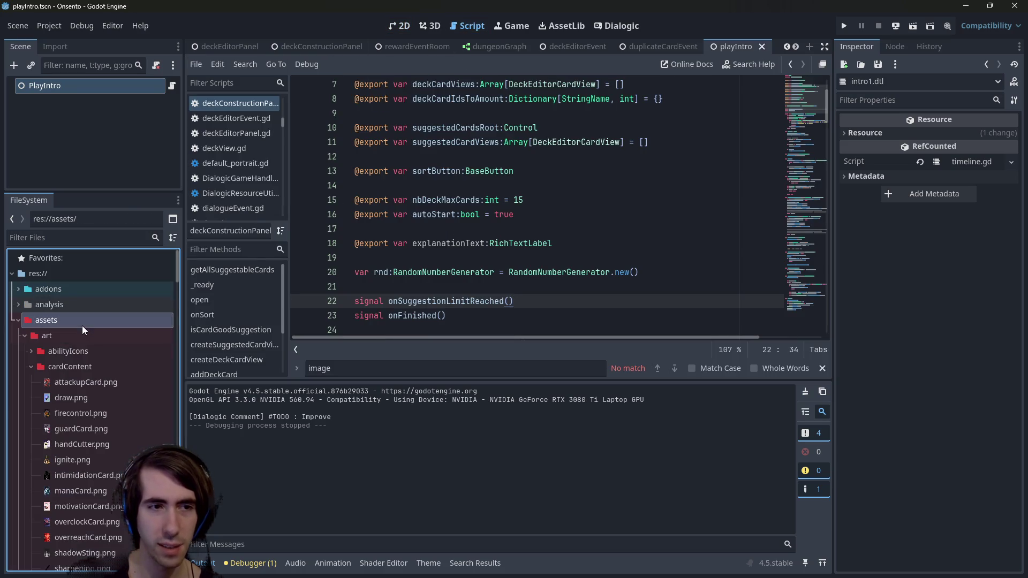
pyautogui.doubleClick(84, 372)
pyautogui.scroll(-5, 92, 461)
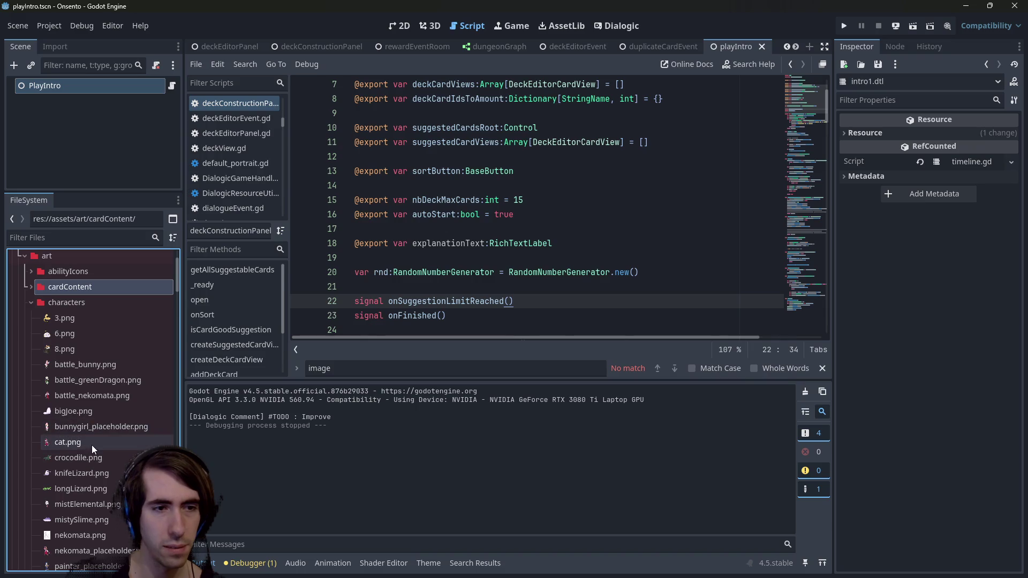
pyautogui.scroll(-5, 92, 406)
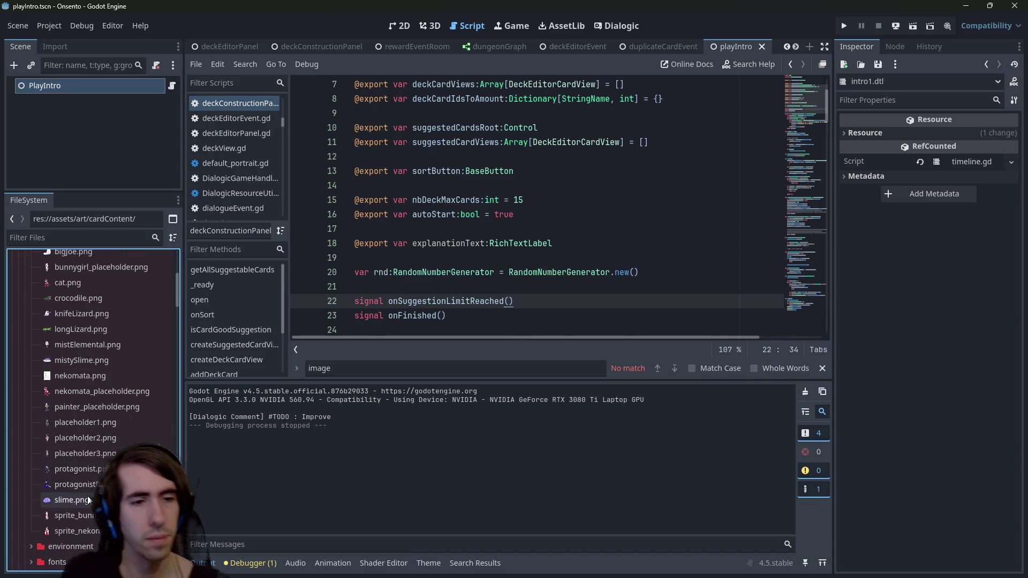
pyautogui.click(68, 485)
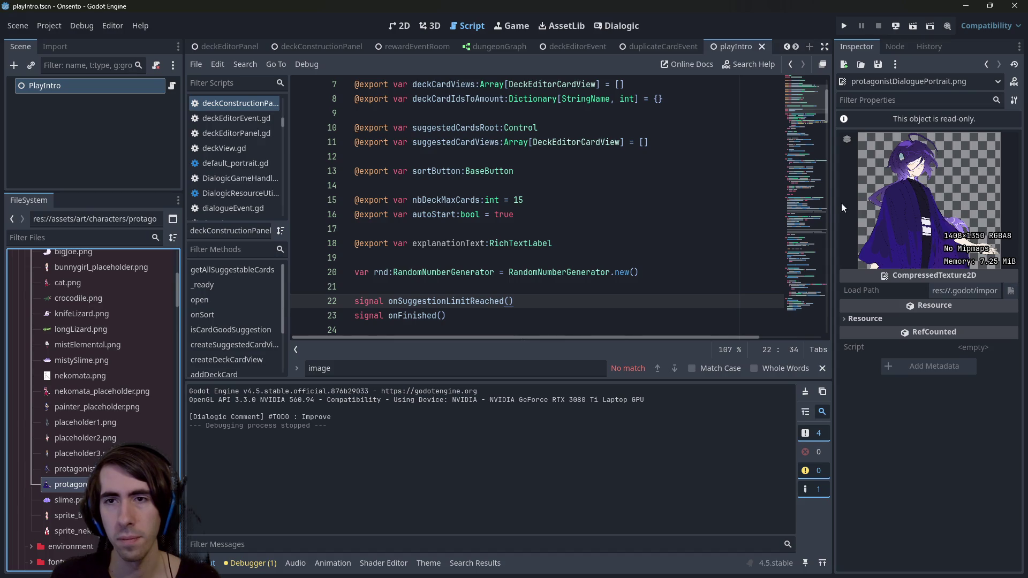
# Check the PlayIntro node's script, then open intro1.tscn and the intro1 timeline.
pyautogui.click(174, 85)
pyautogui.click(171, 85)
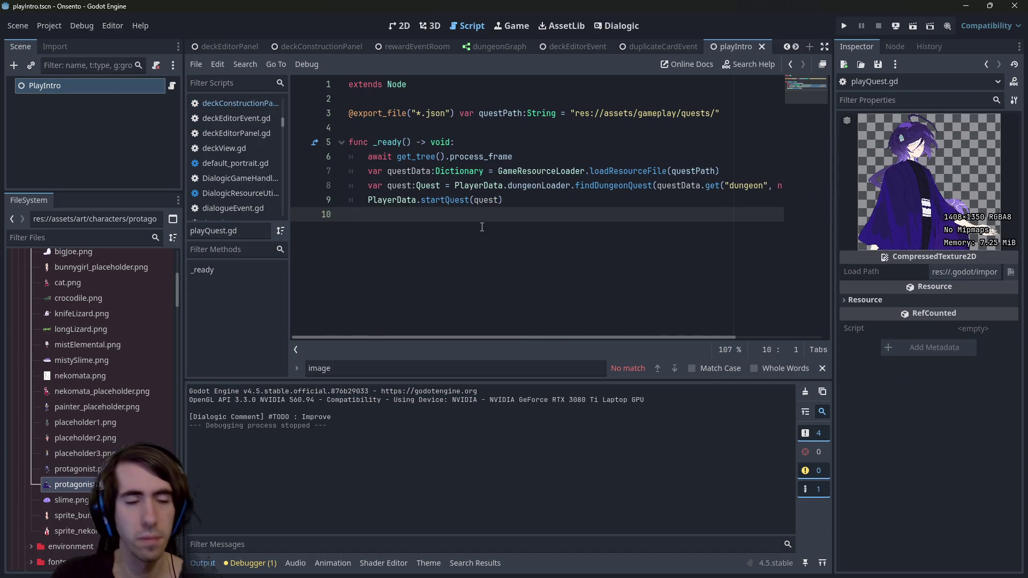
pyautogui.scroll(-5, 32, 428)
pyautogui.scroll(-10, 93, 423)
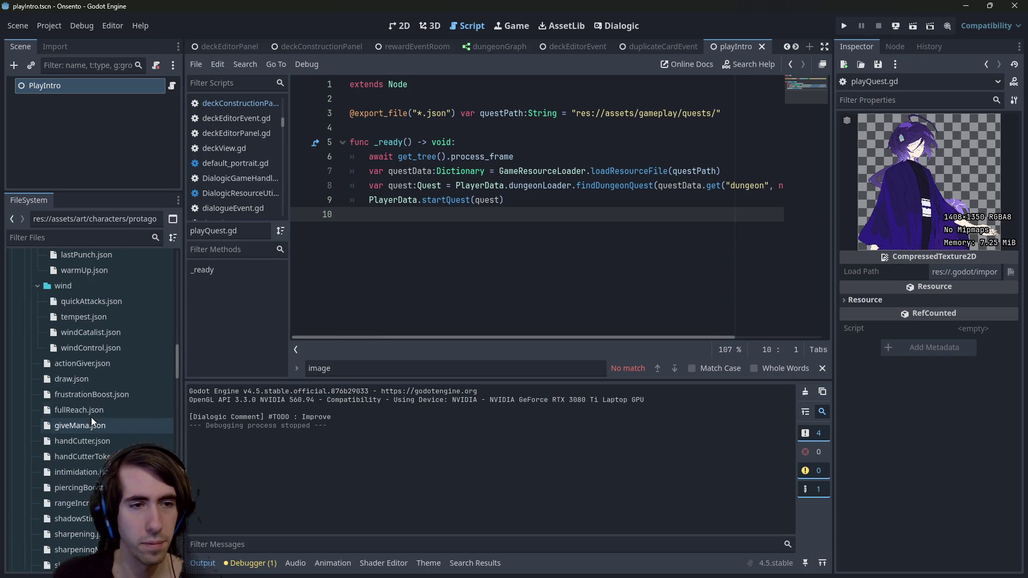
pyautogui.scroll(-5, 91, 416)
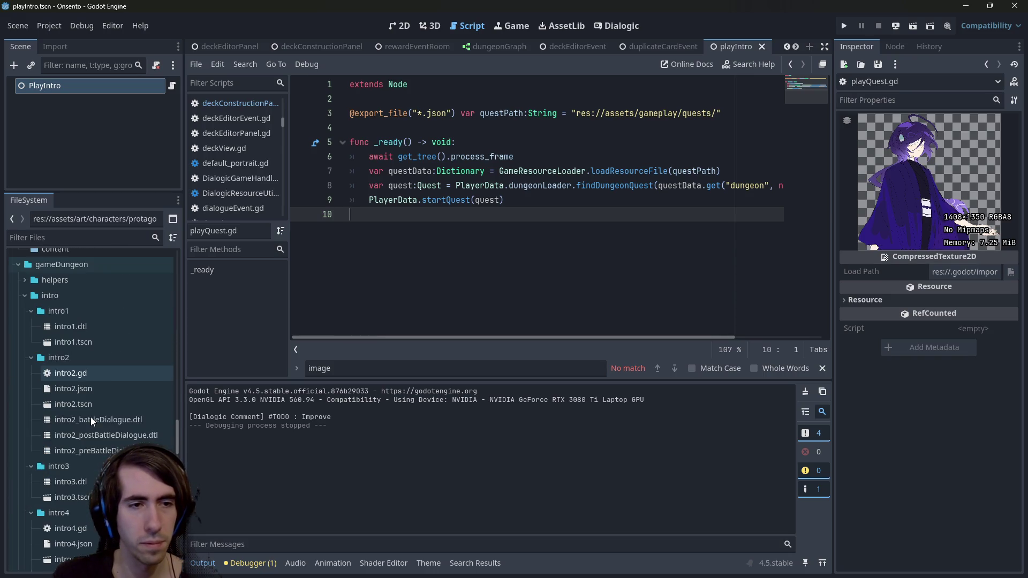
pyautogui.doubleClick(101, 337)
pyautogui.doubleClick(101, 326)
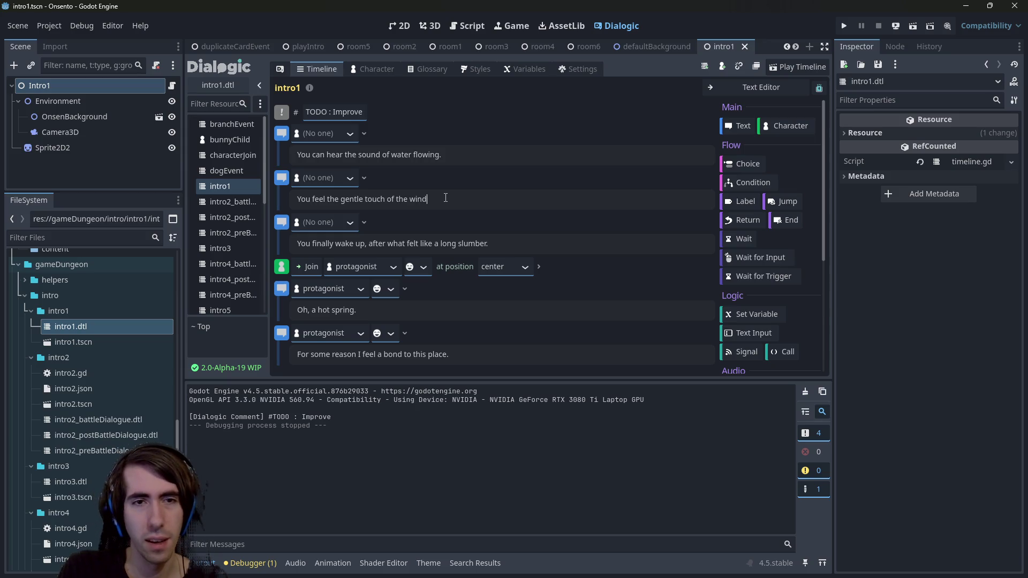
# Add '. carressing' after 'wind', then delete it, leaving the wind line unchanged.
pyautogui.write('.')
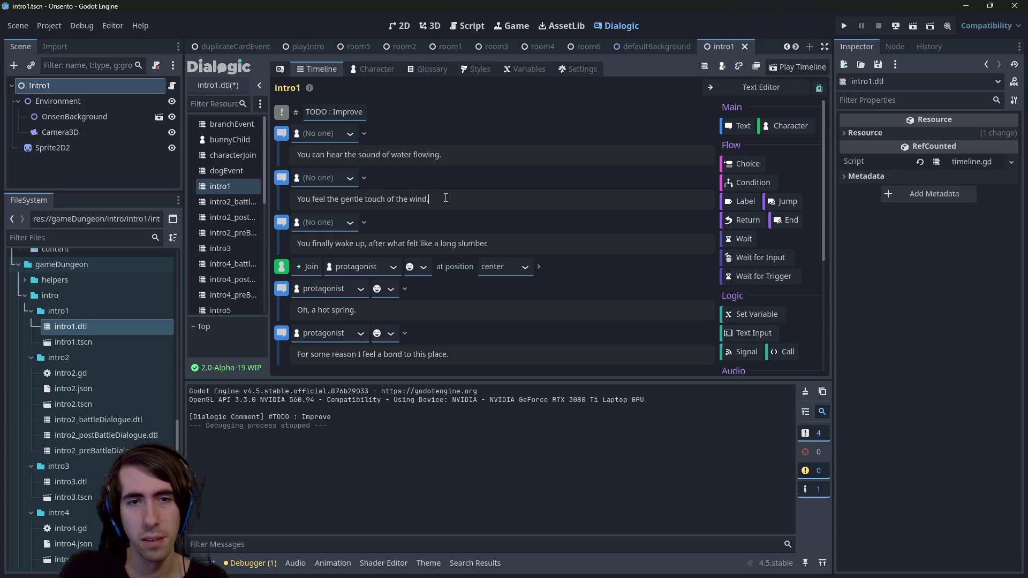
pyautogui.write(' carressin')
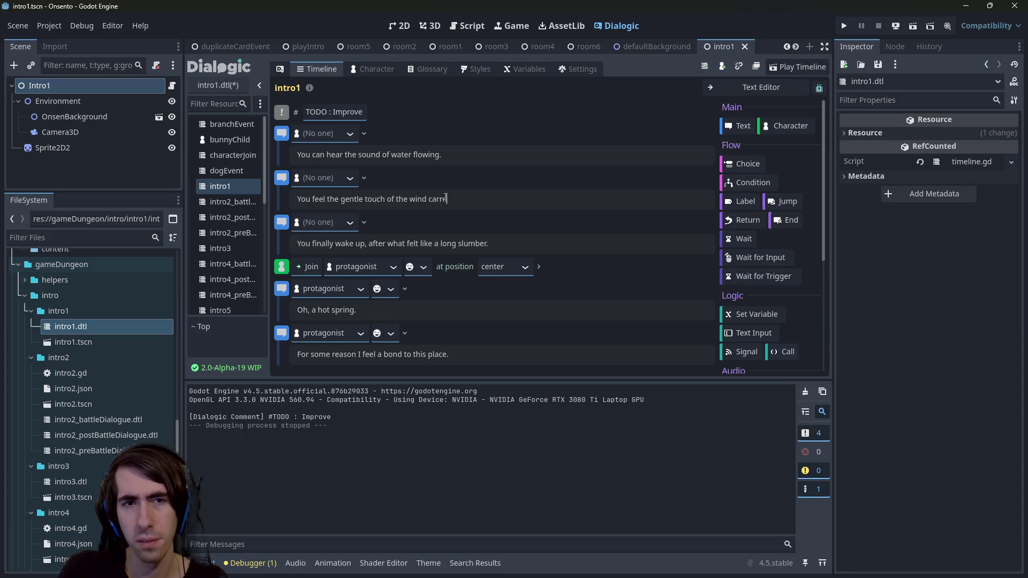
pyautogui.write('g')
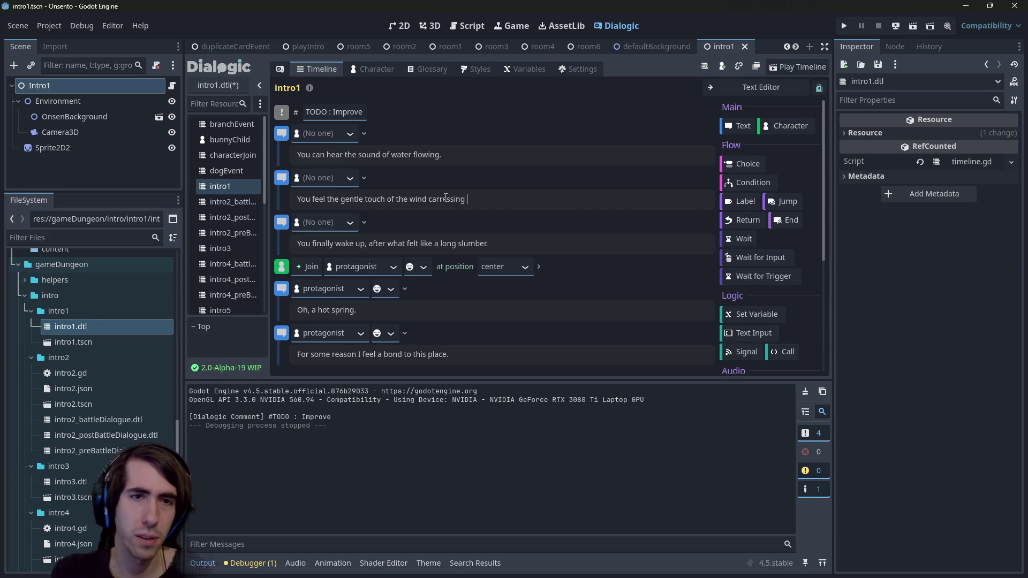
pyautogui.hotkey('ctrl', 'BackSpace')
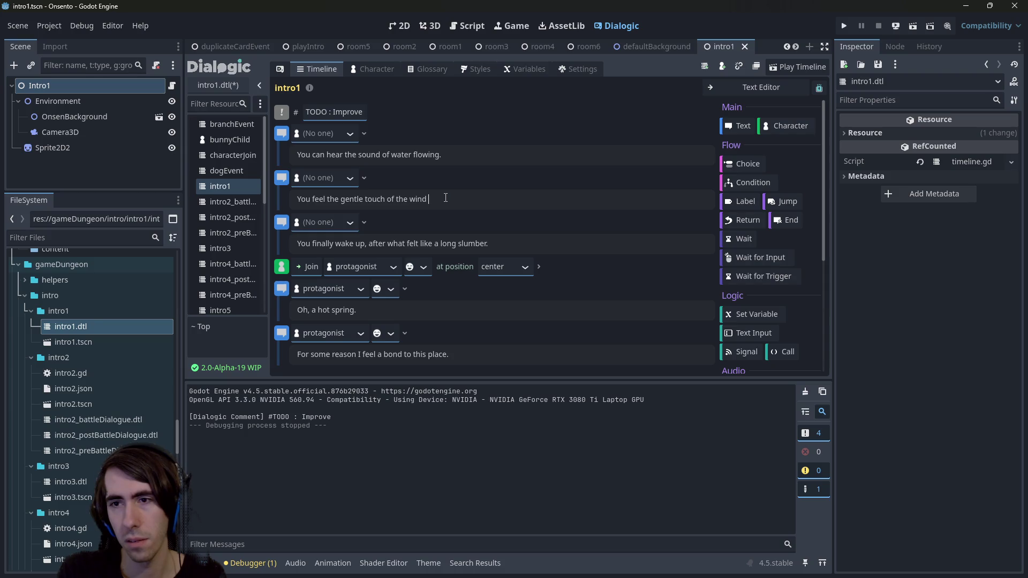
# Extend the wind line with 'playing with the fabric of your kimono', correcting typos.
pyautogui.write('playing with your ')
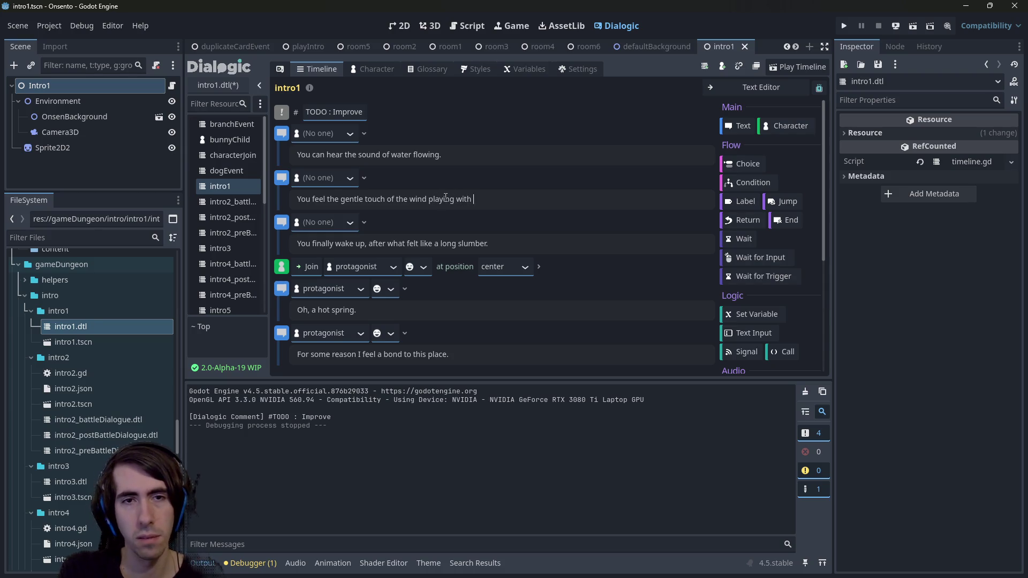
pyautogui.write('fabric.')
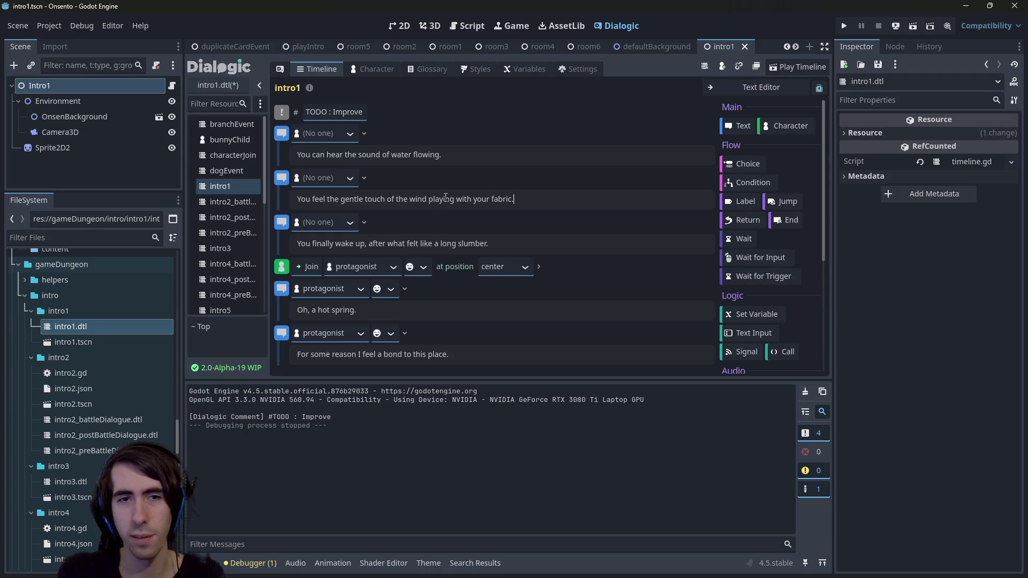
pyautogui.hotkey('ctrl', 'a')
pyautogui.hotkey('alt', 'Tab')
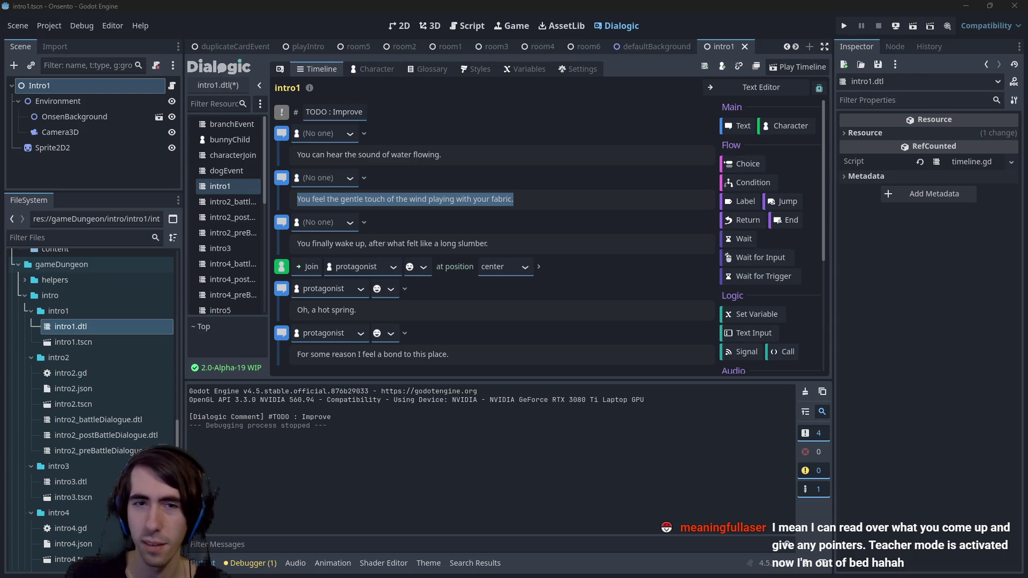
pyautogui.click(570, 207)
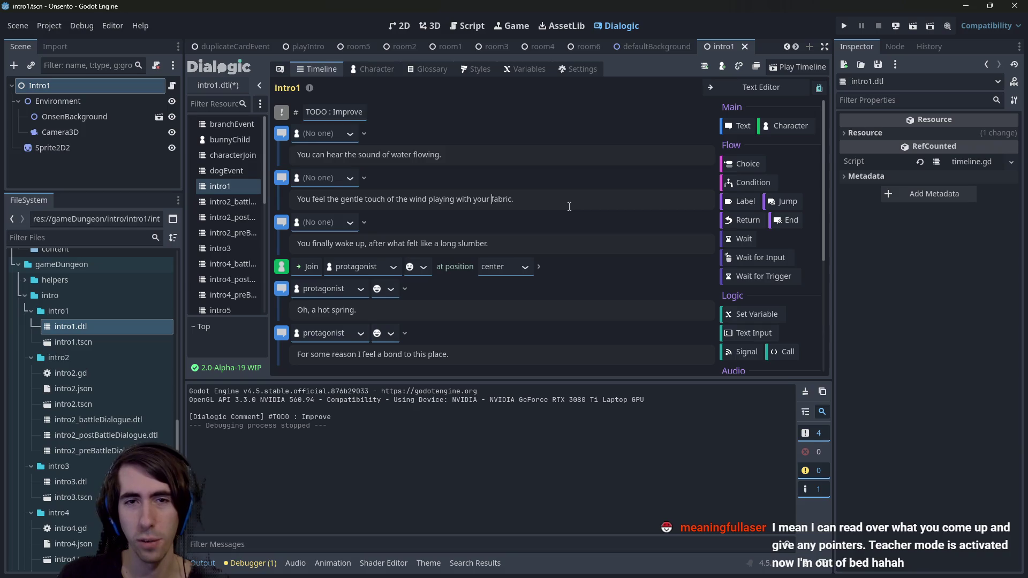
pyautogui.hotkey('ctrl', 'BackSpace')
pyautogui.hotkey('ctrl', 'BackSpace')
pyautogui.write('the fabric of your kino')
pyautogui.press('BackSpace')
pyautogui.press('BackSpace')
pyautogui.write('mono')
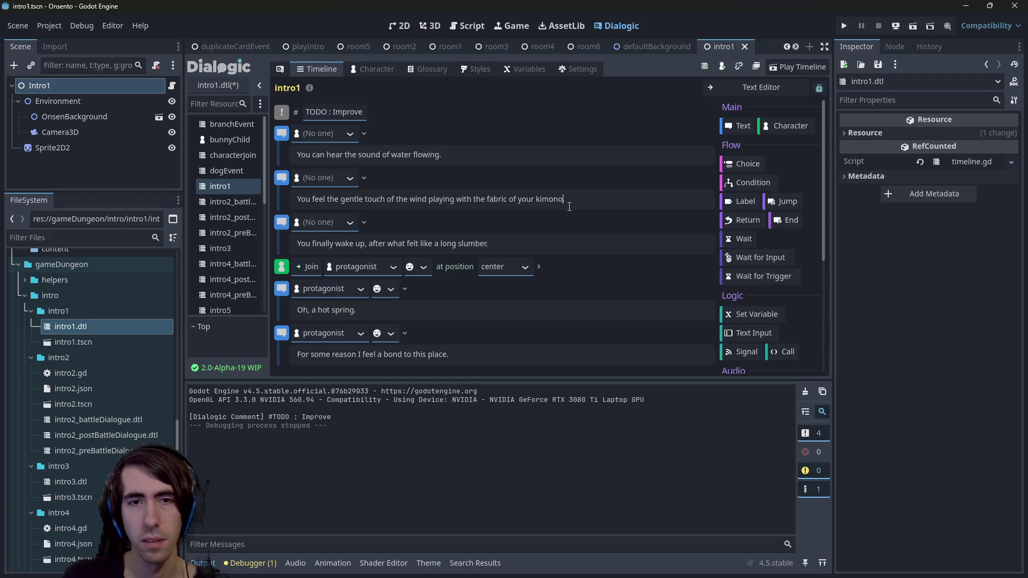
# Replace the kimono ending with ', that you haven't felt for a long time.'.
pyautogui.press('BackSpace')
pyautogui.press('BackSpace')
pyautogui.press('BackSpace')
pyautogui.press('BackSpace')
pyautogui.press('BackSpace')
pyautogui.press('BackSpace')
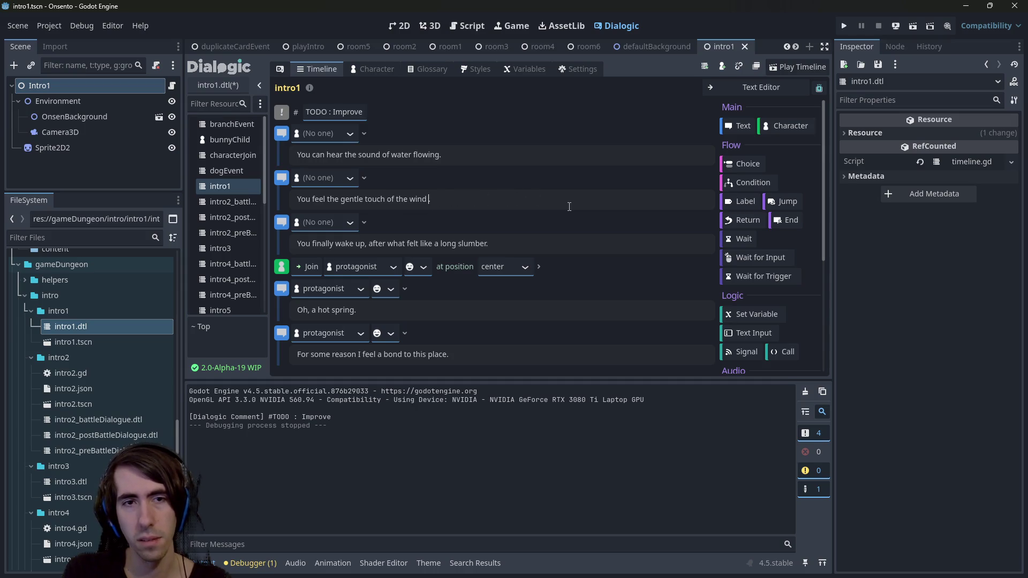
pyautogui.press('BackSpace')
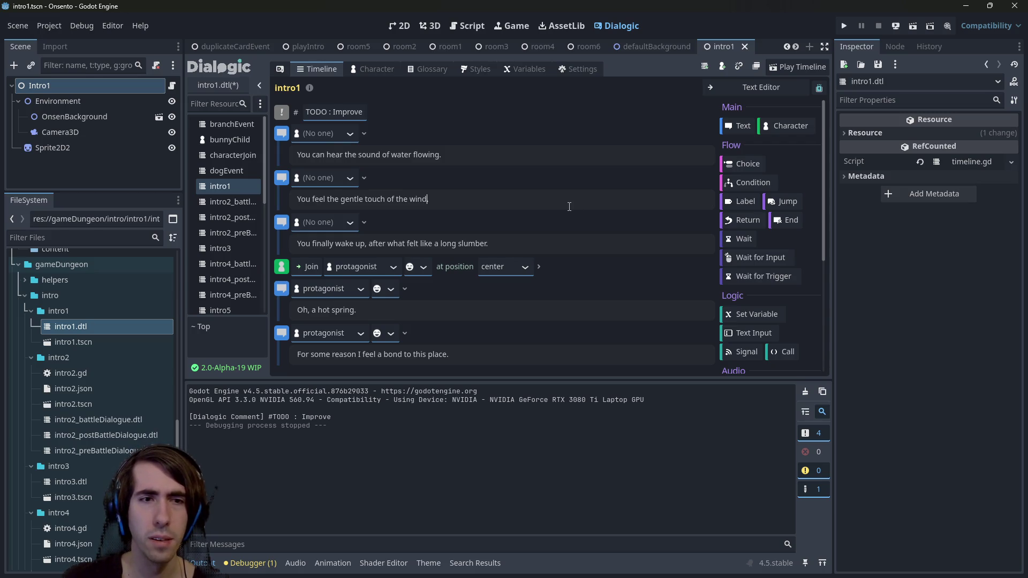
pyautogui.write('that you')
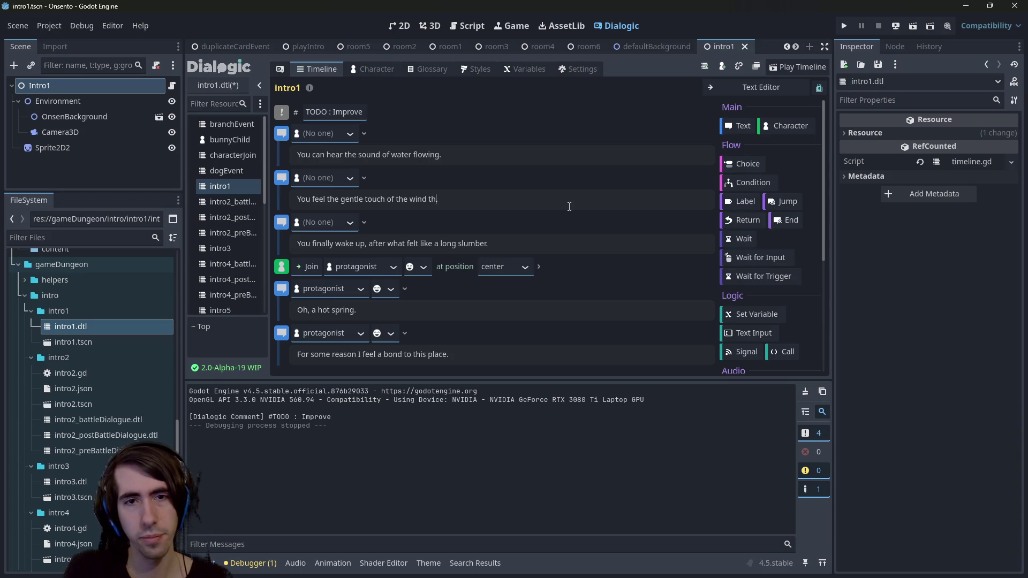
pyautogui.press('BackSpace')
pyautogui.press('BackSpace')
pyautogui.press('BackSpace')
pyautogui.write(', t')
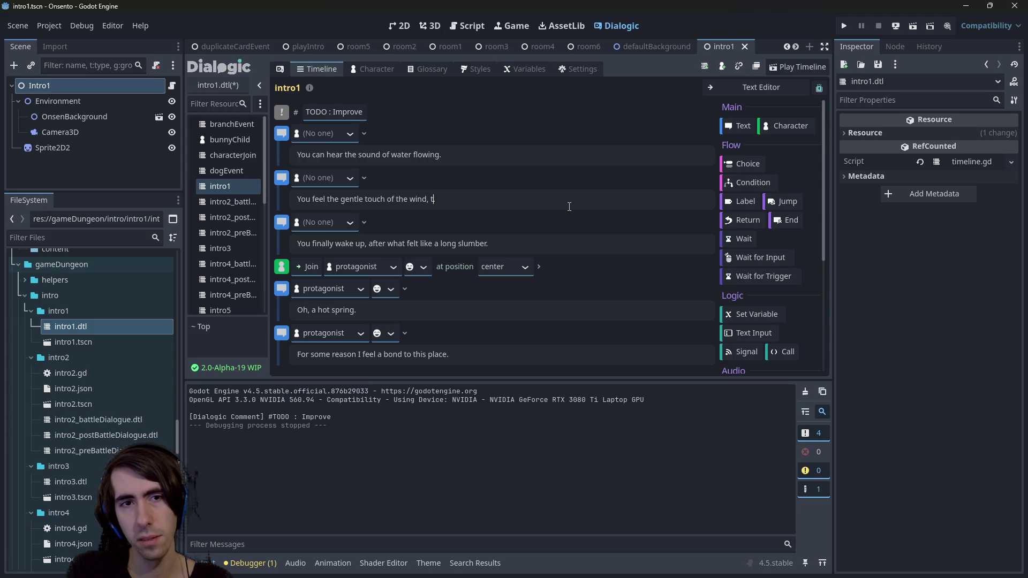
pyautogui.write('hat you havent')
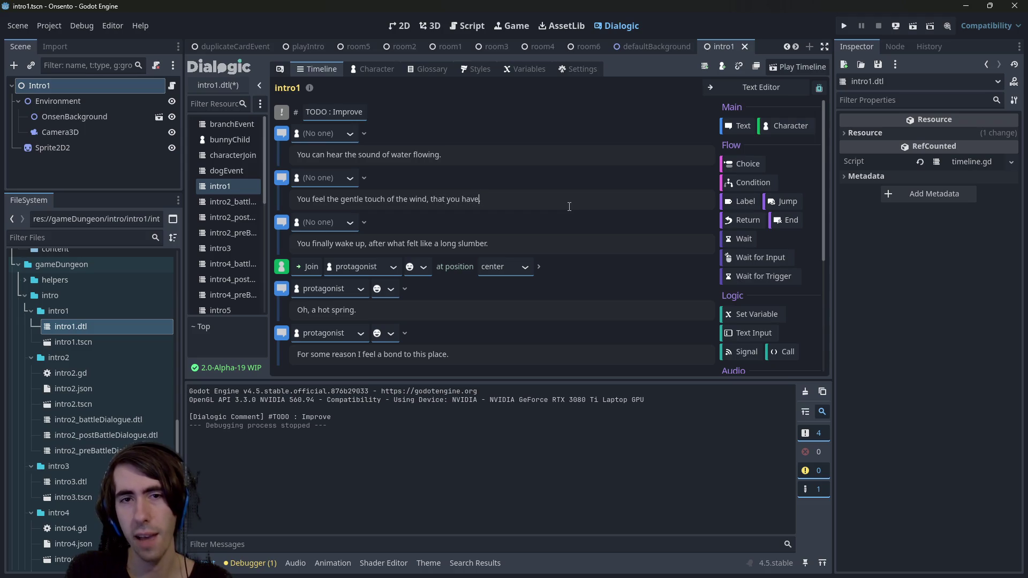
pyautogui.press('BackSpace')
pyautogui.press('BackSpace')
pyautogui.write("'t felt ")
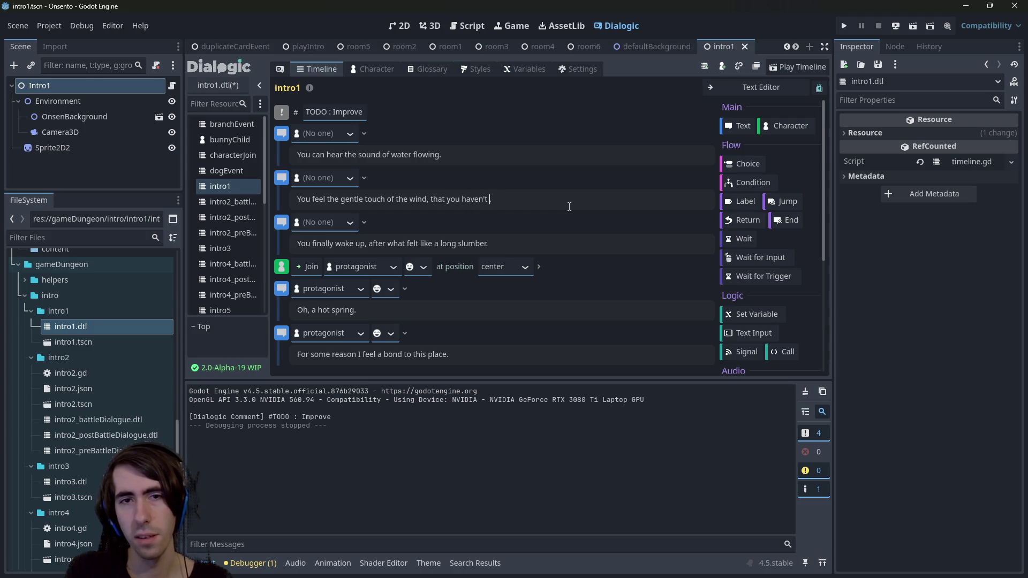
pyautogui.write('for a long time')
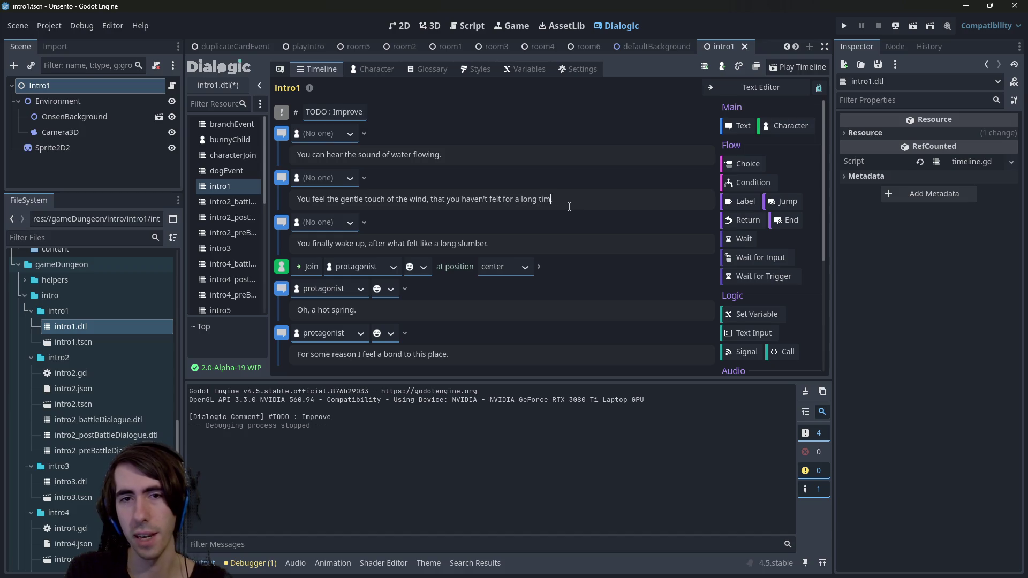
pyautogui.write('.')
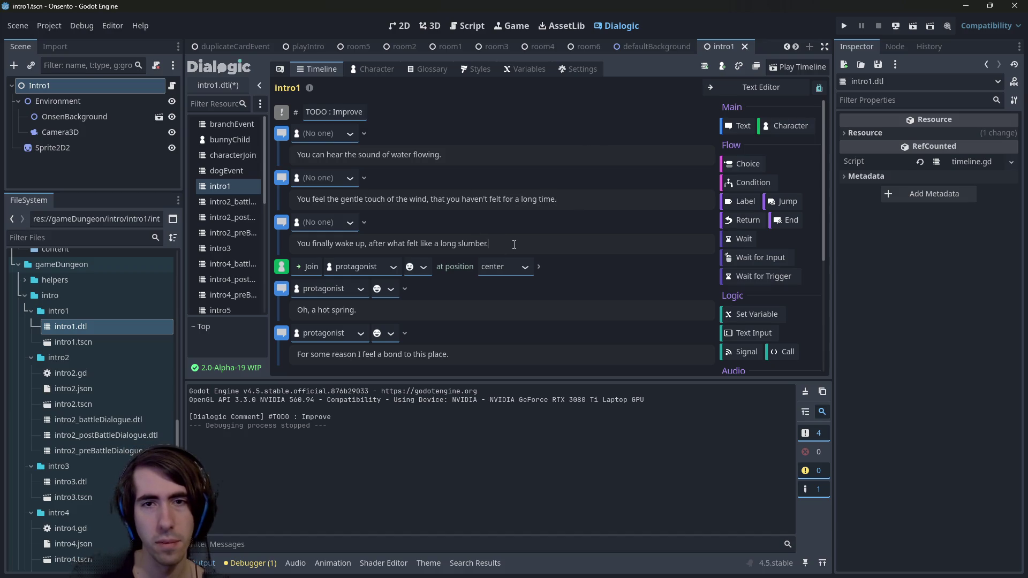
# Replace 'finally wake up' with 'slowly open your eyes' in the third narration line.
pyautogui.moveTo(489, 244); pyautogui.dragTo(285, 242)
pyautogui.click(302, 242)
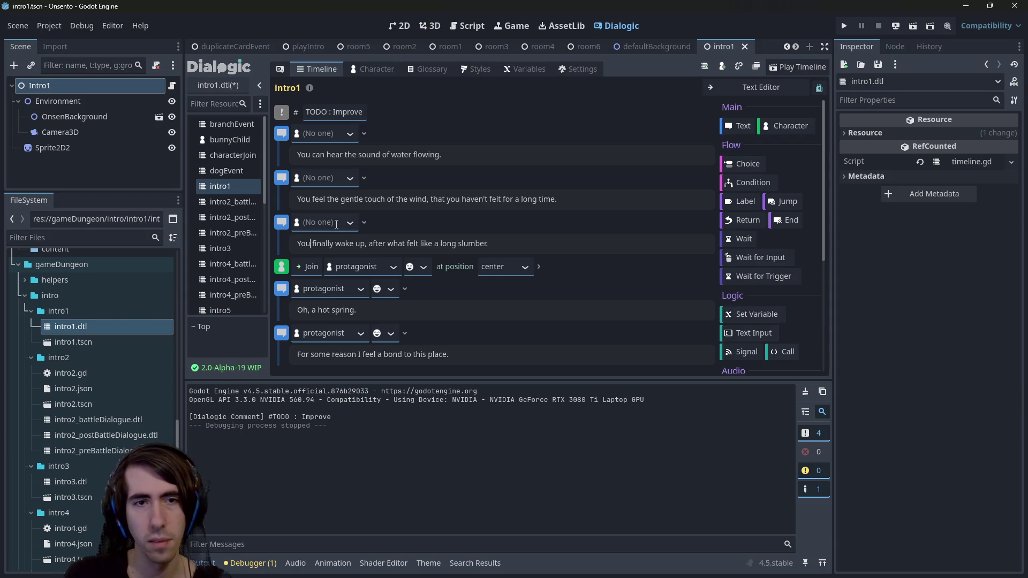
pyautogui.hotkey('ctrl', 'shift', 'Left')
pyautogui.hotkey('ctrl', 'shift', 'Left')
pyautogui.hotkey('ctrl', 'shift', 'Left')
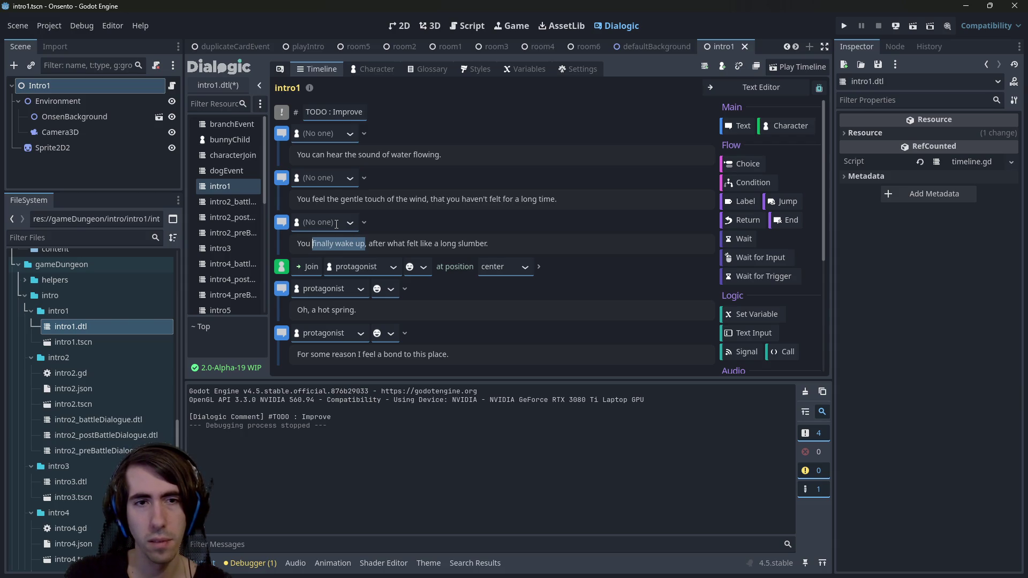
pyautogui.write('slowly open your eyes')
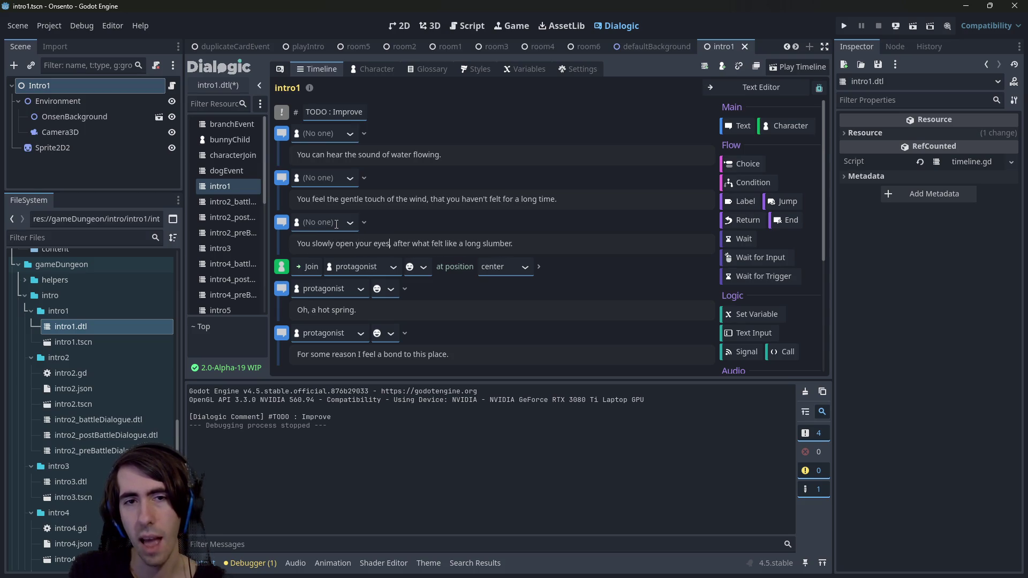
pyautogui.press('Return')
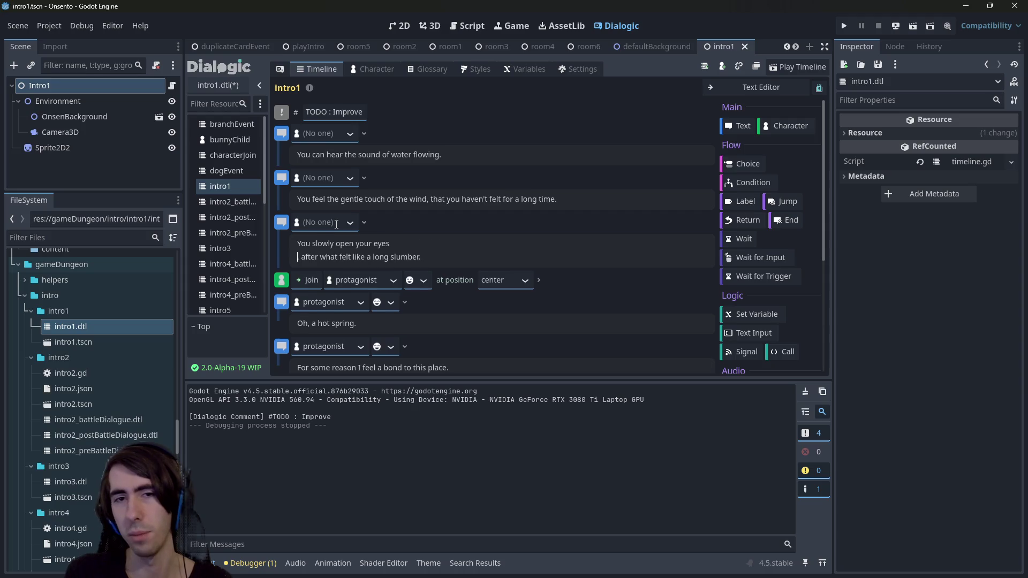
pyautogui.press('BackSpace')
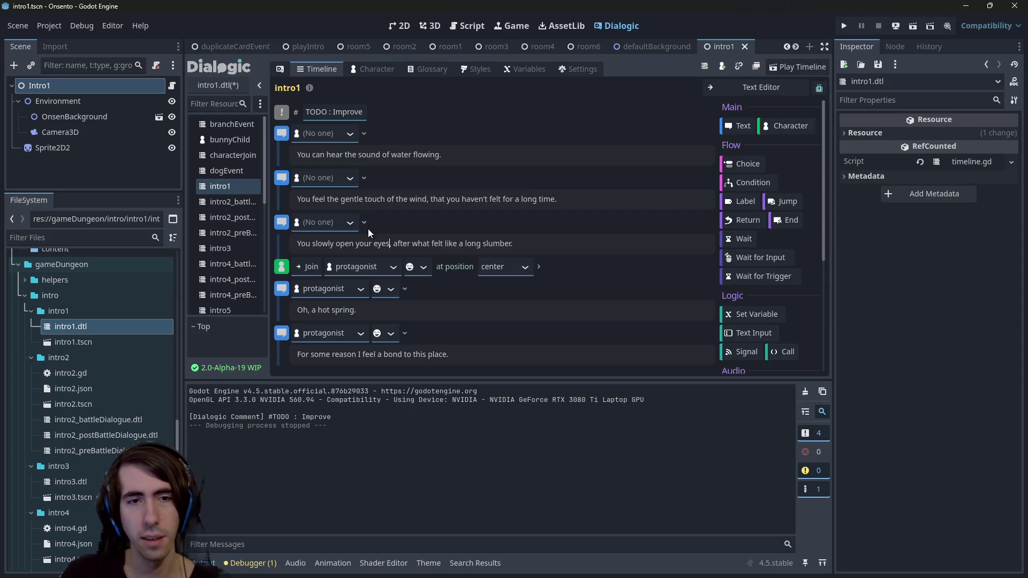
pyautogui.click(394, 302)
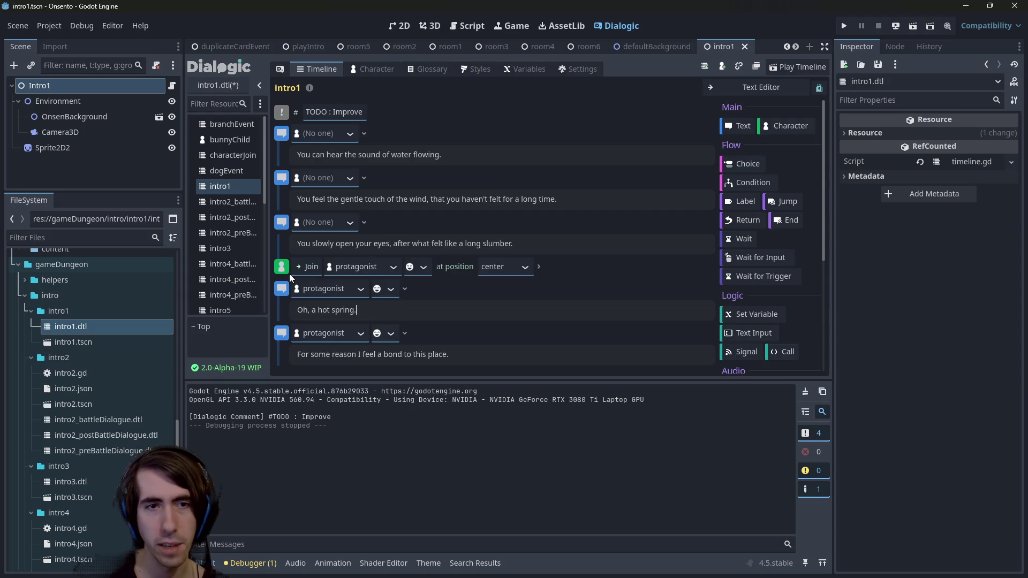
pyautogui.rightClick(284, 290)
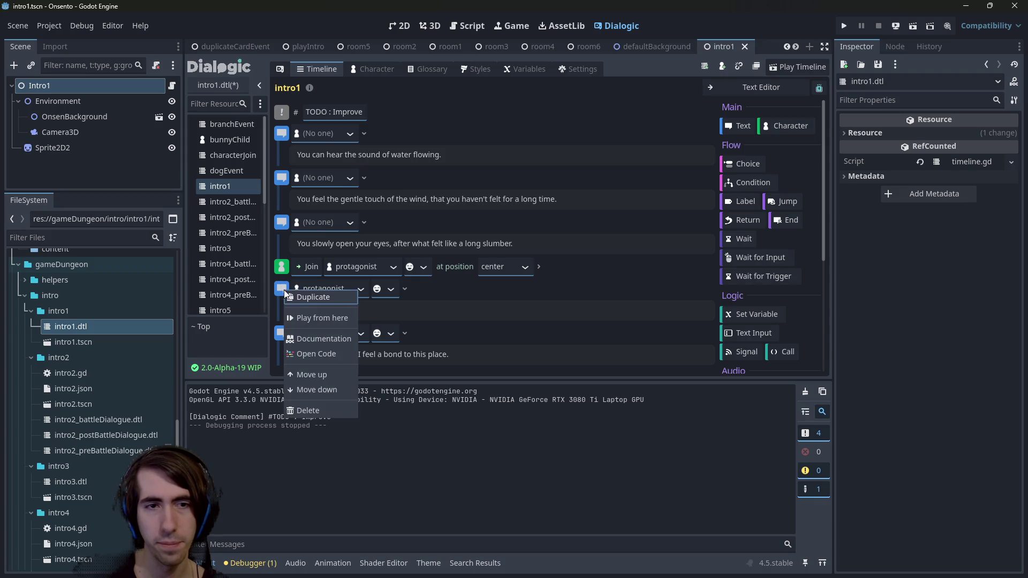
# Duplicate the protagonist's 'Oh, a hot spring.' event.
pyautogui.click(304, 298)
pyautogui.scroll(-15, 98, 409)
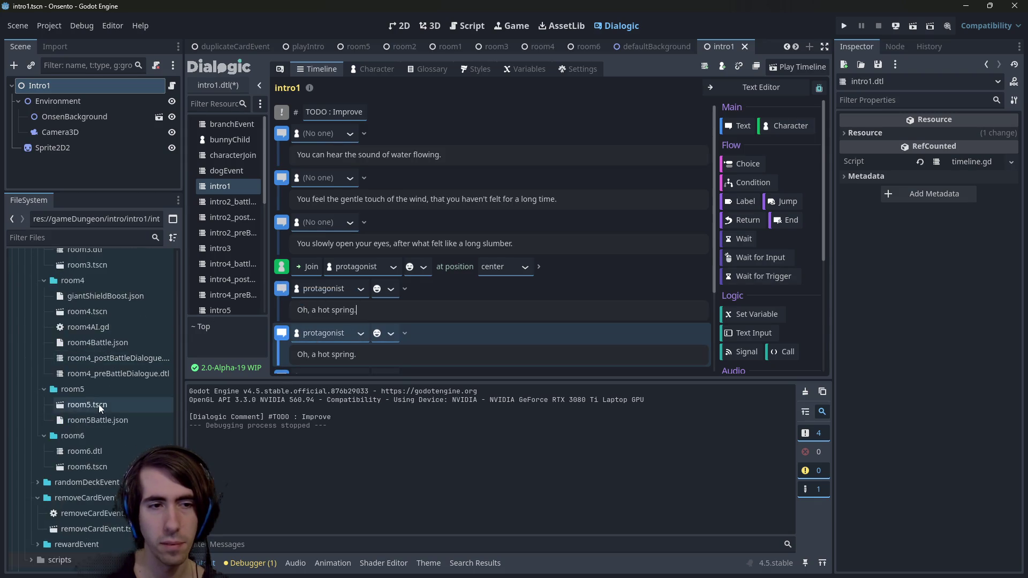
pyautogui.scroll(-10, 168, 298)
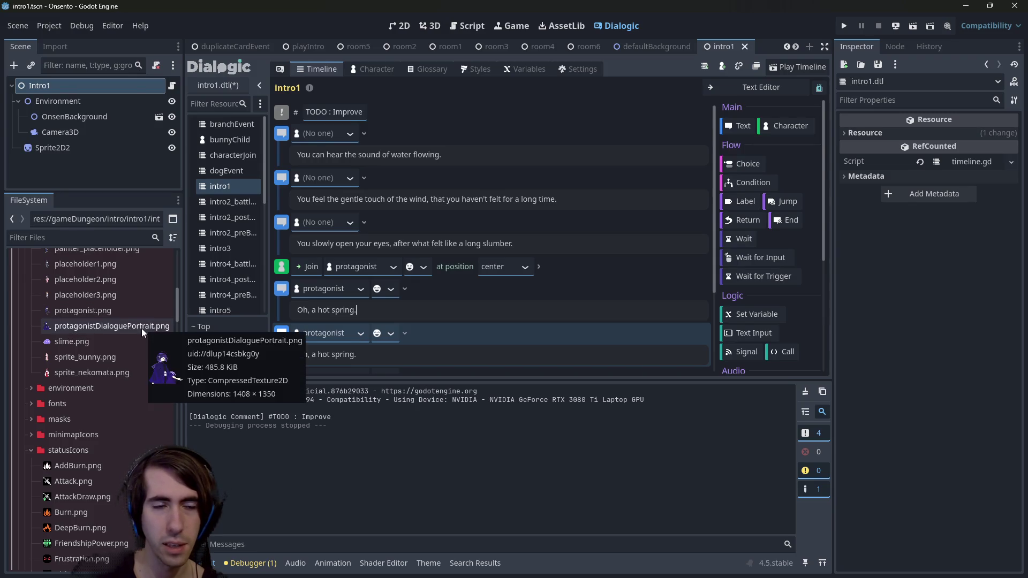
# Preview sprite_bunny.png, sprite_nekomata.png and protagonistDialoguePortrait.png in the Inspector.
pyautogui.moveTo(133, 294)
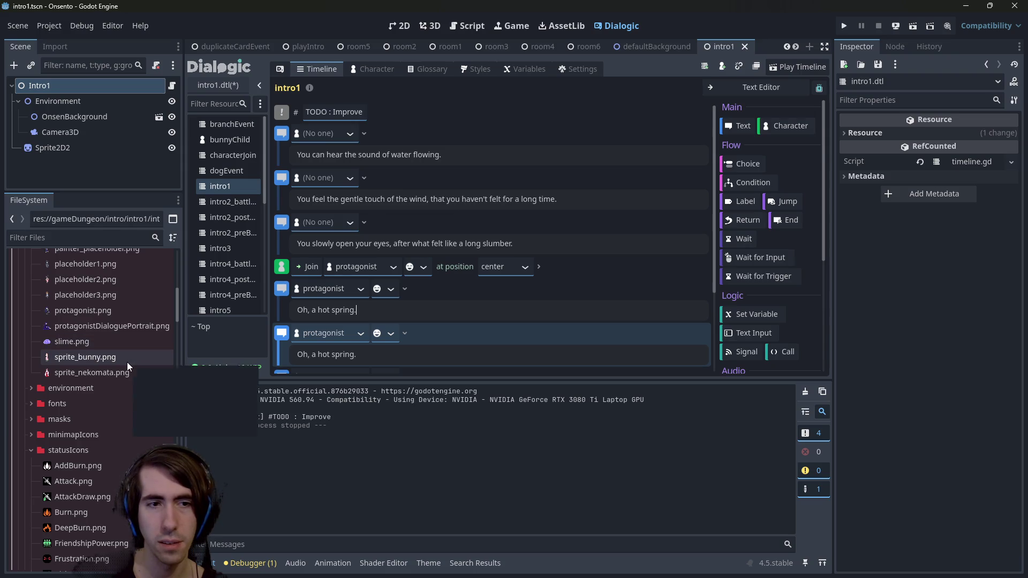
pyautogui.moveTo(127, 355)
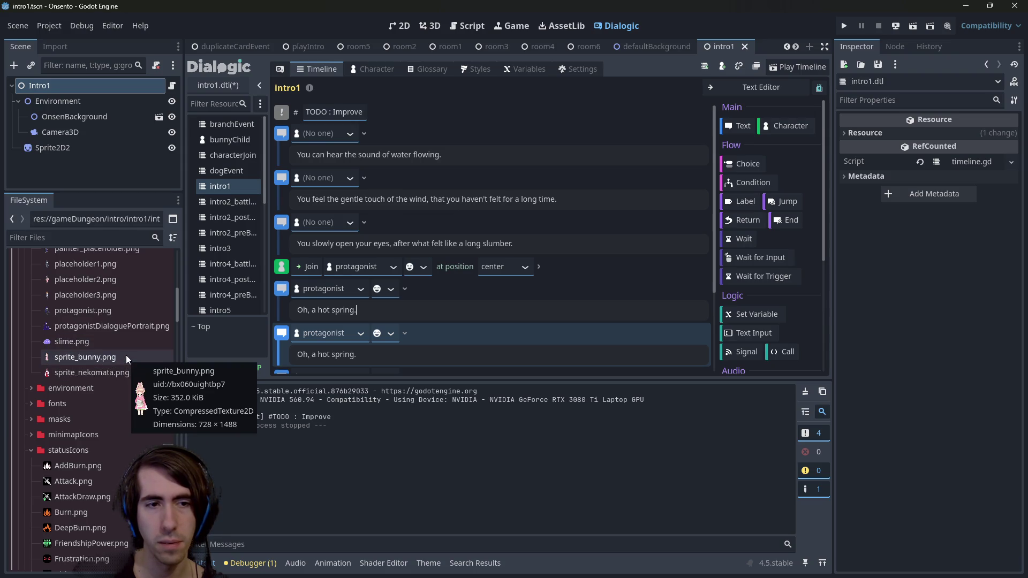
pyautogui.doubleClick(62, 359)
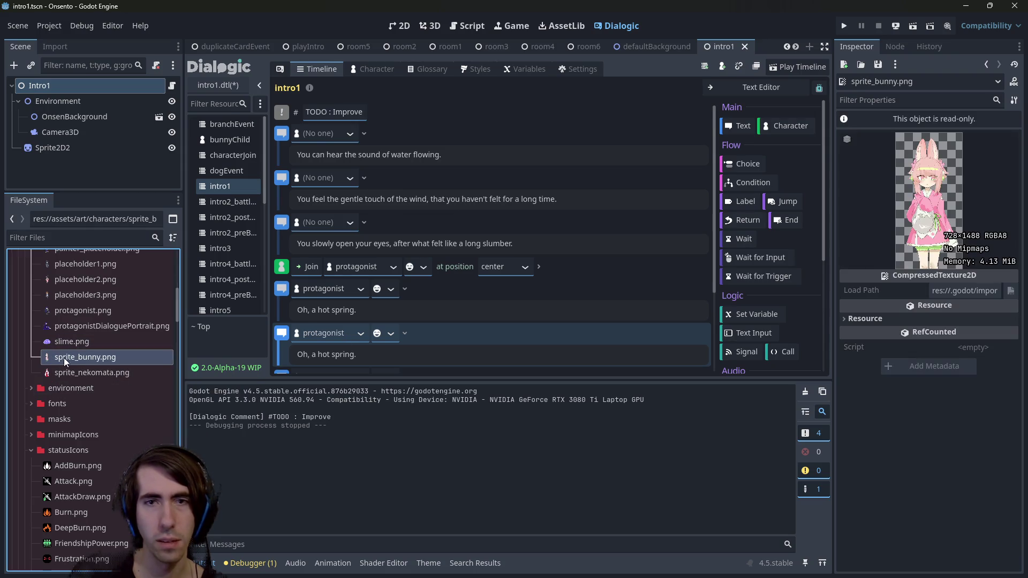
pyautogui.click(109, 372)
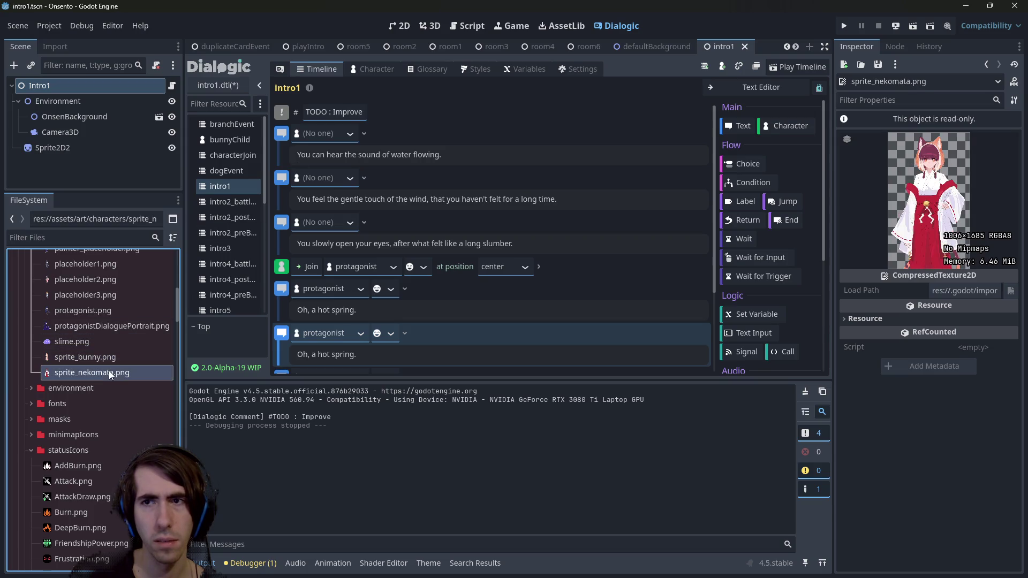
pyautogui.click(111, 325)
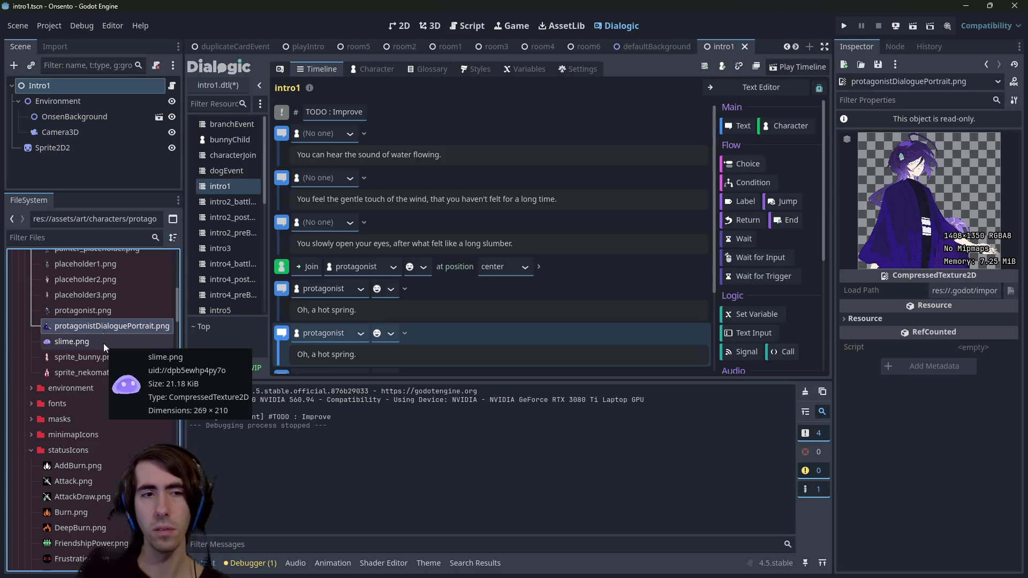
pyautogui.moveTo(98, 323)
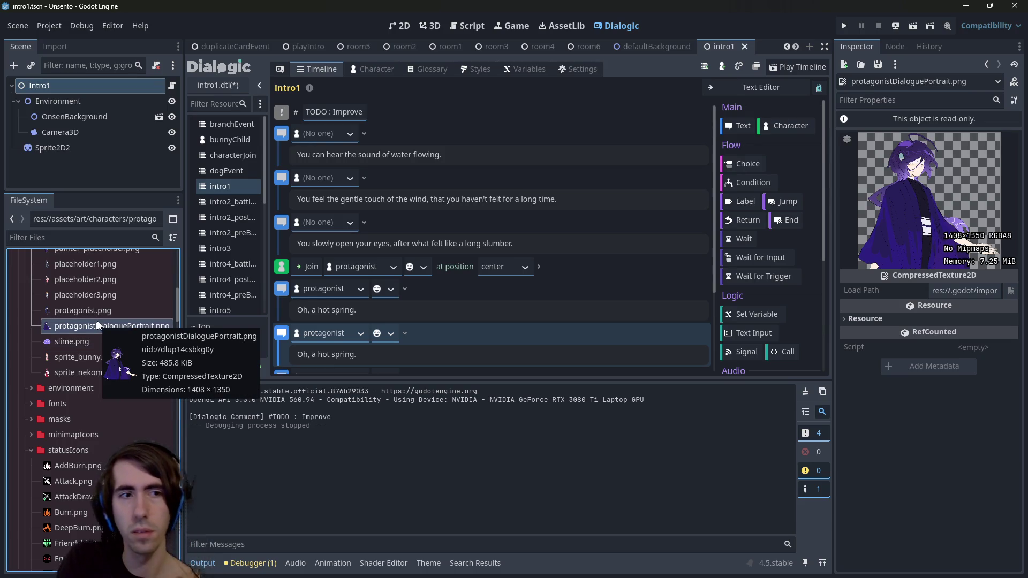
pyautogui.scroll(3, 97, 321)
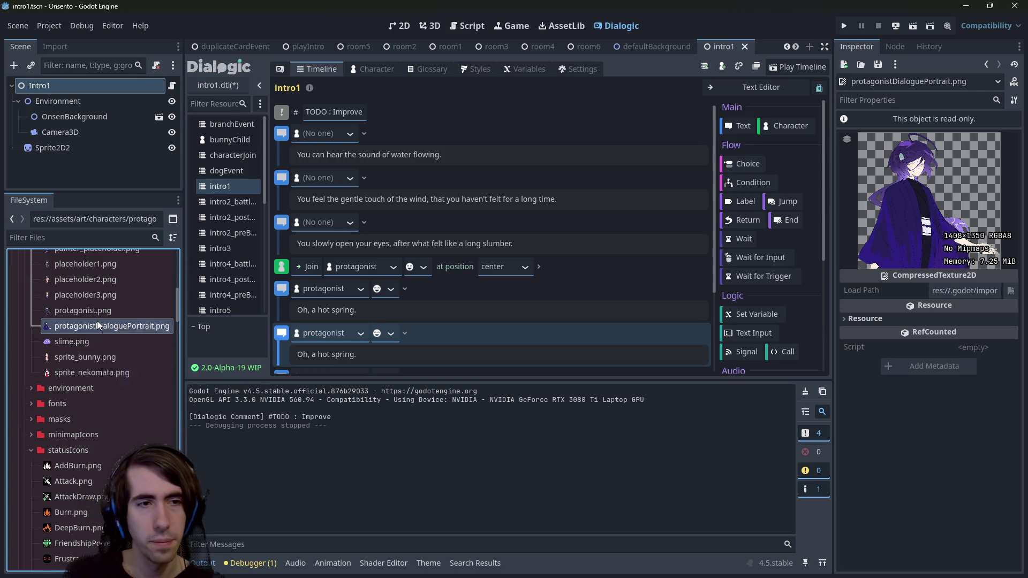
pyautogui.click(371, 316)
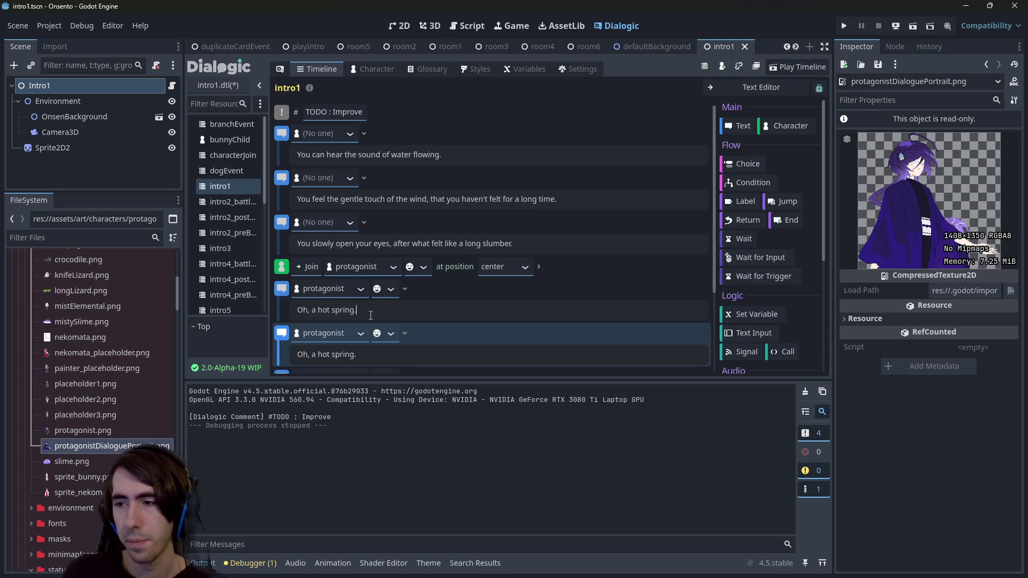
# Rewrite the first 'Oh, a hot spring.' line as 'Is that.. a hotspring?'.
pyautogui.hotkey('ctrl', 'a')
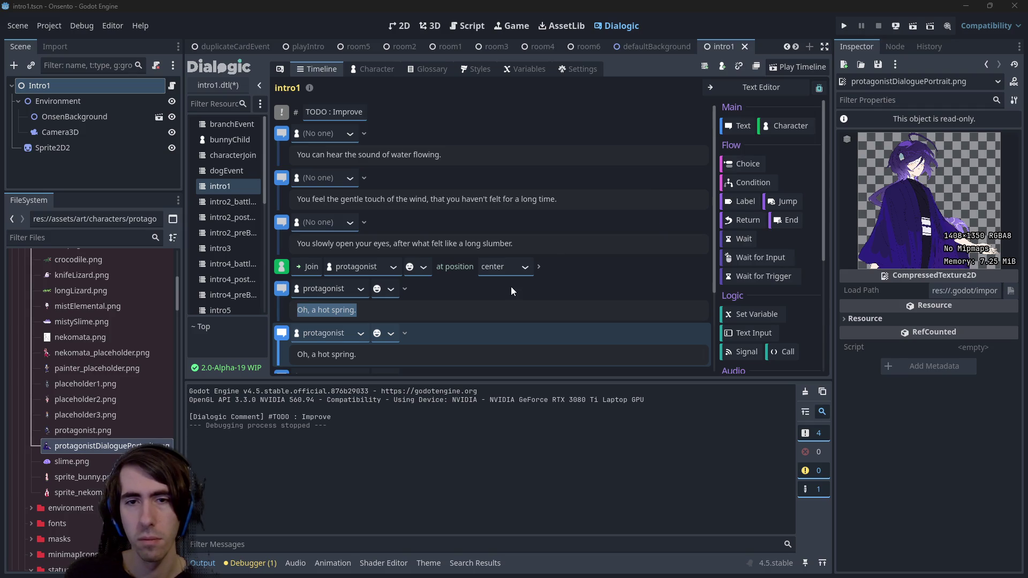
pyautogui.click(510, 312)
pyautogui.hotkey('ctrl', 'v')
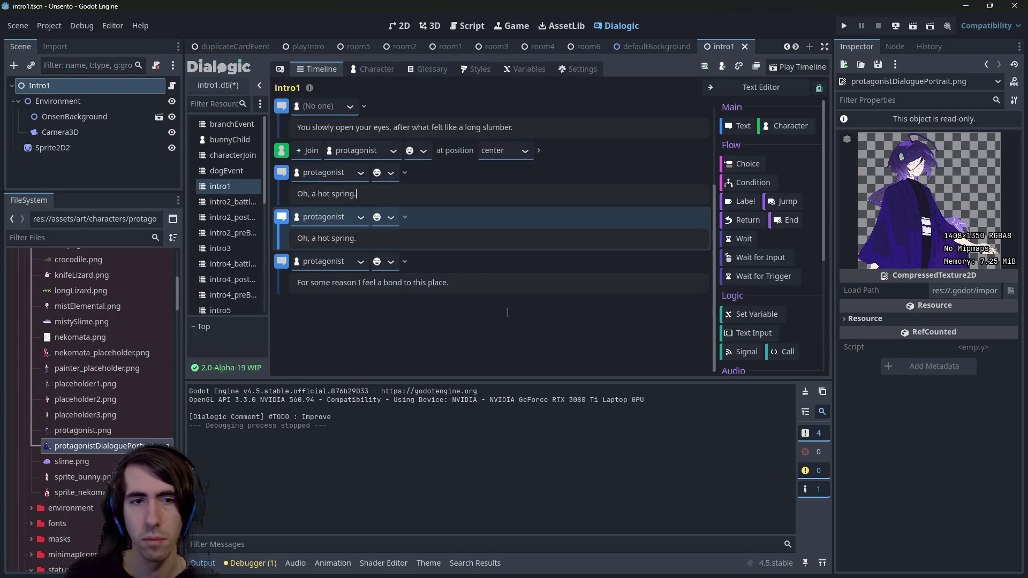
pyautogui.scroll(1, 506, 311)
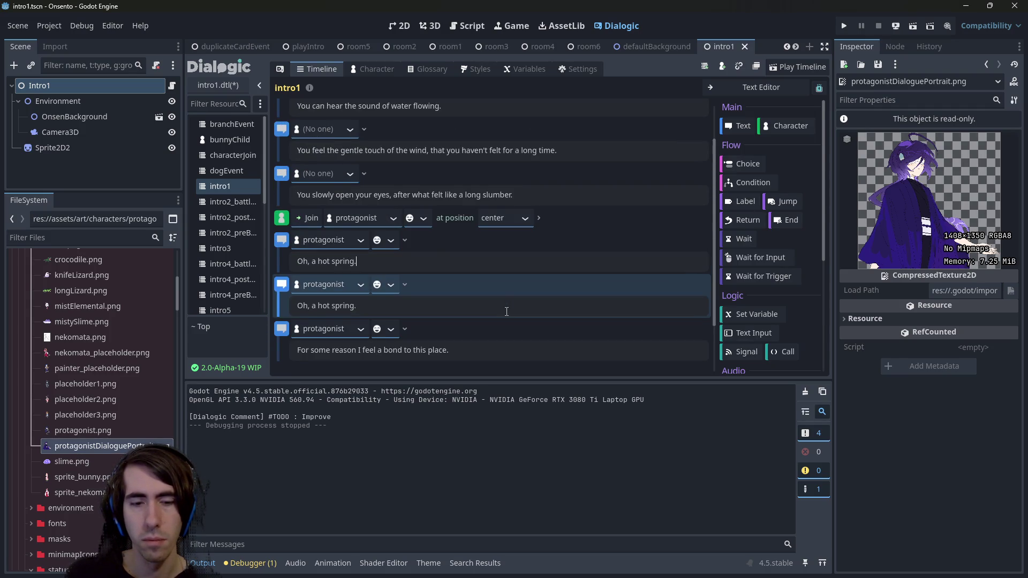
pyautogui.hotkey('ctrl', 'a')
pyautogui.write('Is that.. a hot spri')
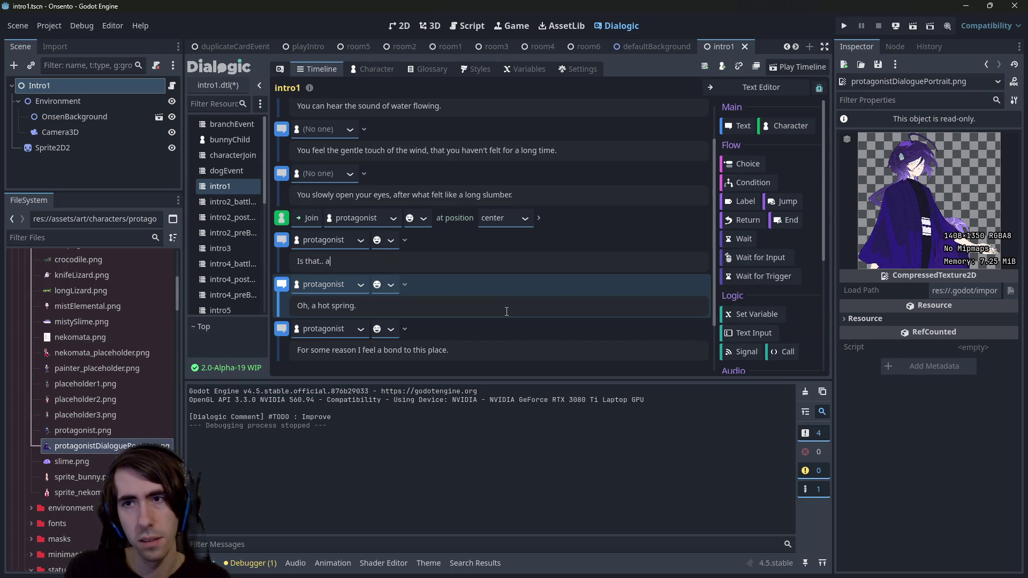
pyautogui.press('BackSpace')
pyautogui.press('BackSpace')
pyautogui.press('BackSpace')
pyautogui.write('spring?')
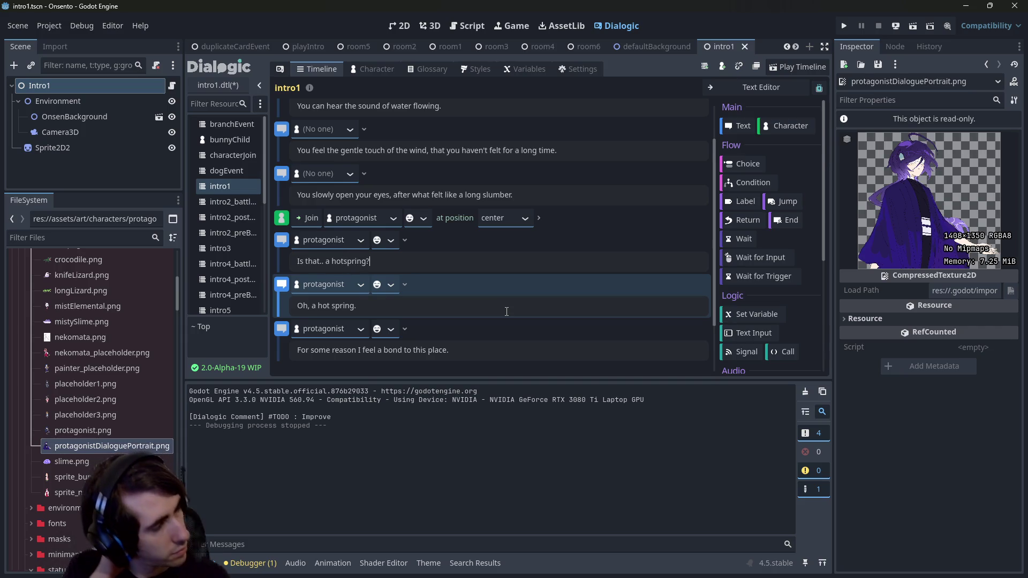
# Replace the second copy with 'I don't remember anything.. . but I feel like I can get answers from this place.'.
pyautogui.hotkey('ctrl', 'a')
pyautogui.write("I don't remember anything.. ")
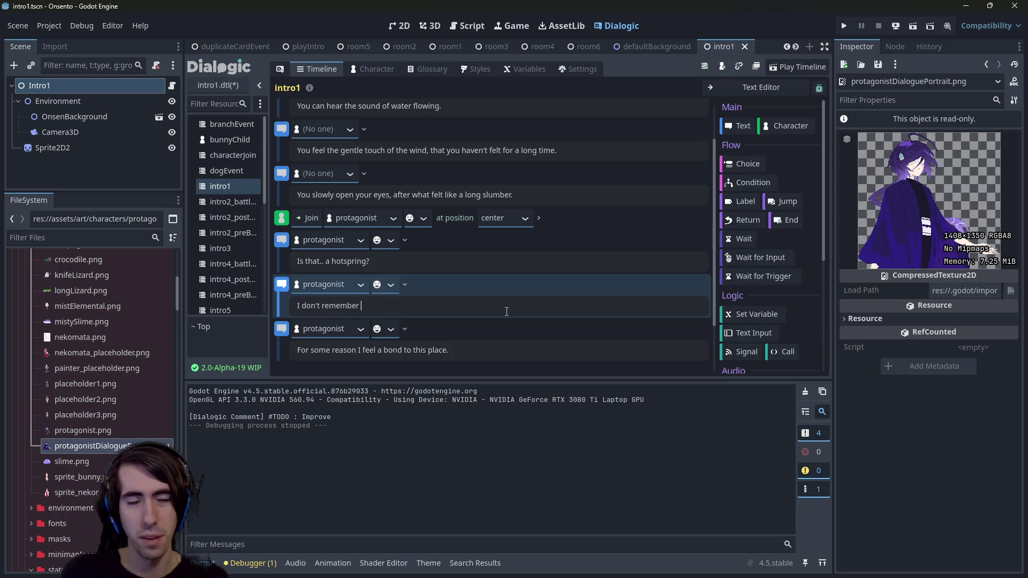
pyautogui.write('.')
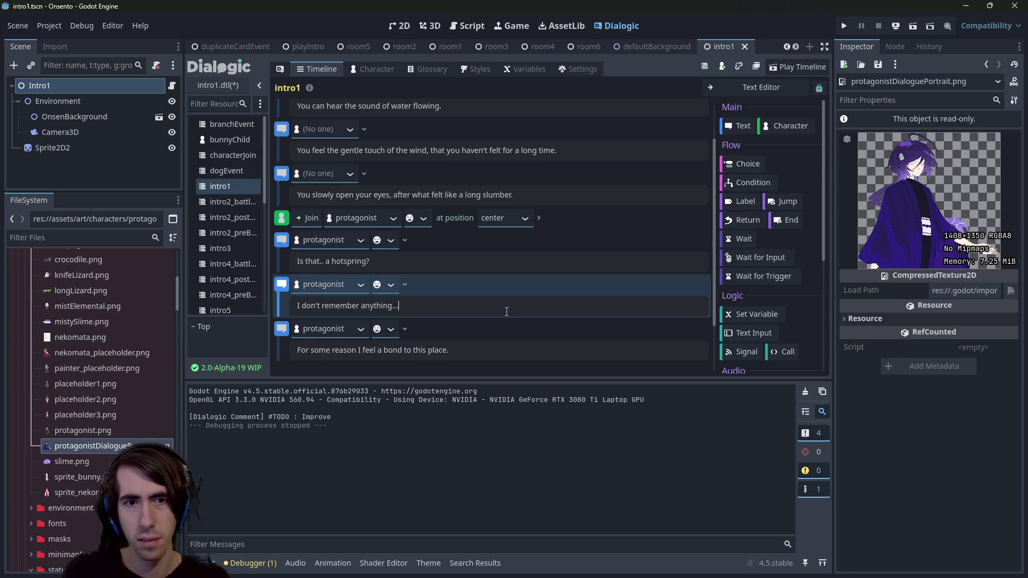
pyautogui.write(' but I feel like ')
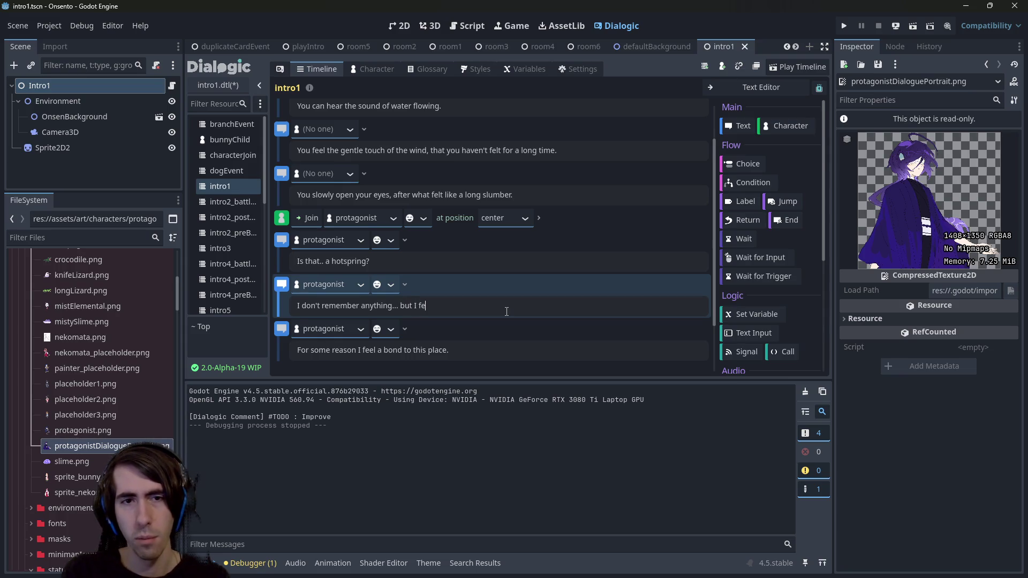
pyautogui.write('I can get')
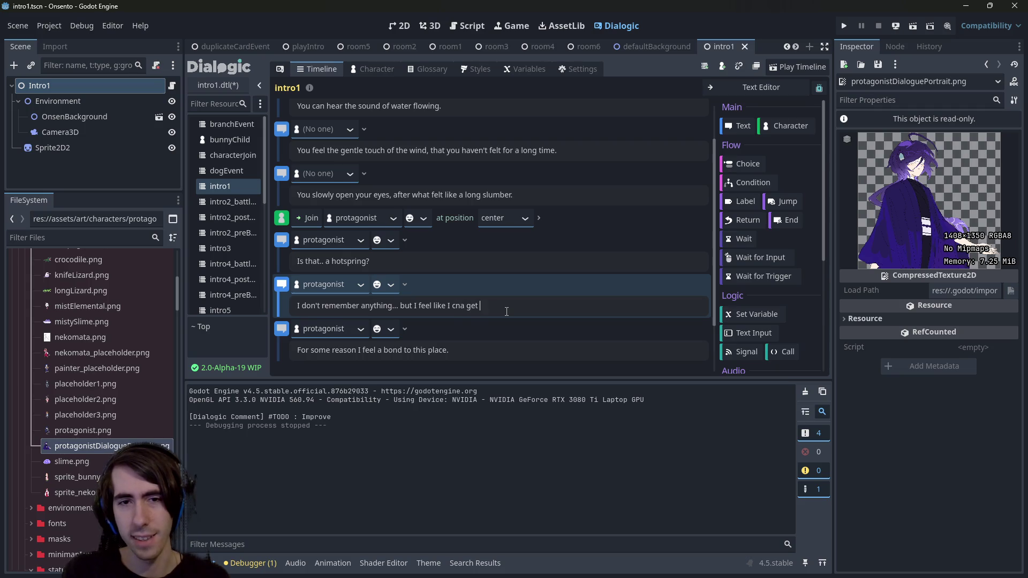
pyautogui.write(' answers from this ')
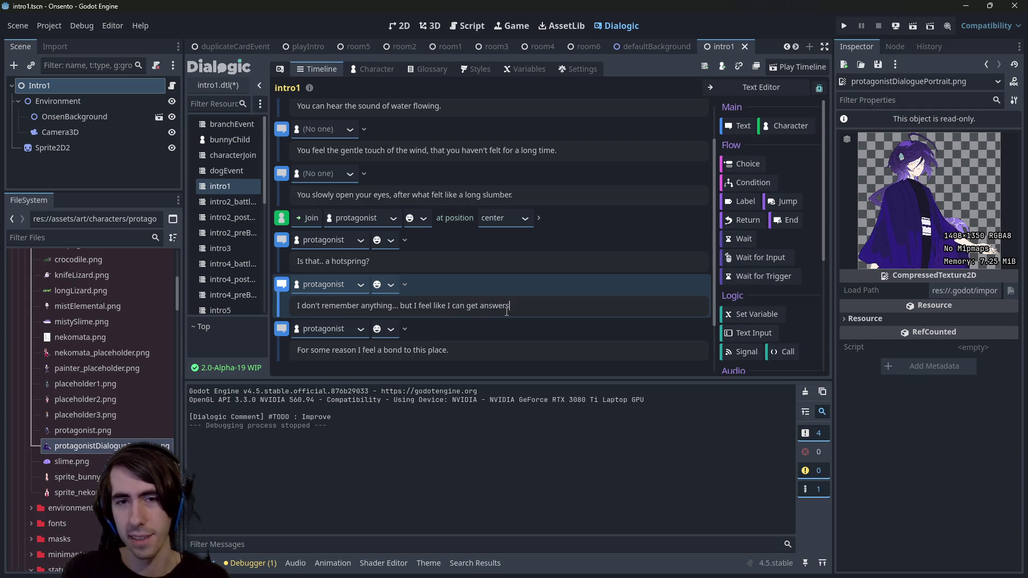
pyautogui.write('place.')
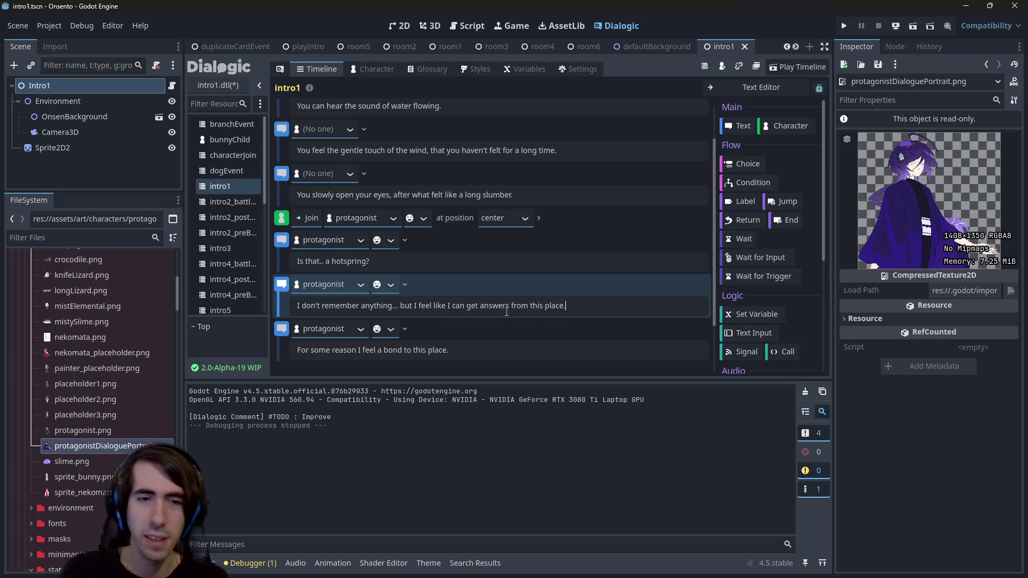
pyautogui.click(420, 350)
# Delete the 'I feel a bond to this place' event and select the answers line's ending.
pyautogui.rightClick(281, 327)
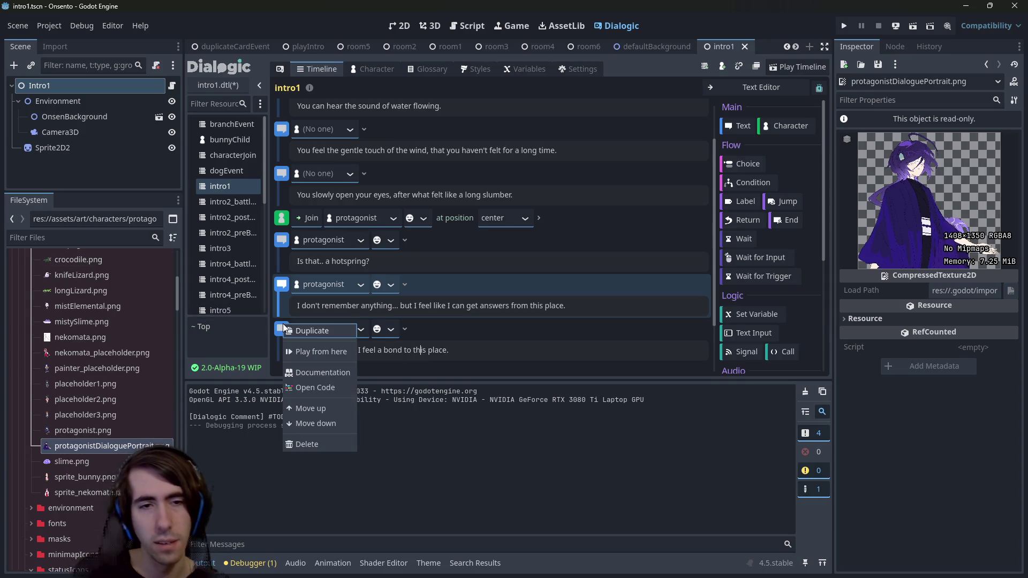
pyautogui.click(300, 444)
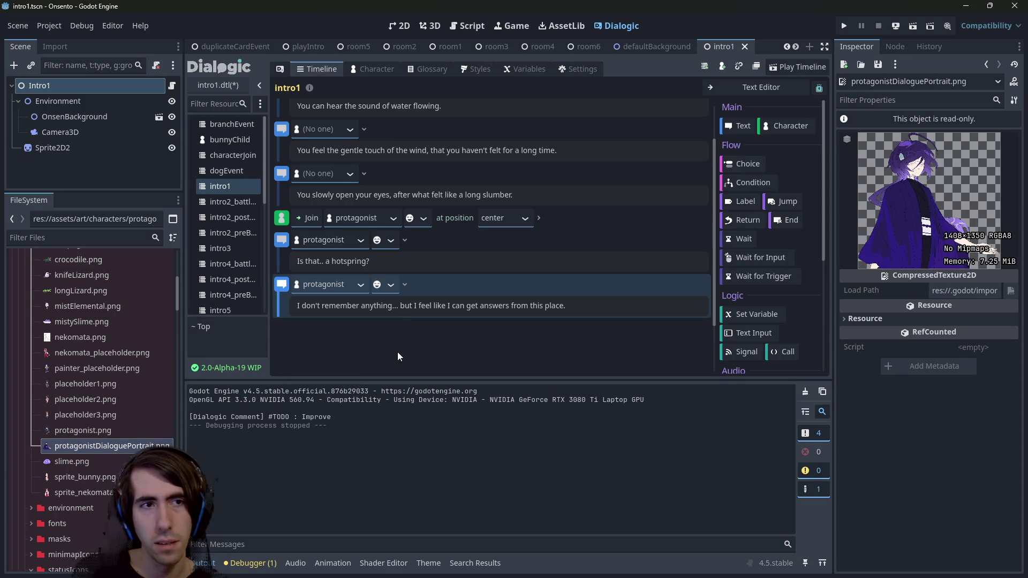
pyautogui.click(601, 304)
pyautogui.moveTo(601, 304); pyautogui.dragTo(434, 305)
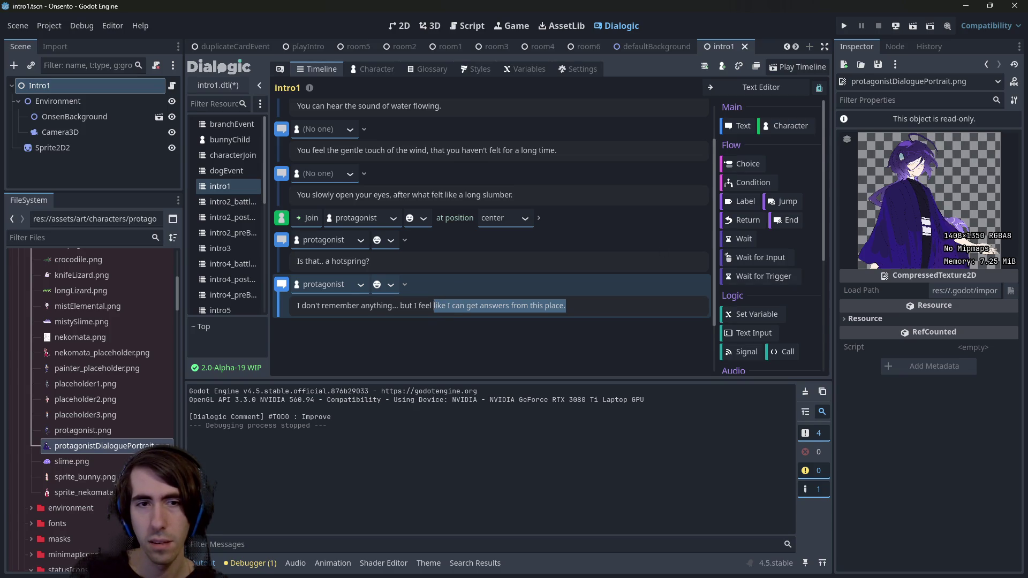
pyautogui.click(578, 317)
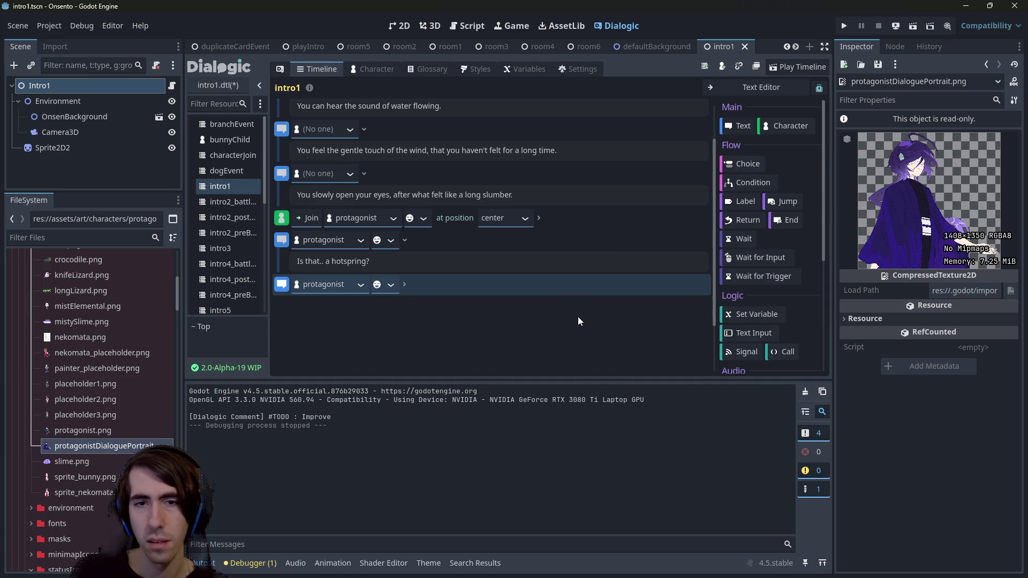
pyautogui.click(404, 285)
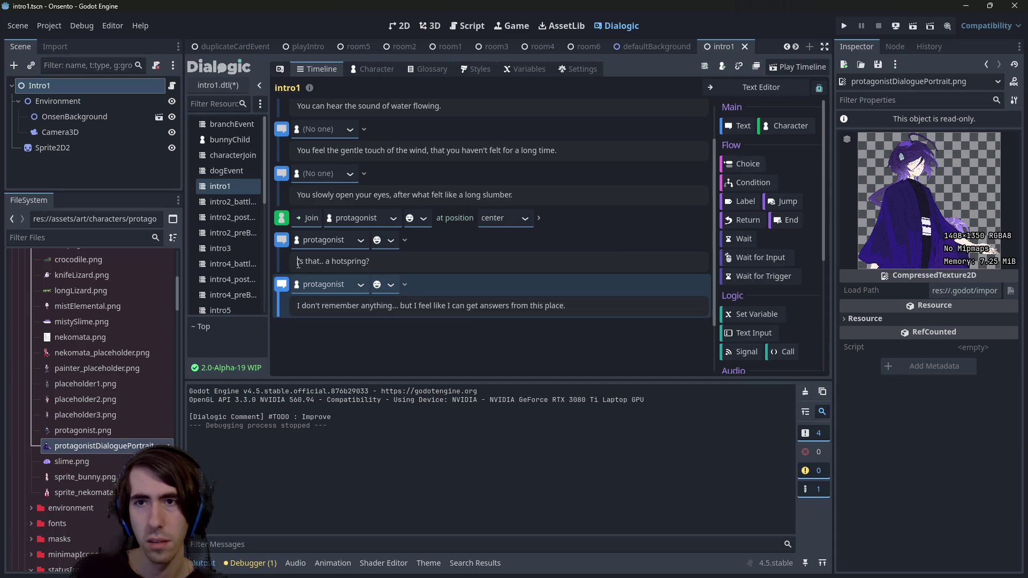
# Prefix the first line with 'Where am I?', end the second with 'this feels... nostalgic.', and save intro1.
pyautogui.write('Where a')
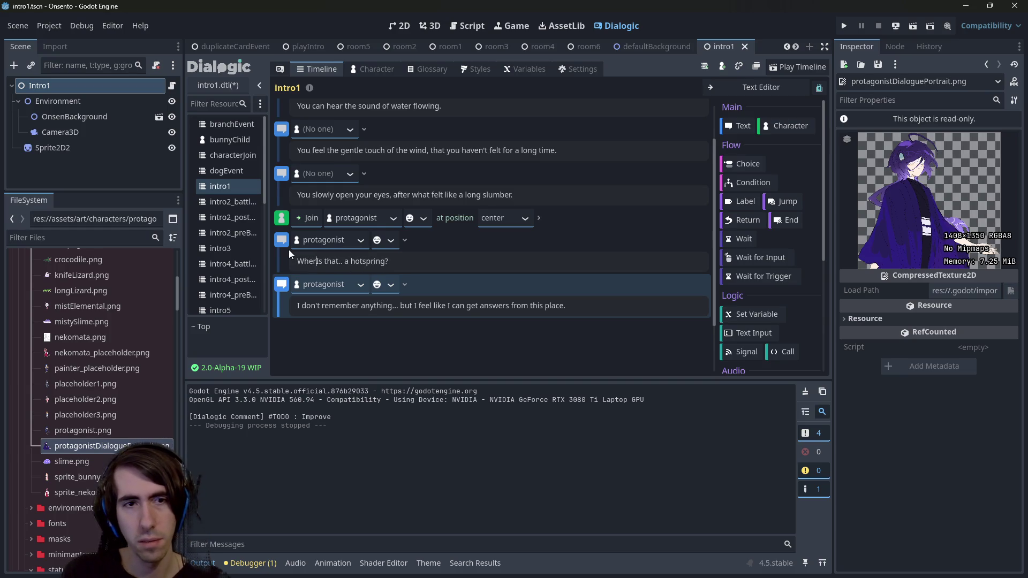
pyautogui.write('m I?')
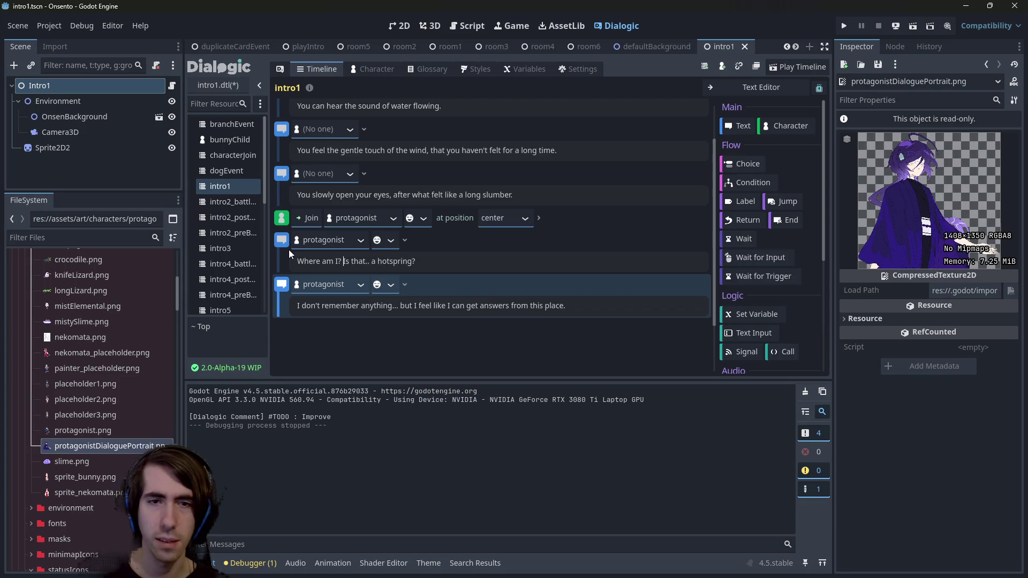
pyautogui.moveTo(707, 306); pyautogui.dragTo(413, 304)
pyautogui.write('his f')
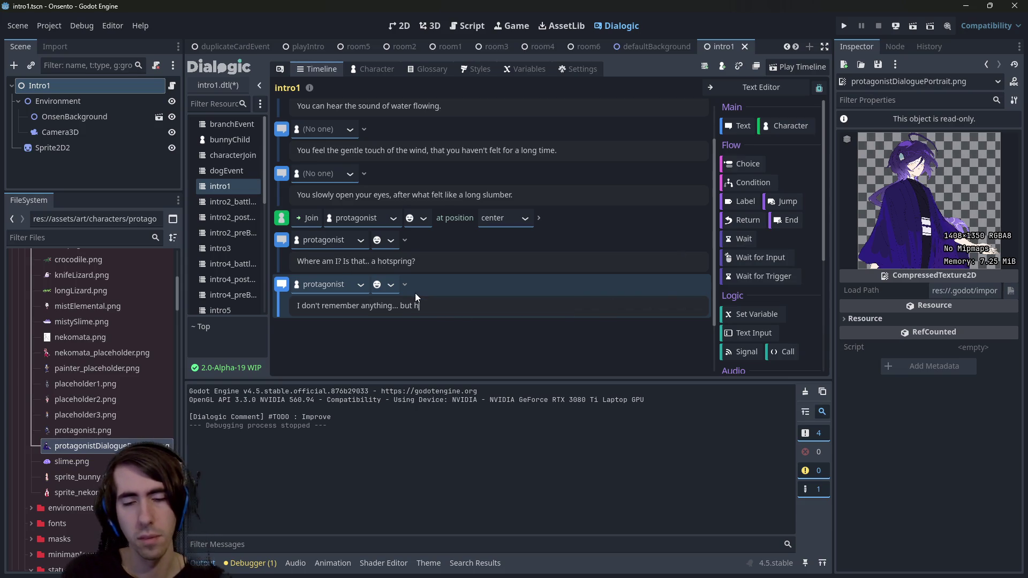
pyautogui.write('eels... ')
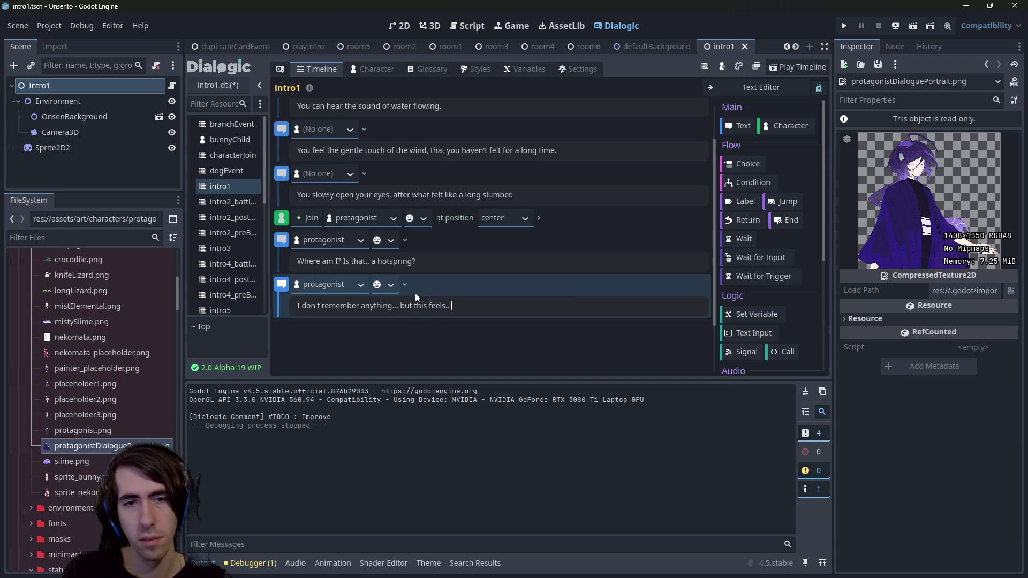
pyautogui.write('nostalgic.')
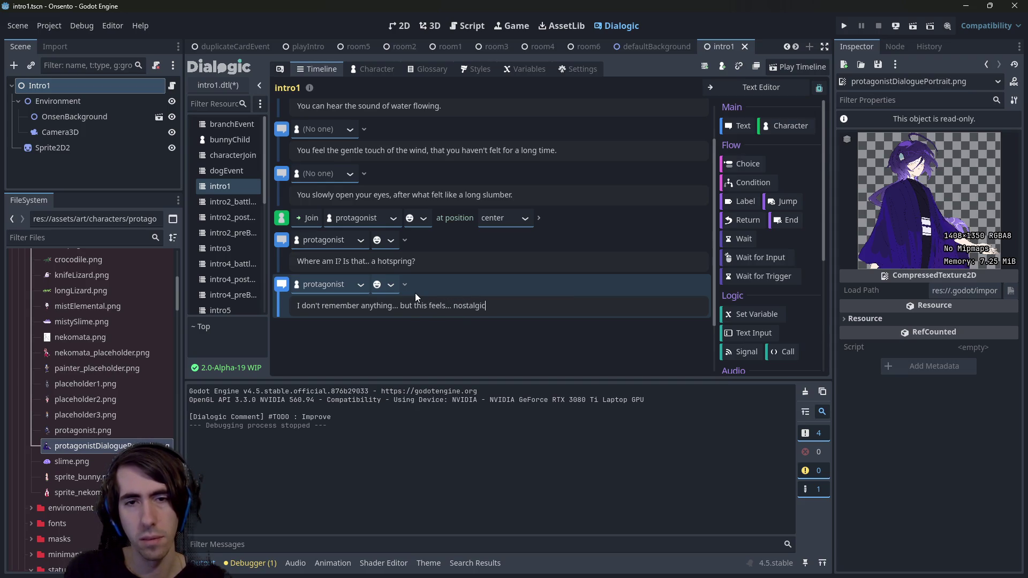
pyautogui.hotkey('ctrl', 's')
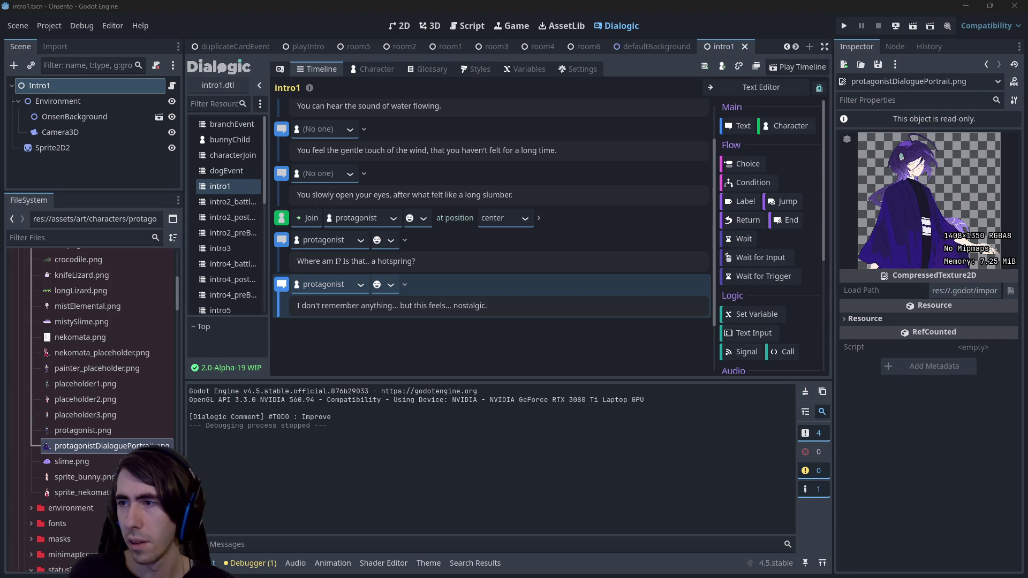
pyautogui.hotkey('alt', 'Tab')
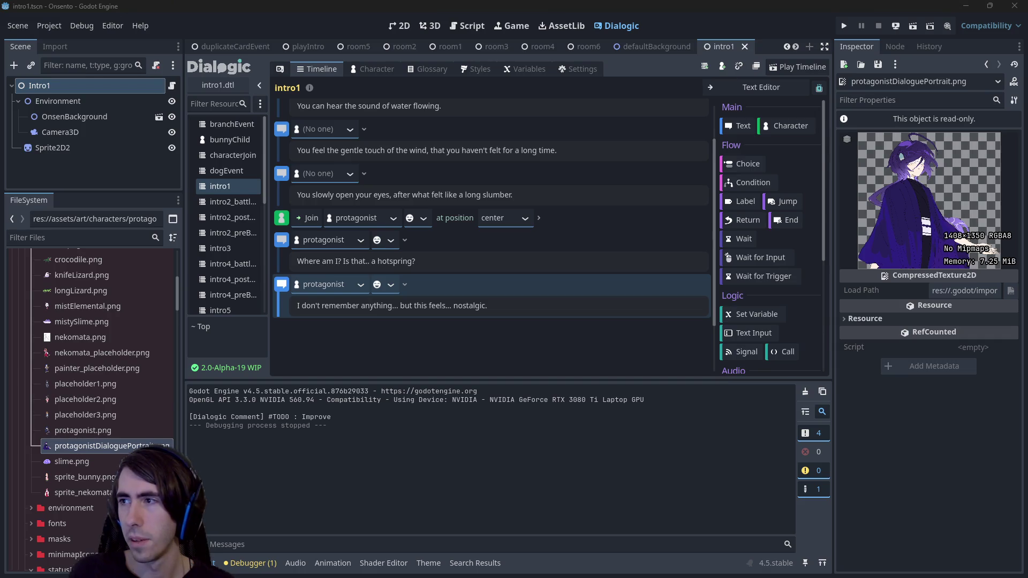
pyautogui.hotkey('alt', 'Tab')
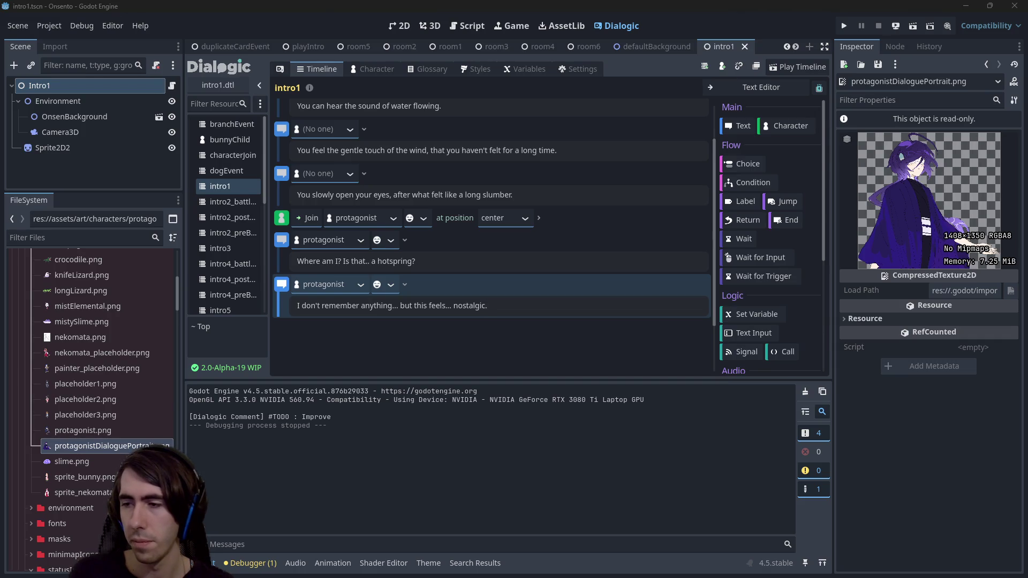
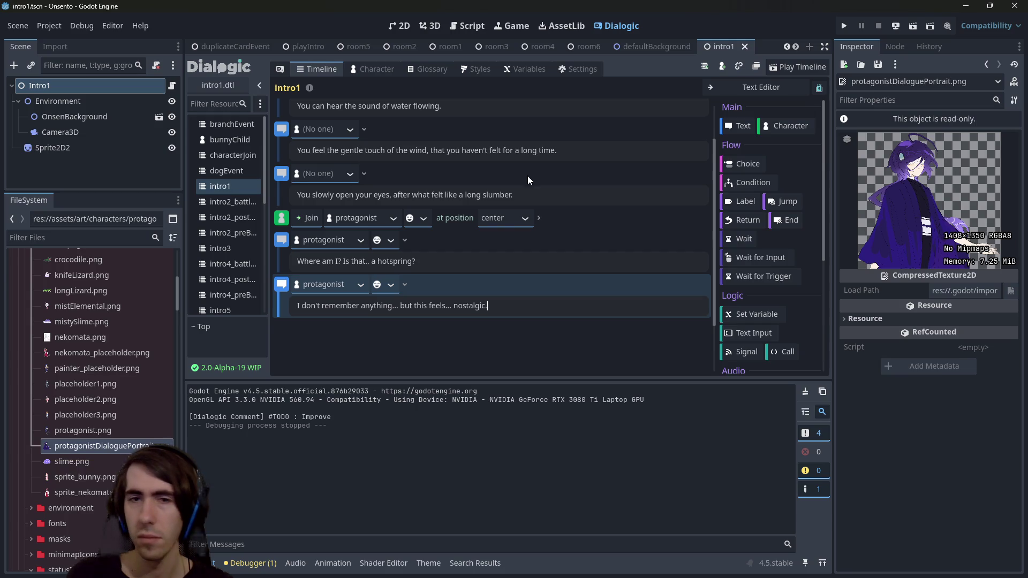
# Look over the intro2 pre-battle, post-battle and battle timelines, then return to intro1.
pyautogui.scroll(-2, 93, 396)
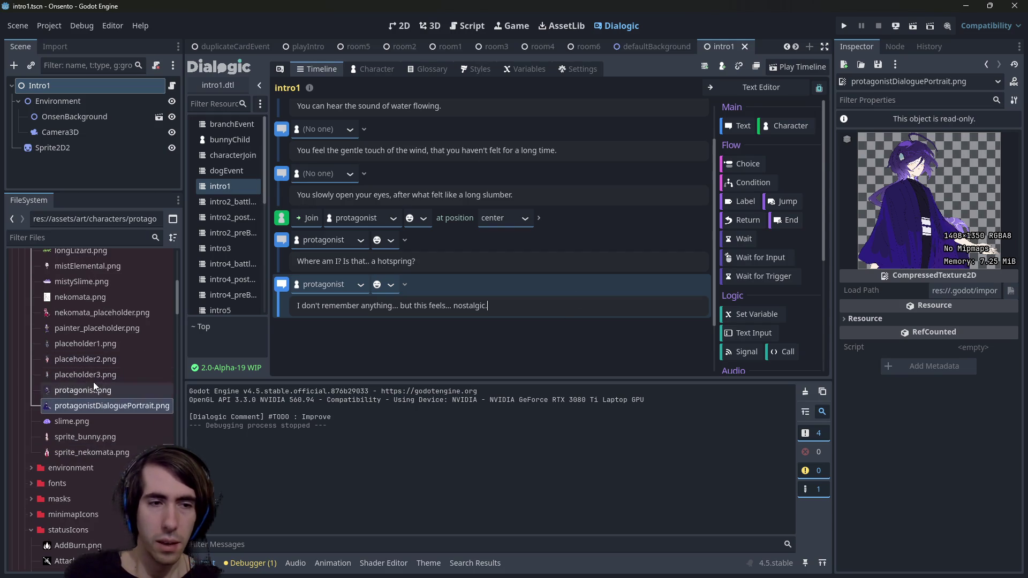
pyautogui.scroll(-15, 100, 416)
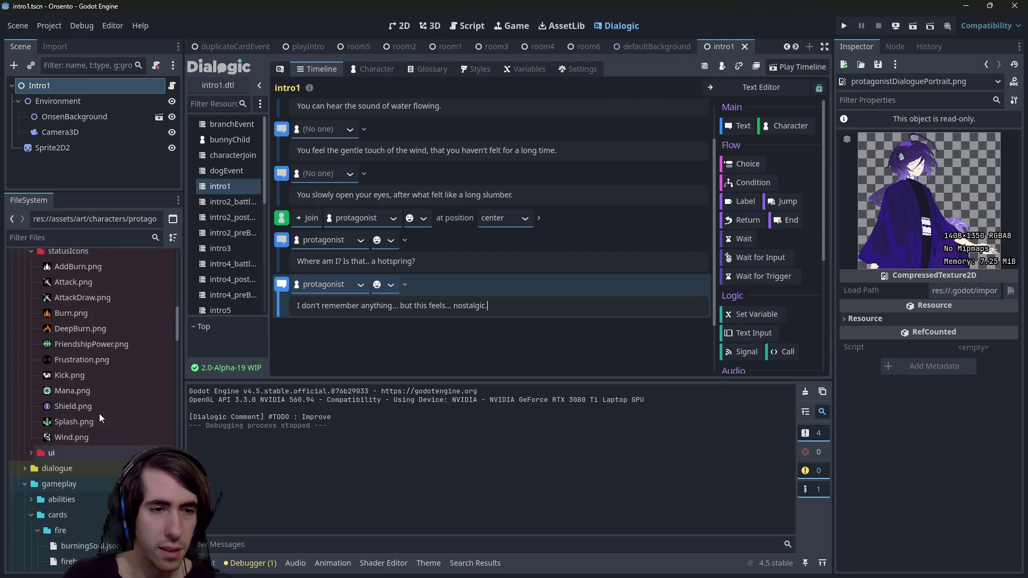
pyautogui.scroll(-10, 97, 417)
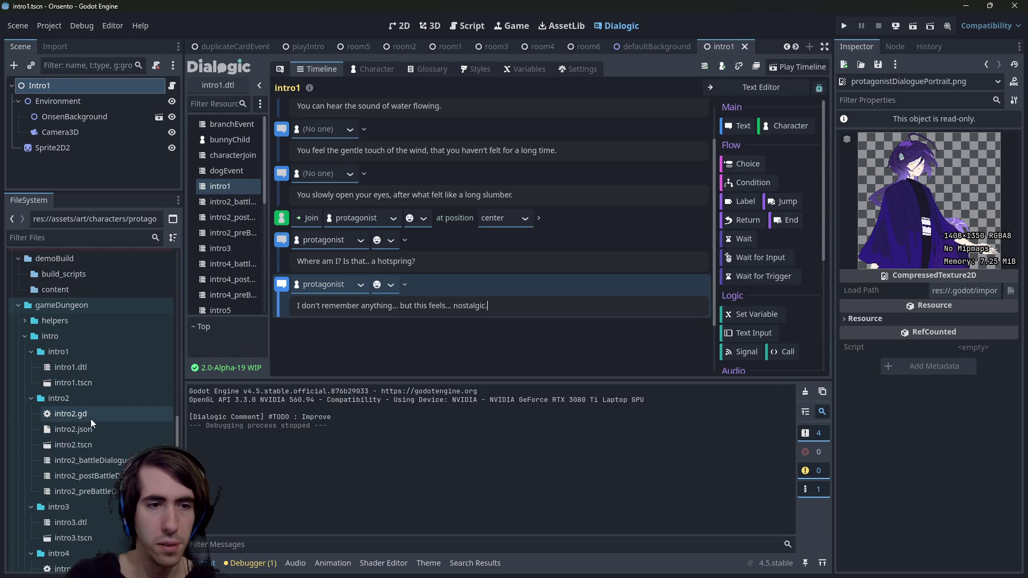
pyautogui.doubleClick(96, 492)
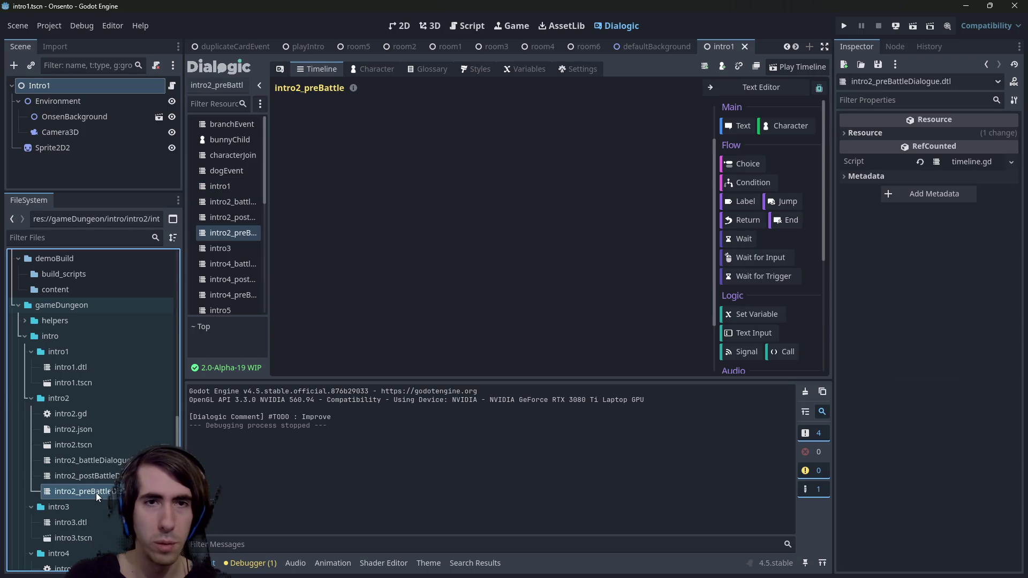
pyautogui.doubleClick(92, 475)
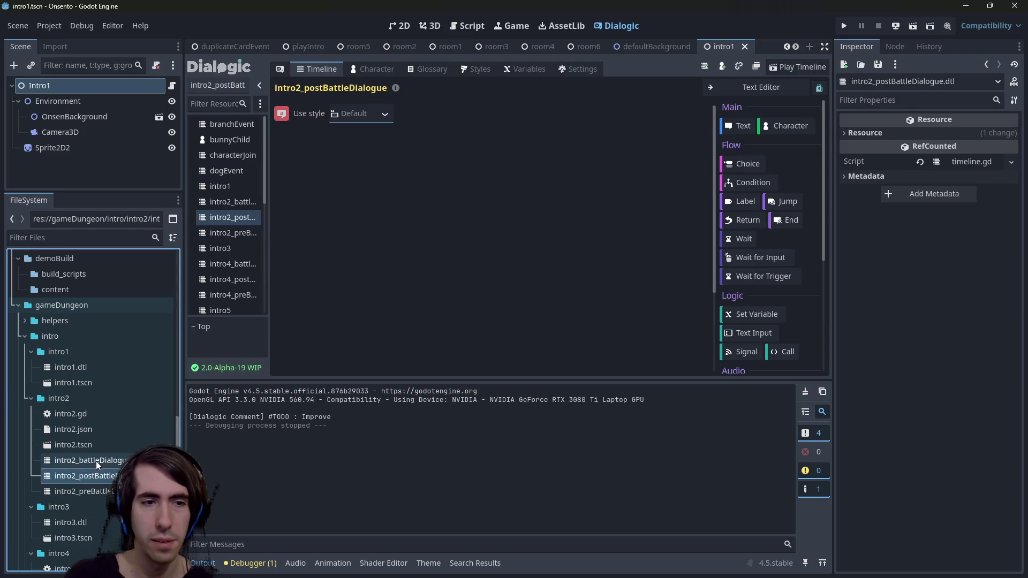
pyautogui.doubleClick(96, 461)
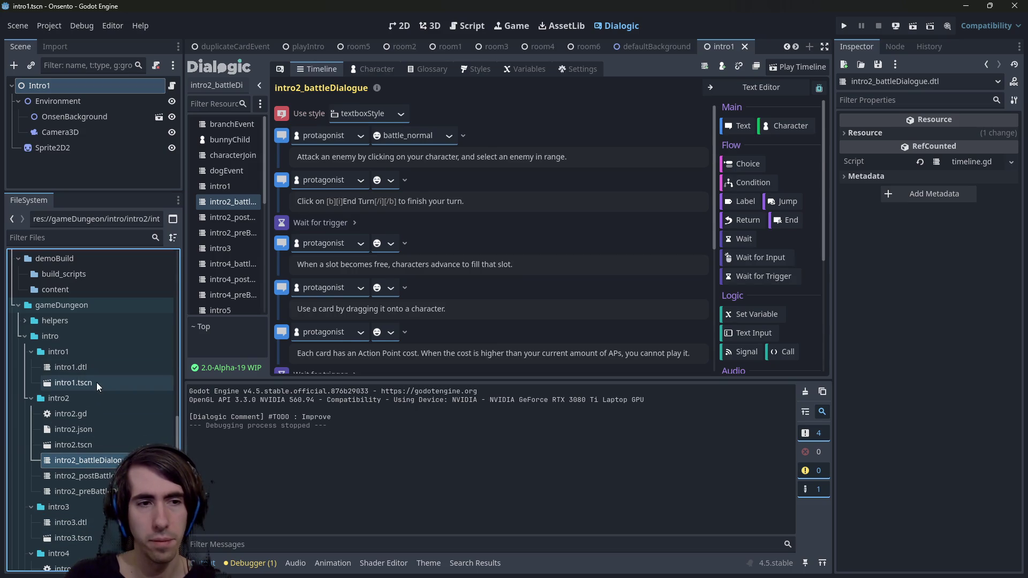
pyautogui.doubleClick(94, 367)
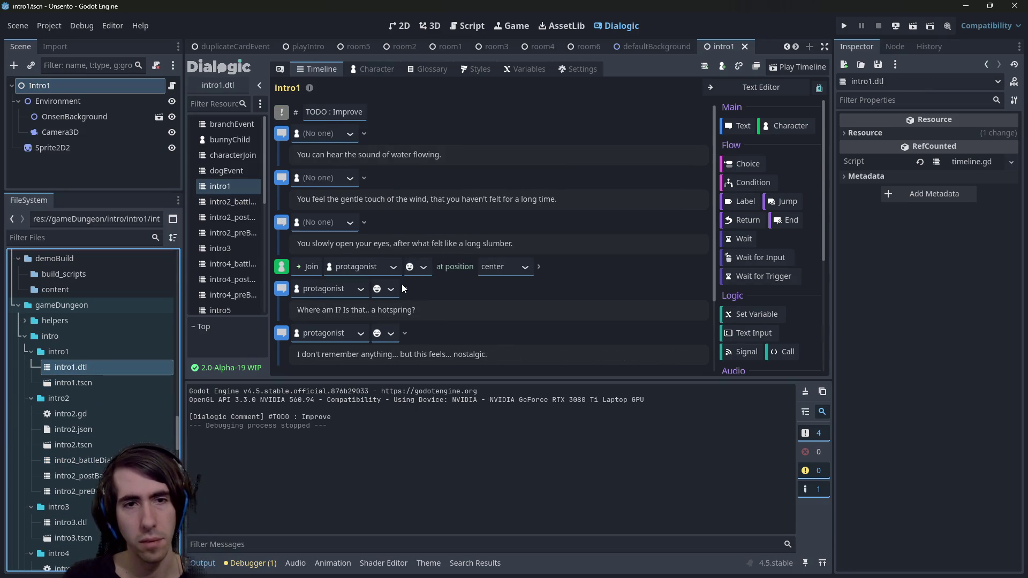
# Duplicate the last protagonist line and put a 0.3-second wait above the copy.
pyautogui.scroll(-2, 401, 284)
pyautogui.rightClick(297, 269)
pyautogui.click(316, 275)
pyautogui.click(401, 334)
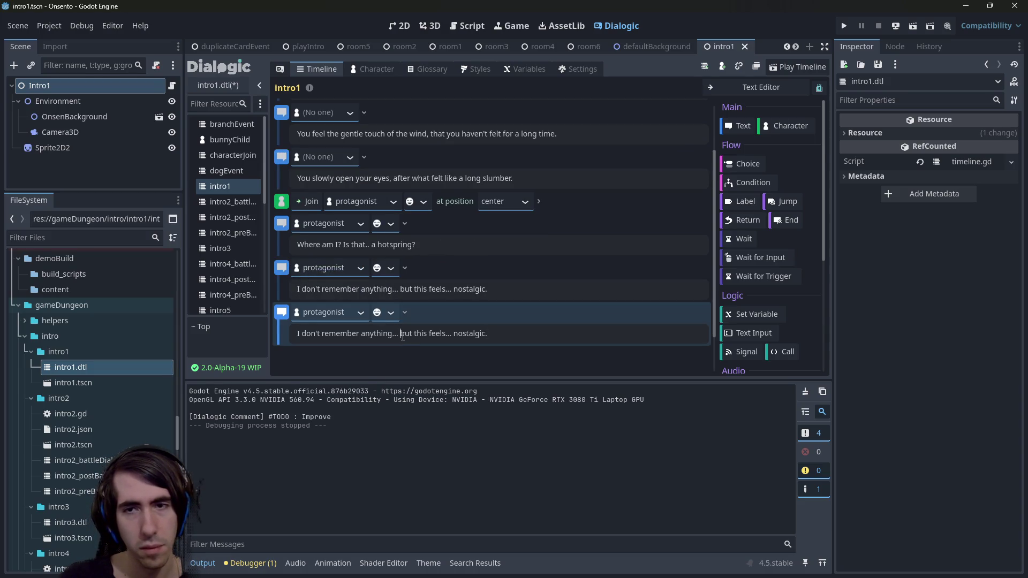
pyautogui.click(744, 239)
pyautogui.moveTo(281, 355)
pyautogui.mouseDown()
pyautogui.moveTo(287, 319)
pyautogui.moveTo(303, 314)
pyautogui.mouseUp()
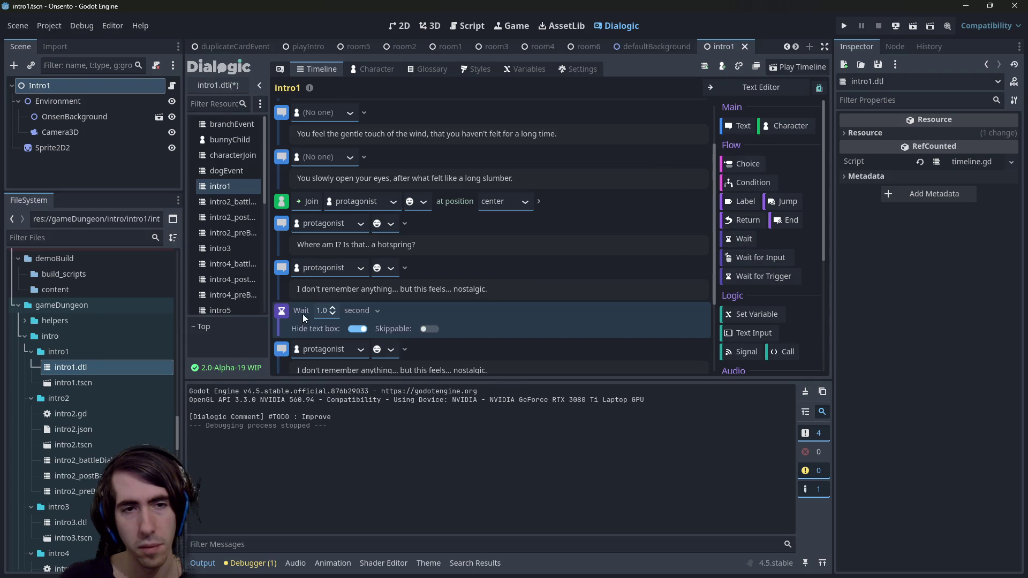
pyautogui.click(332, 314)
# Replace the copied line's text with the draft "Let's explore the".
pyautogui.scroll(-3, 375, 337)
pyautogui.tripleClick(448, 262)
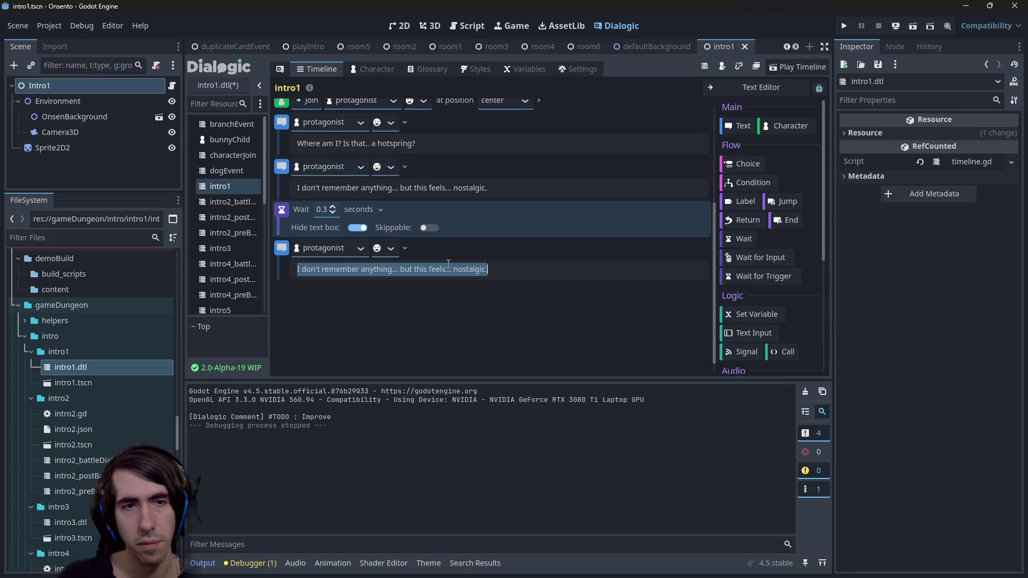
pyautogui.write('Let')
pyautogui.press('BackSpace')
pyautogui.press('BackSpace')
pyautogui.press('BackSpace')
pyautogui.write("Let's explore the")
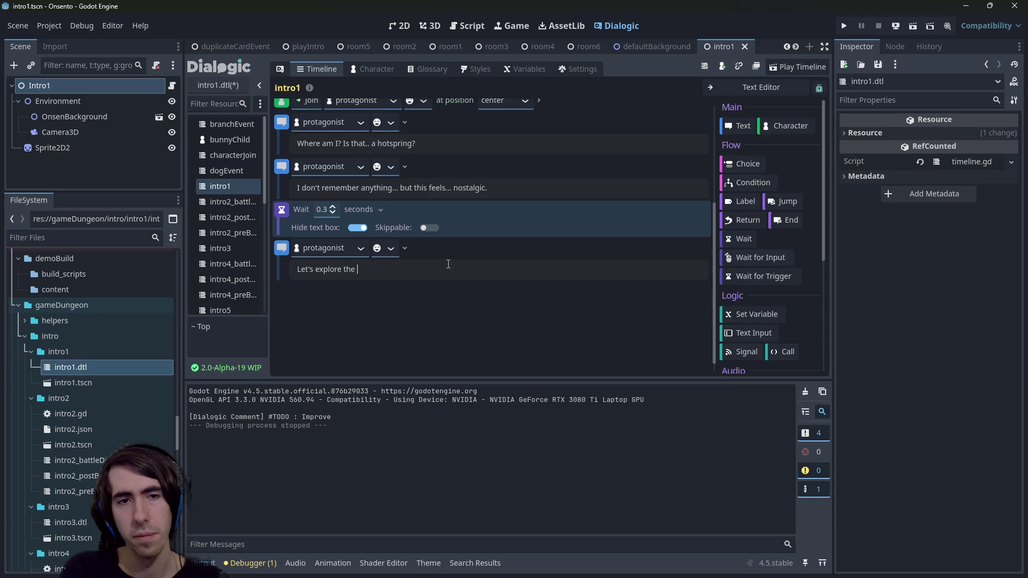
# Delete the 0.3-second wait and clear the draft text from the new line.
pyautogui.rightClick(291, 233)
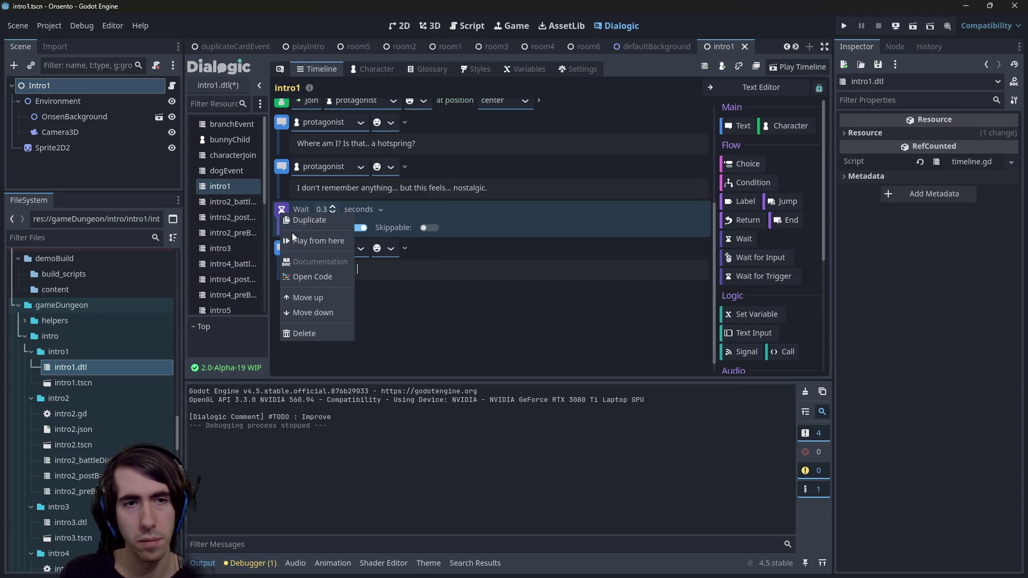
pyautogui.click(340, 333)
pyautogui.rightClick(283, 248)
pyautogui.click(403, 255)
pyautogui.hotkey('ctrl', 'a')
pyautogui.press('BackSpace')
# Write "Let's see if I can find anything.", save intro1, and open intro2_preBattleDialogue.
pyautogui.write("Let's see")
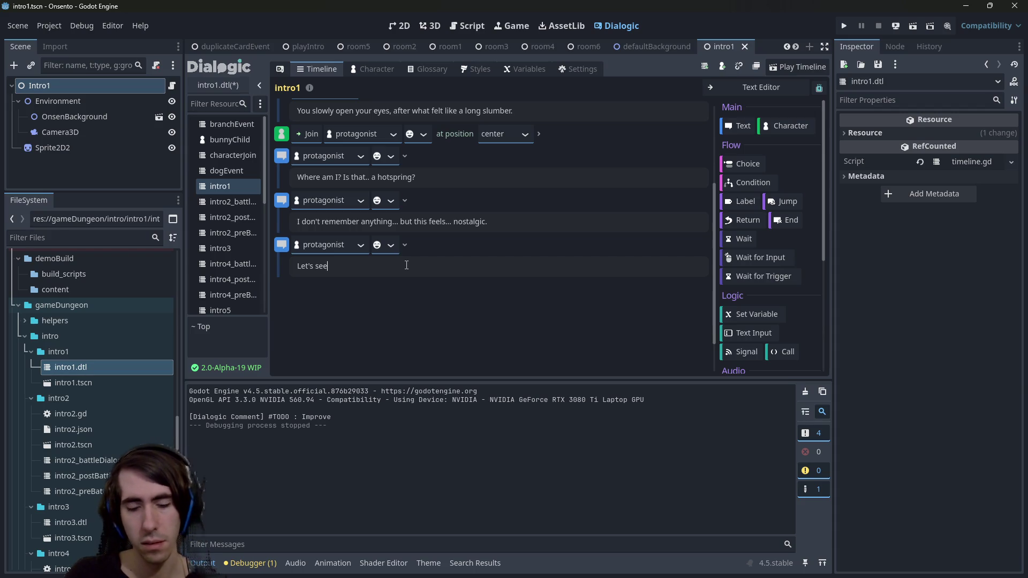
pyautogui.write('if I can find anything.')
pyautogui.press('BackSpace')
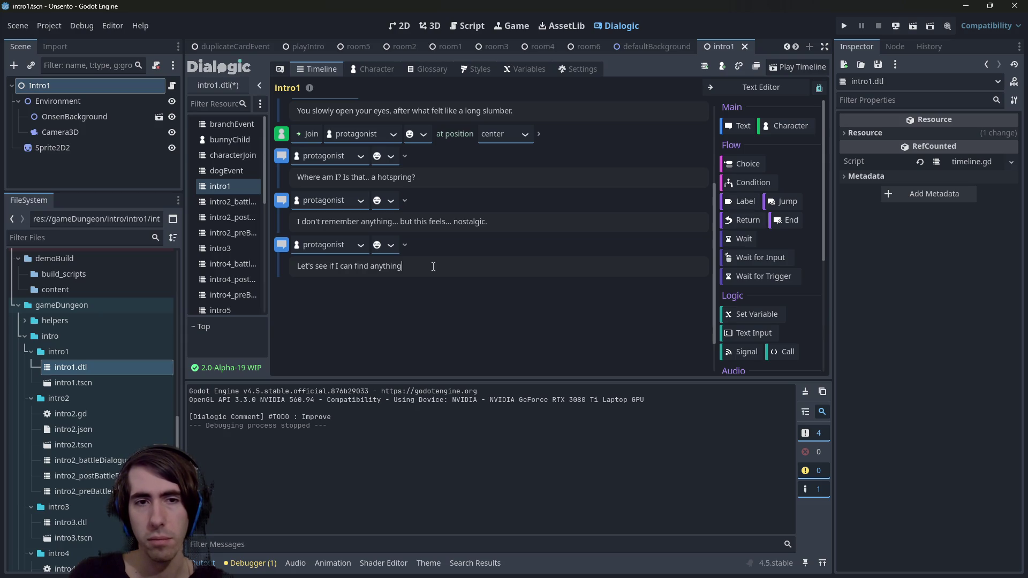
pyautogui.write('.')
pyautogui.press('Return')
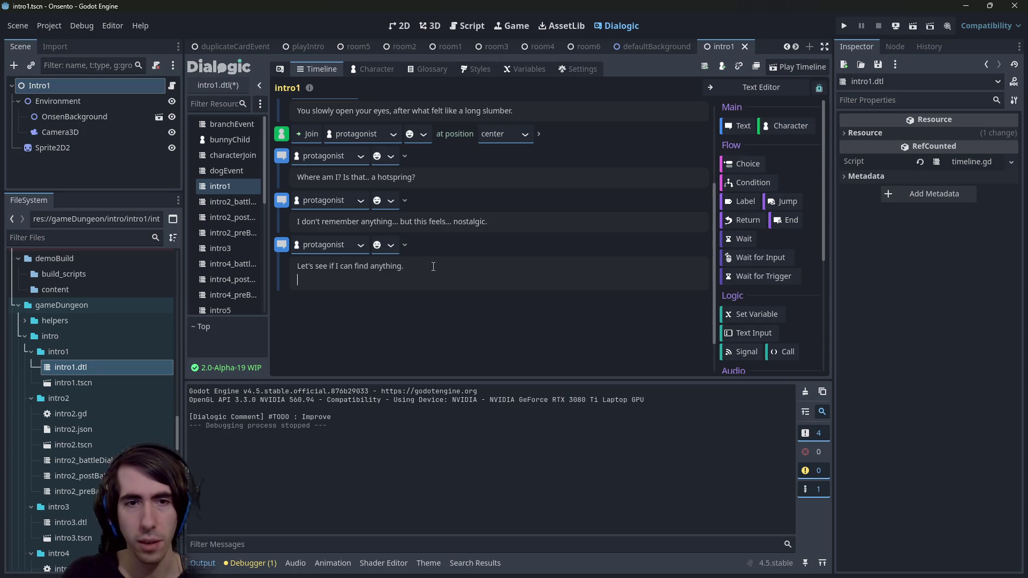
pyautogui.press('BackSpace')
pyautogui.hotkey('ctrl', 's')
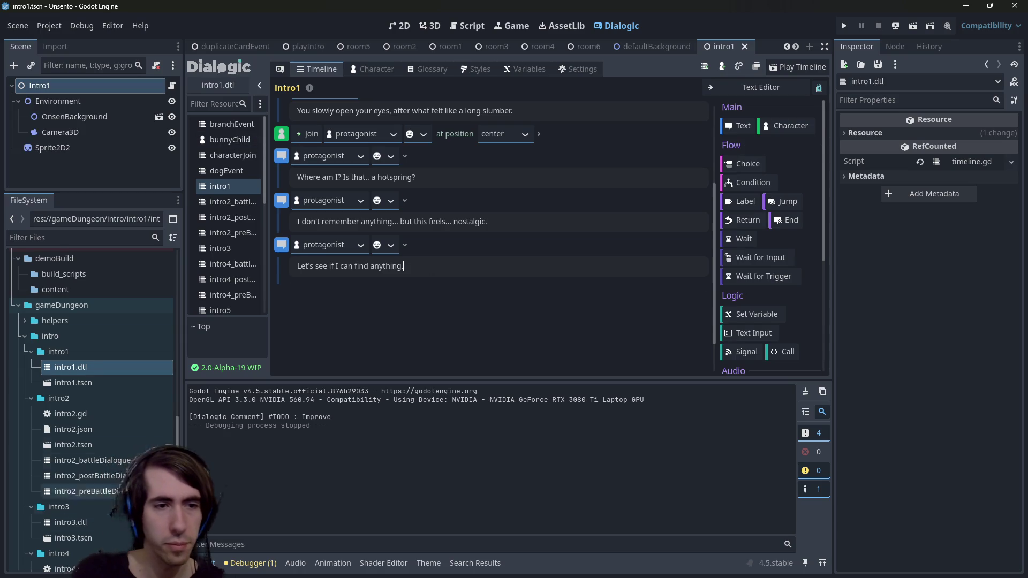
pyautogui.doubleClick(85, 491)
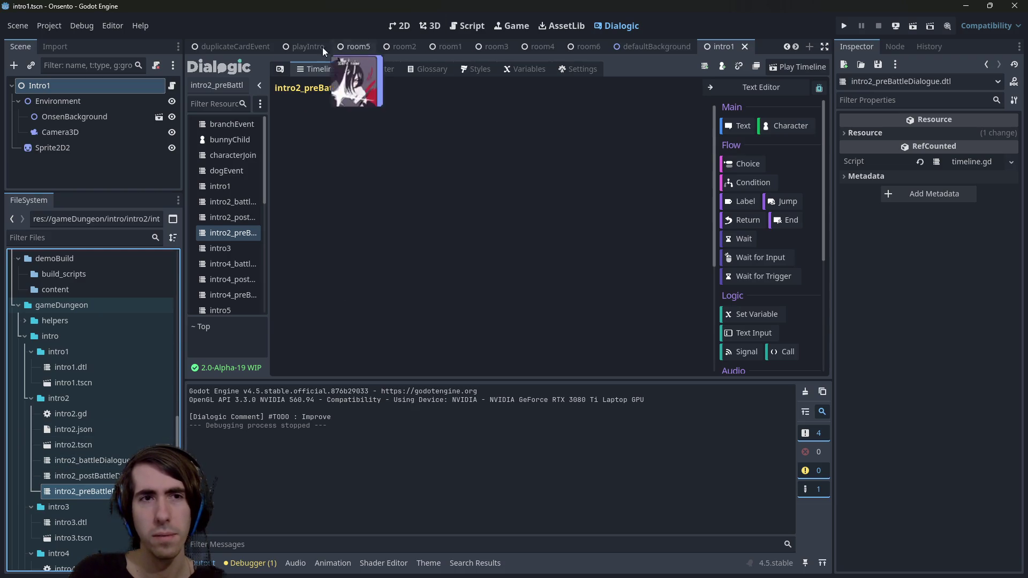
# Switch to the playIntro scene and run it with F6.
pyautogui.click(297, 47)
pyautogui.click(915, 27)
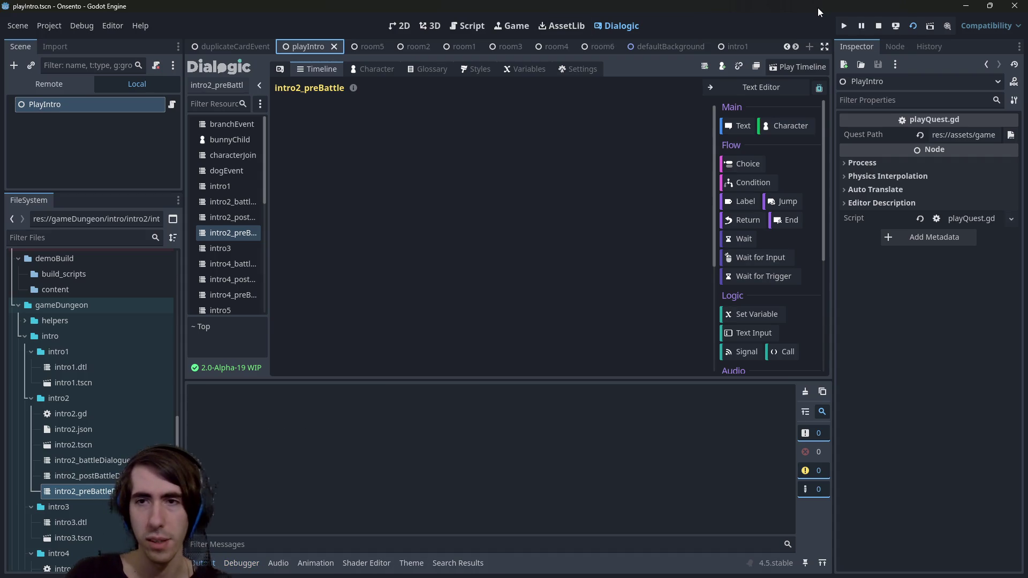
pyautogui.press('F6')
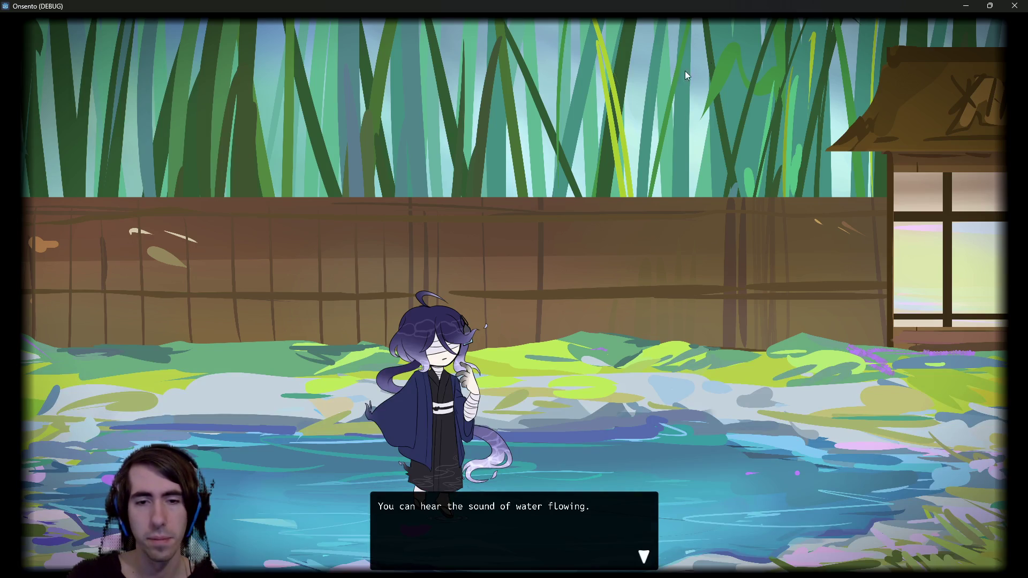
# Advance the intro dialogue past the nostalgic line and the new "Let's see" line.
pyautogui.click(519, 189)
pyautogui.click(519, 188)
pyautogui.click(519, 188)
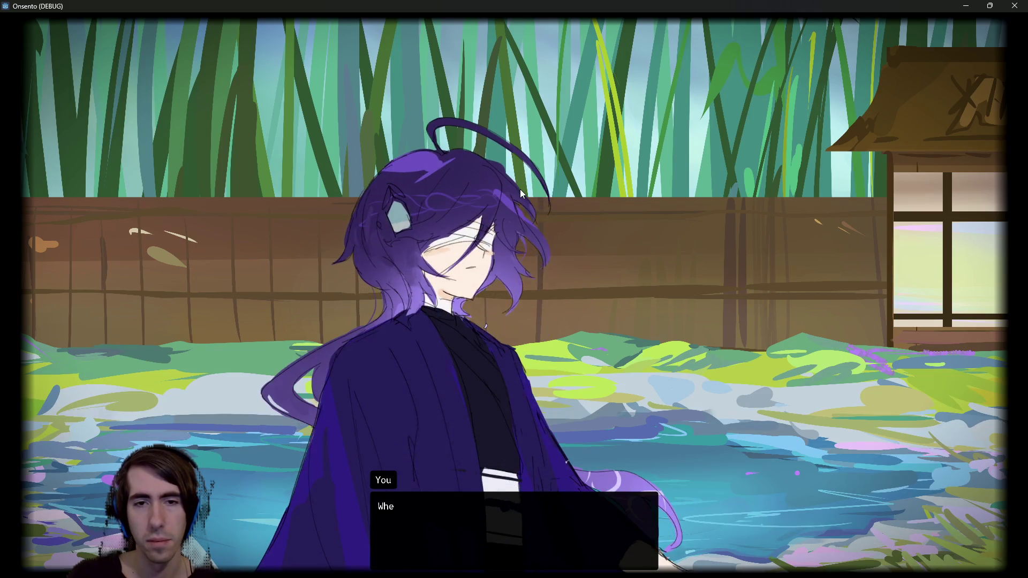
pyautogui.click(520, 190)
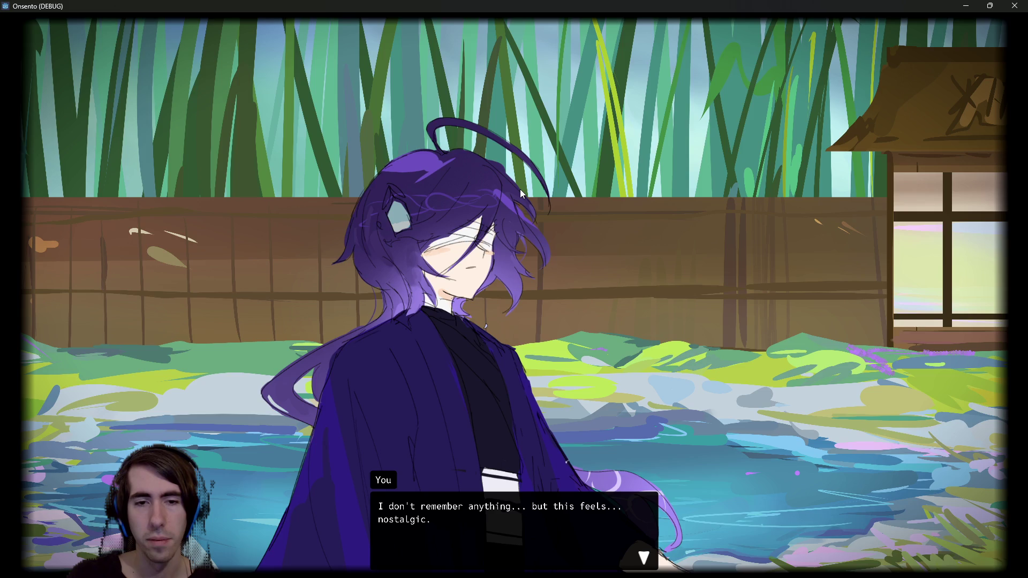
pyautogui.click(521, 190)
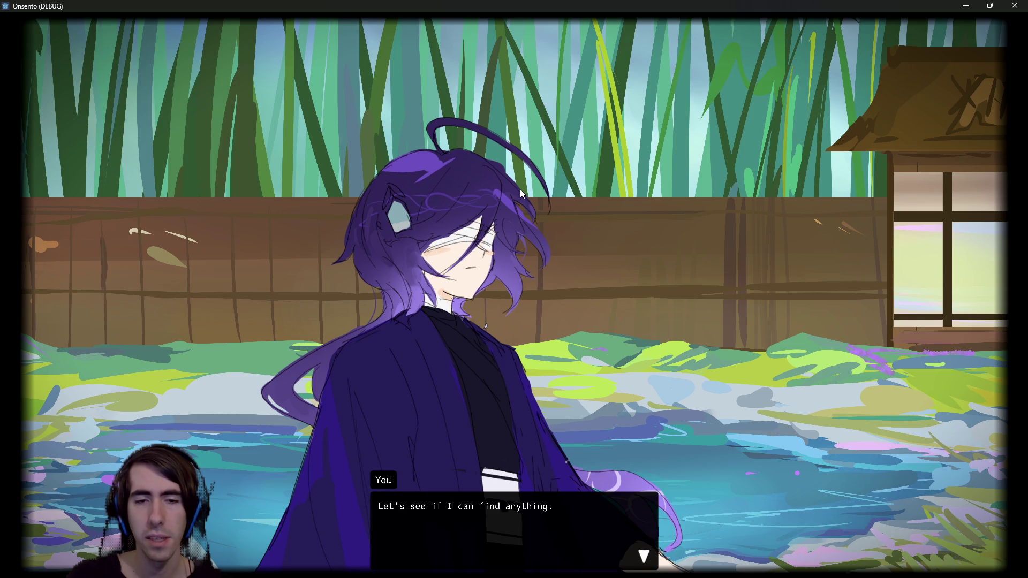
pyautogui.click(520, 192)
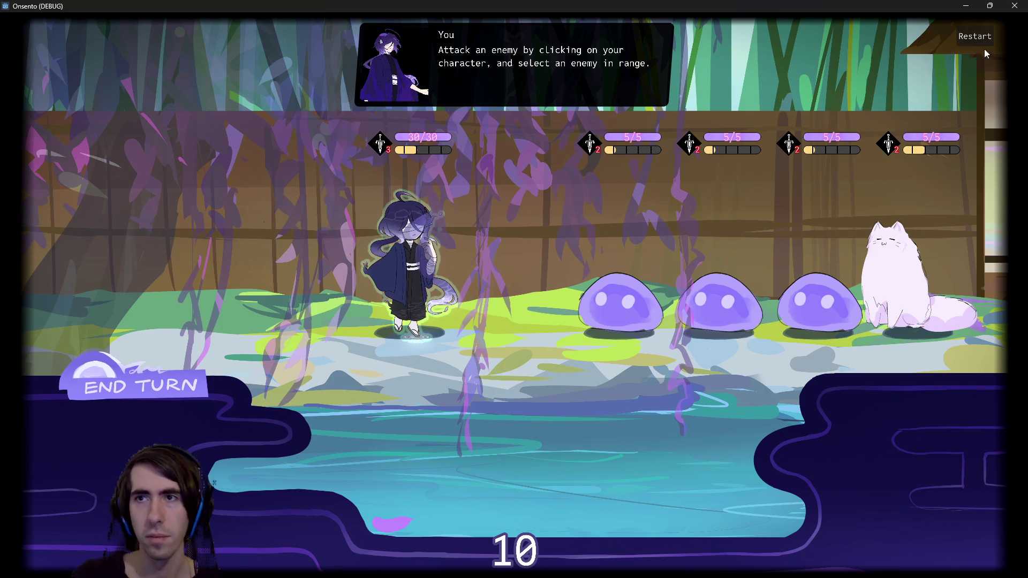
# Close the running game and select the intro2_preBattleDialogue file.
pyautogui.click(1015, 6)
pyautogui.scroll(-2, 174, 410)
pyautogui.click(86, 452)
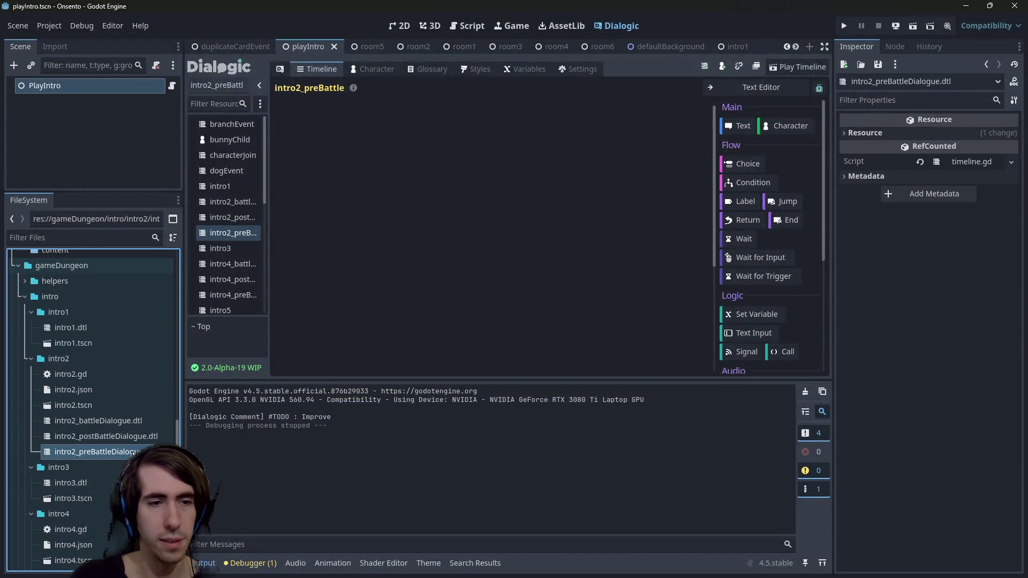
# Preview the intro2 battle and post-battle timelines, then open intro1.
pyautogui.click(127, 421)
pyautogui.click(117, 431)
pyautogui.click(117, 450)
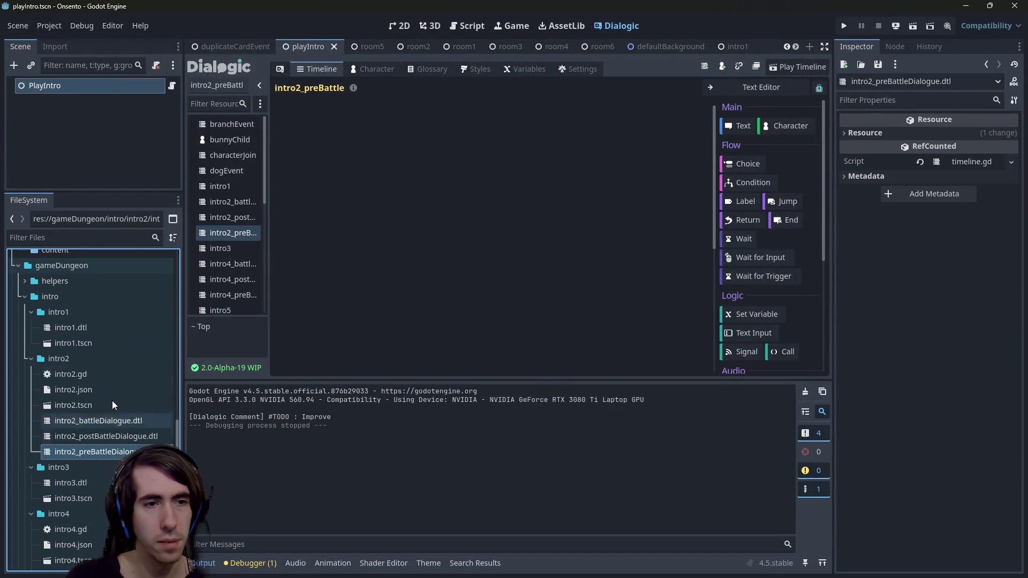
pyautogui.click(96, 327)
# Show intro1 as plain text and select its join and "Where am I?" lines.
pyautogui.scroll(-3, 332, 268)
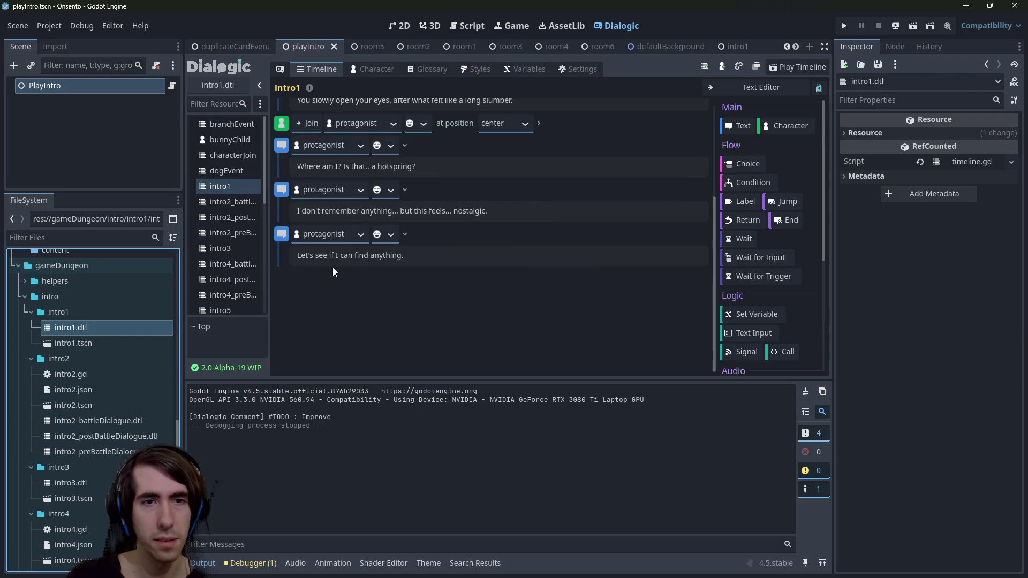
pyautogui.rightClick(284, 234)
pyautogui.click(421, 277)
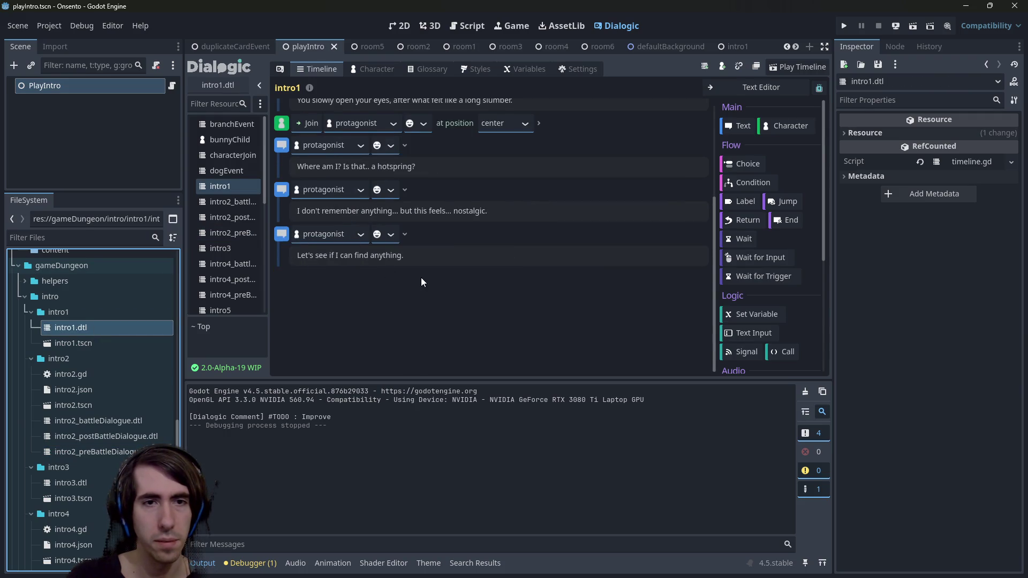
pyautogui.click(750, 88)
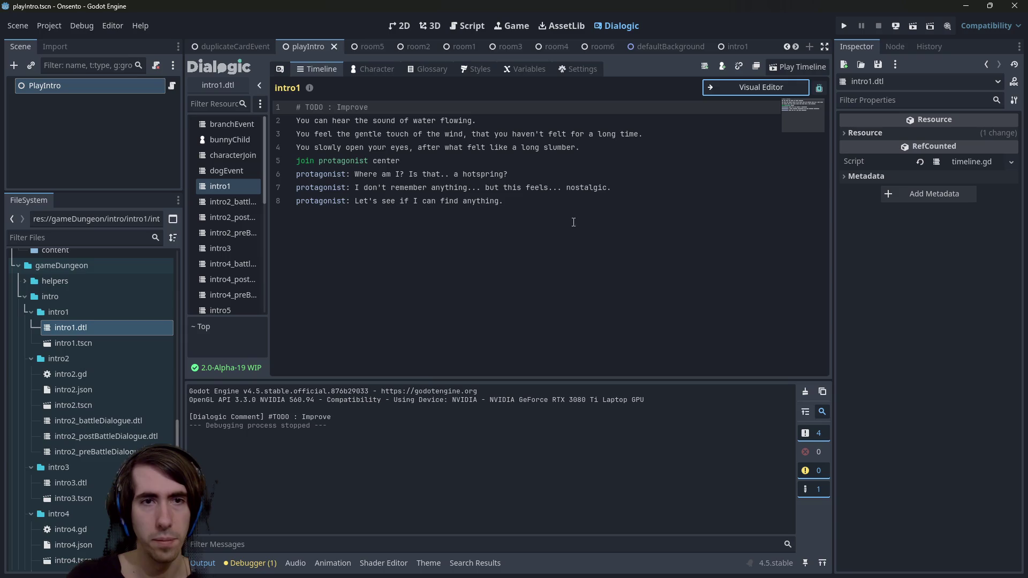
pyautogui.moveTo(536, 174); pyautogui.dragTo(296, 160)
pyautogui.hotkey('ctrl', 'c')
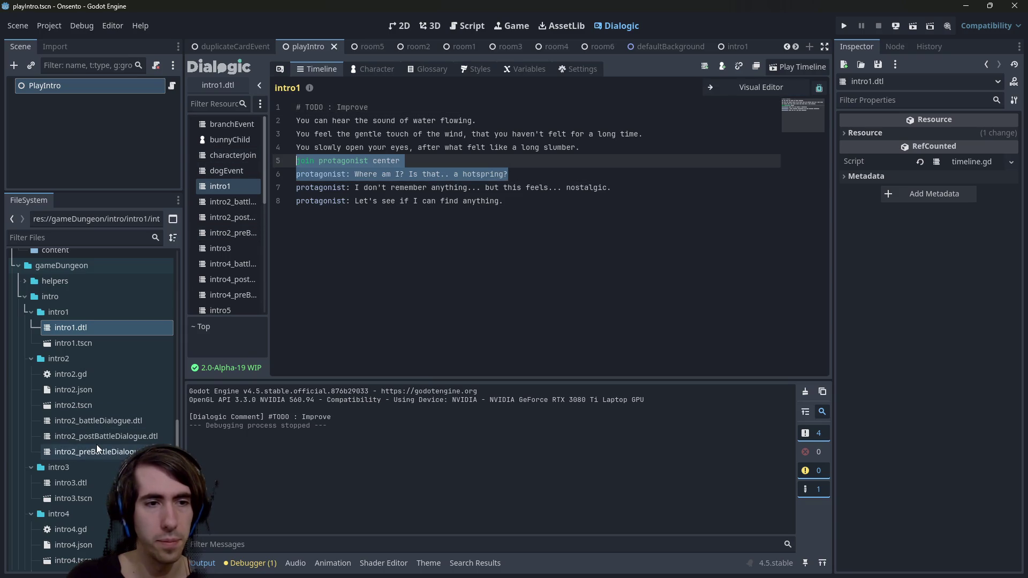
# Paste those lines into intro2_preBattleDialogue and switch it to the Visual Editor.
pyautogui.click(109, 451)
pyautogui.click(501, 184)
pyautogui.hotkey('ctrl', 'v')
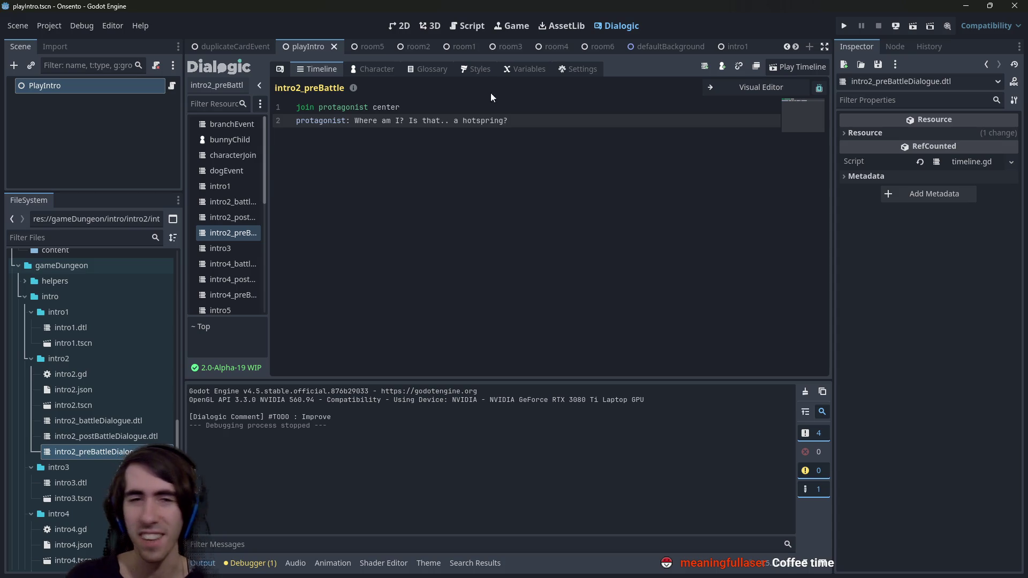
pyautogui.moveTo(541, 114)
pyautogui.mouseDown()
pyautogui.moveTo(340, 122)
pyautogui.moveTo(356, 124)
pyautogui.mouseUp()
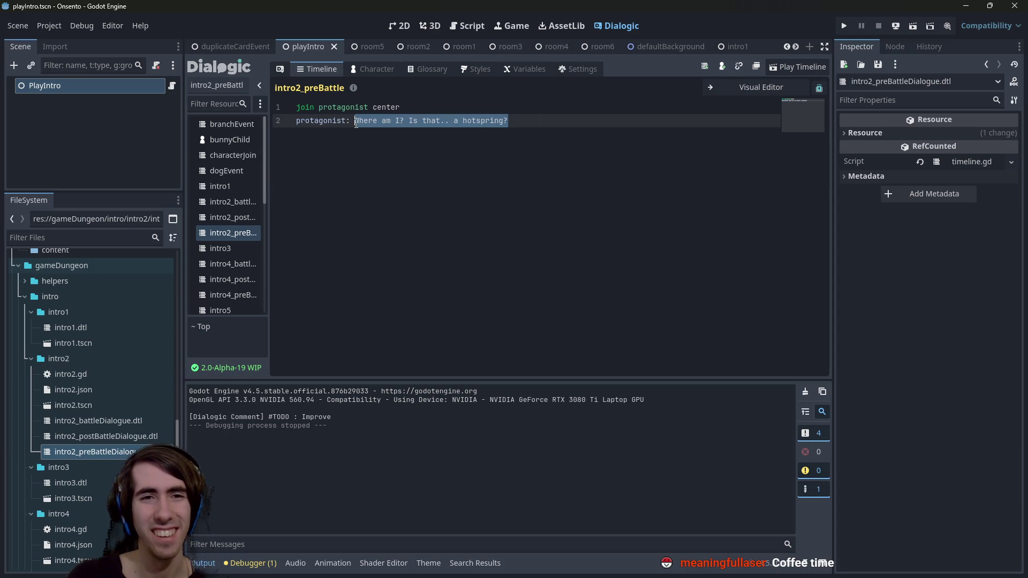
pyautogui.click(728, 87)
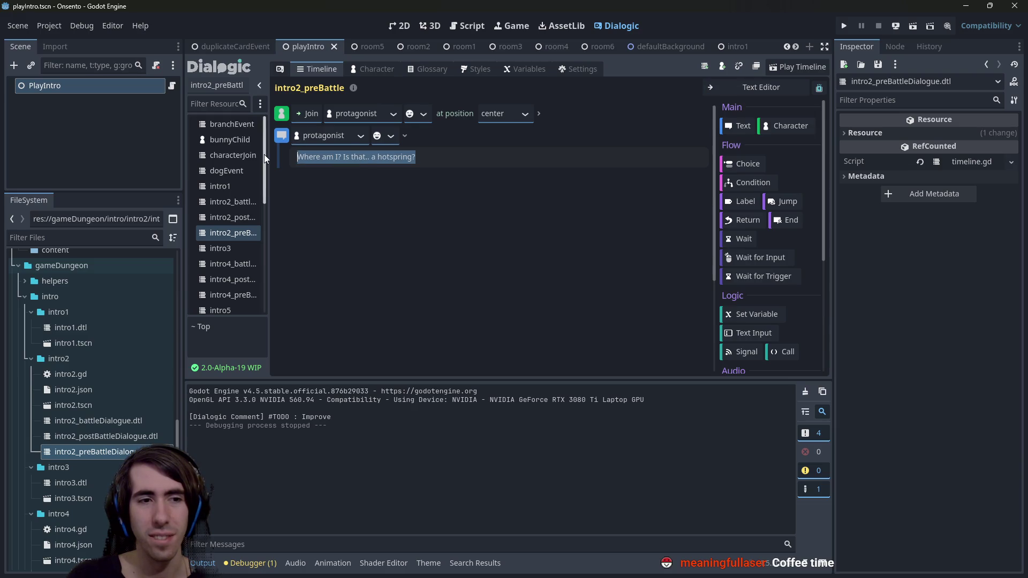
# Write "Monsters? Here?" and add a protagonist line "I have to chase them out".
pyautogui.write('Monsters')
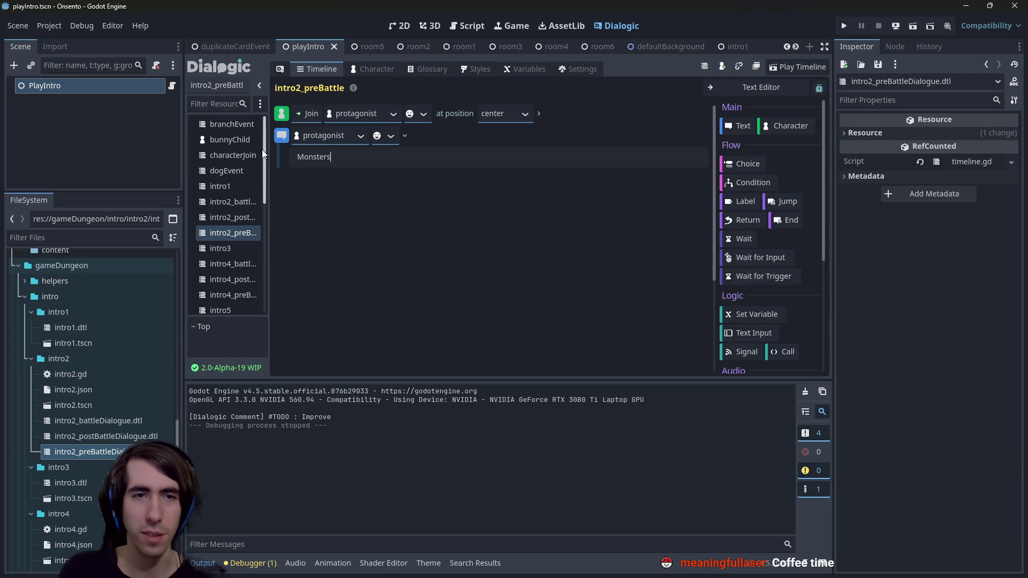
pyautogui.write('? Here?')
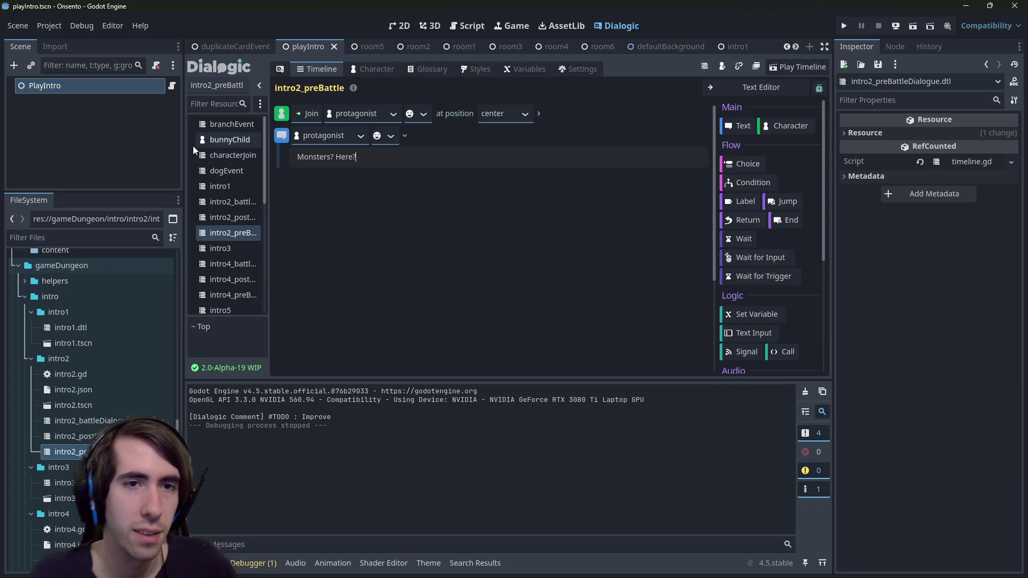
pyautogui.click(746, 128)
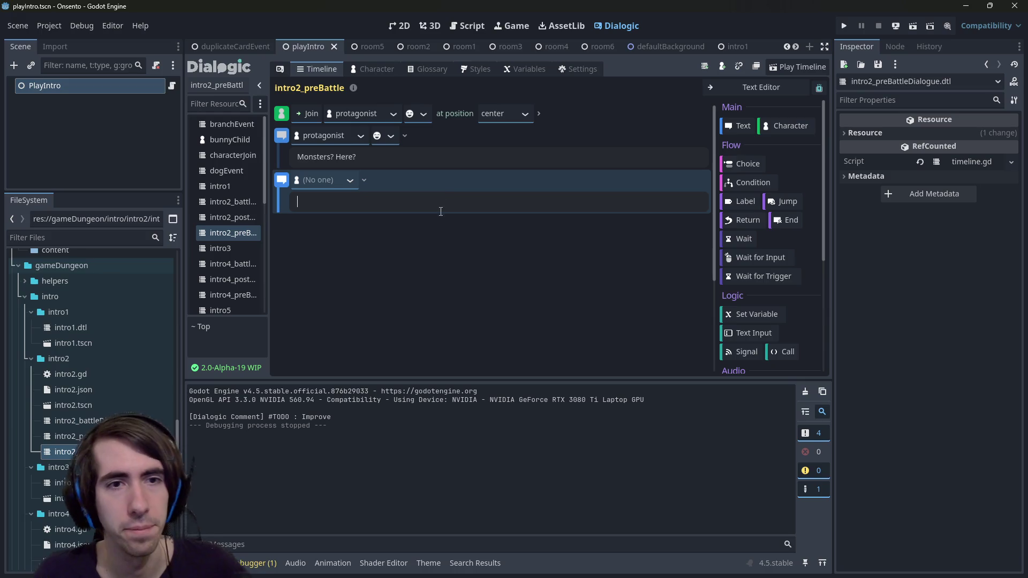
pyautogui.write('Ihave')
pyautogui.press('BackSpace')
pyautogui.press('BackSpace')
pyautogui.press('BackSpace')
pyautogui.write('I have to take care of them!')
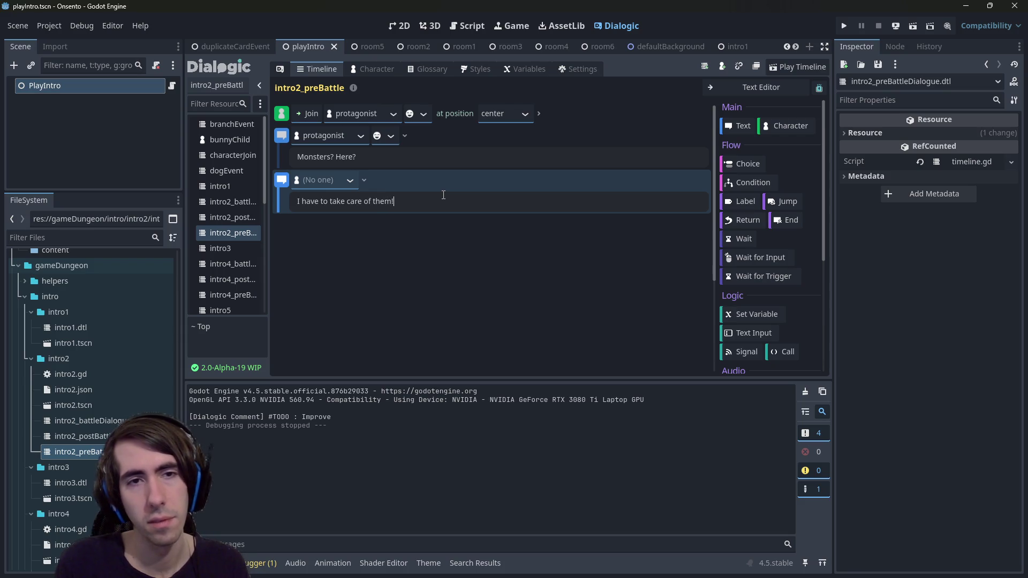
pyautogui.press('BackSpace')
pyautogui.press('BackSpace')
pyautogui.press('BackSpace')
pyautogui.write('chase them out!')
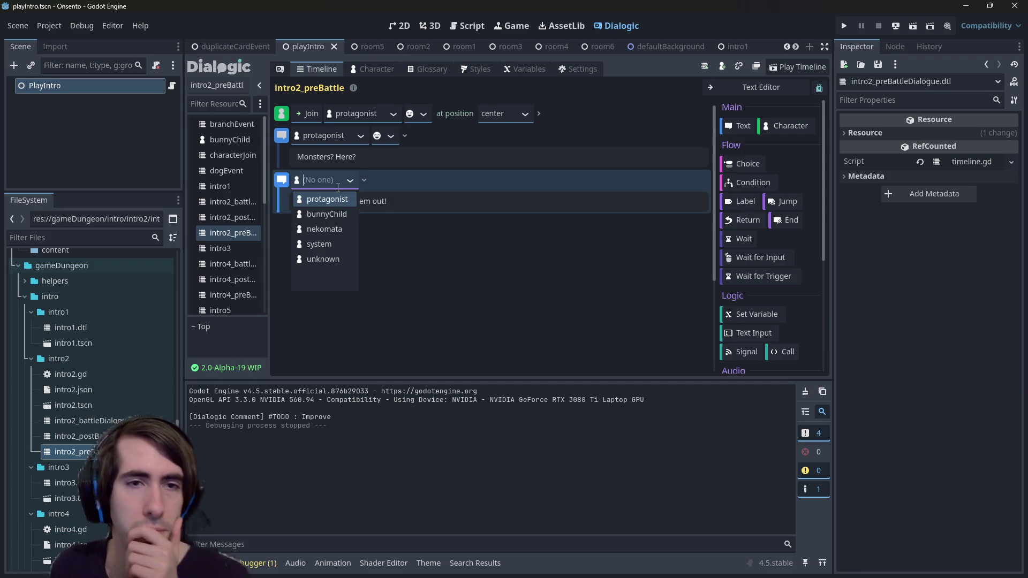
pyautogui.click(322, 179)
pyautogui.click(336, 205)
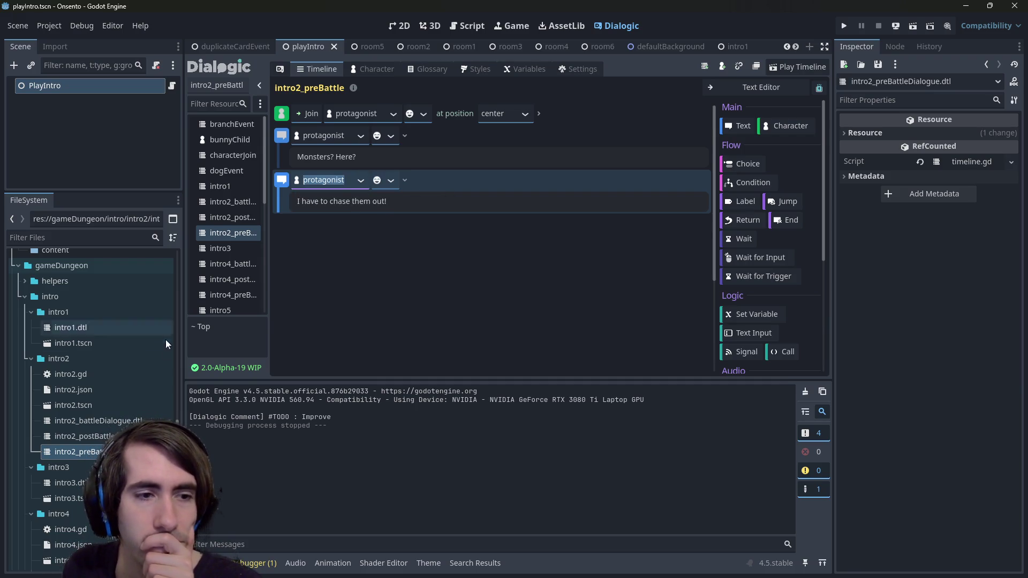
# After checking intro2_battleDialogue's portraits, set the protagonist's join portrait to vn_normal.
pyautogui.click(134, 436)
pyautogui.click(133, 421)
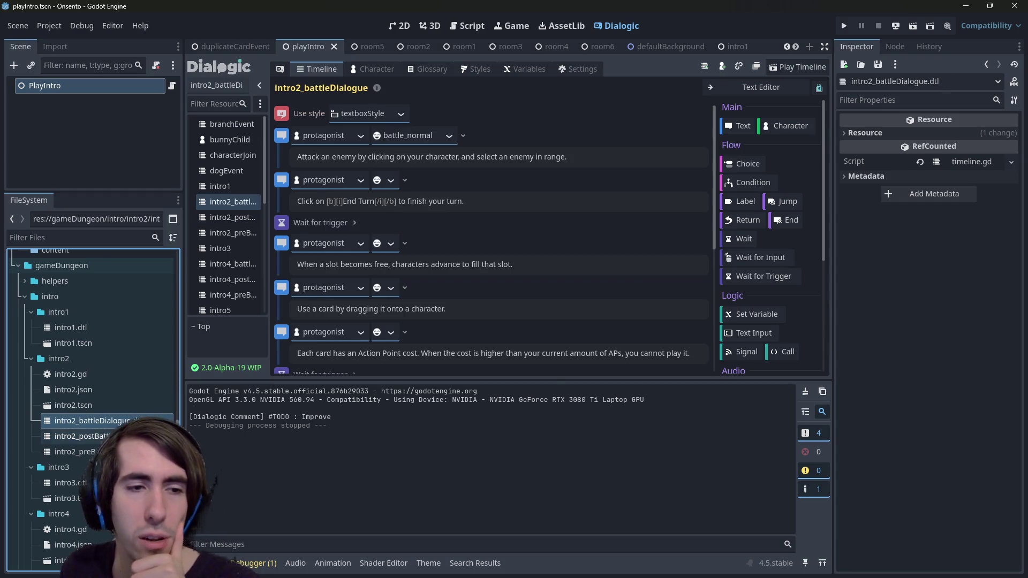
pyautogui.click(134, 451)
pyautogui.click(388, 137)
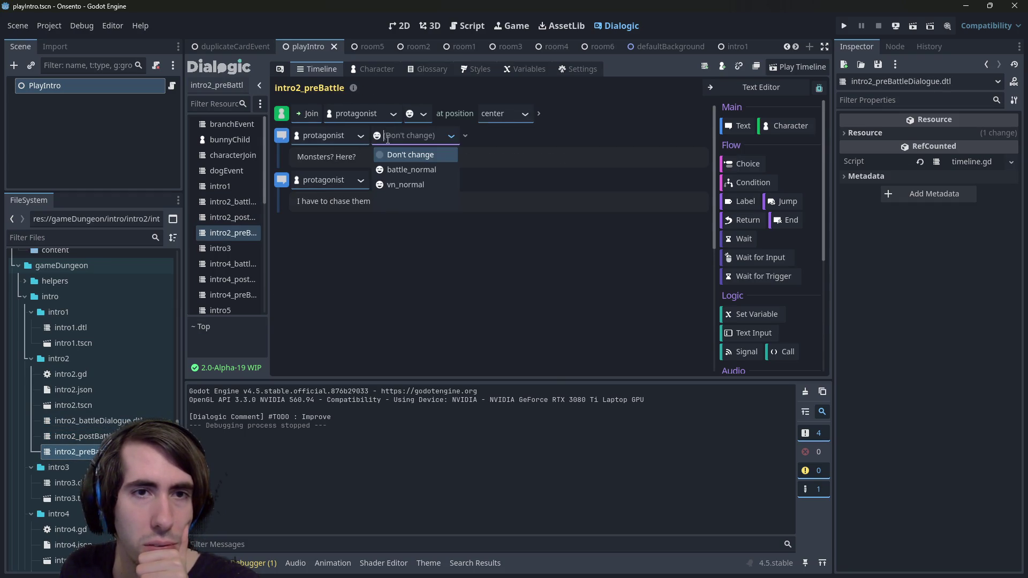
pyautogui.click(430, 114)
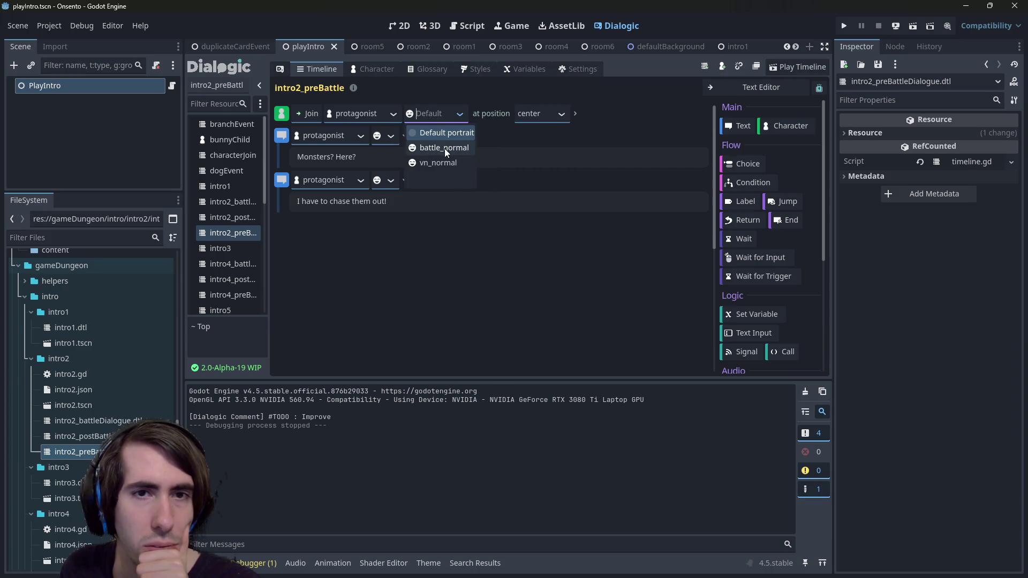
pyautogui.click(440, 164)
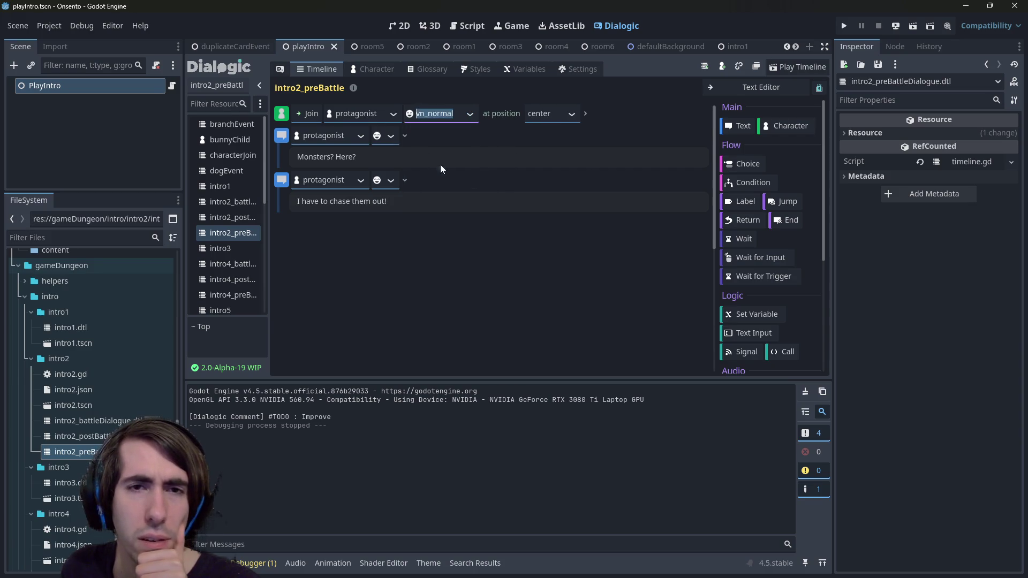
pyautogui.doubleClick(48, 421)
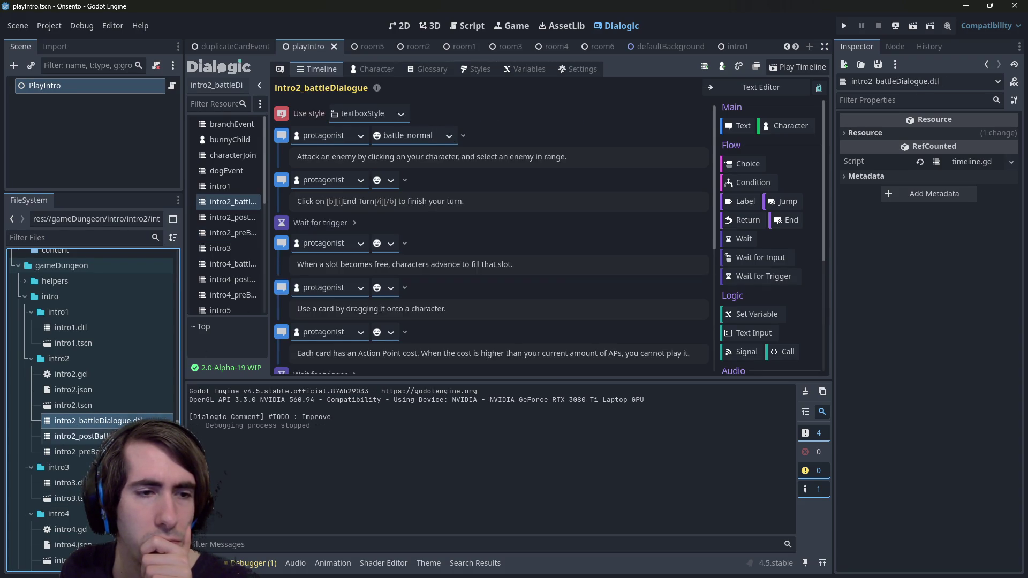
# Set intro1's protagonist join portrait to vn_normal and save.
pyautogui.click(113, 329)
pyautogui.doubleClick(113, 329)
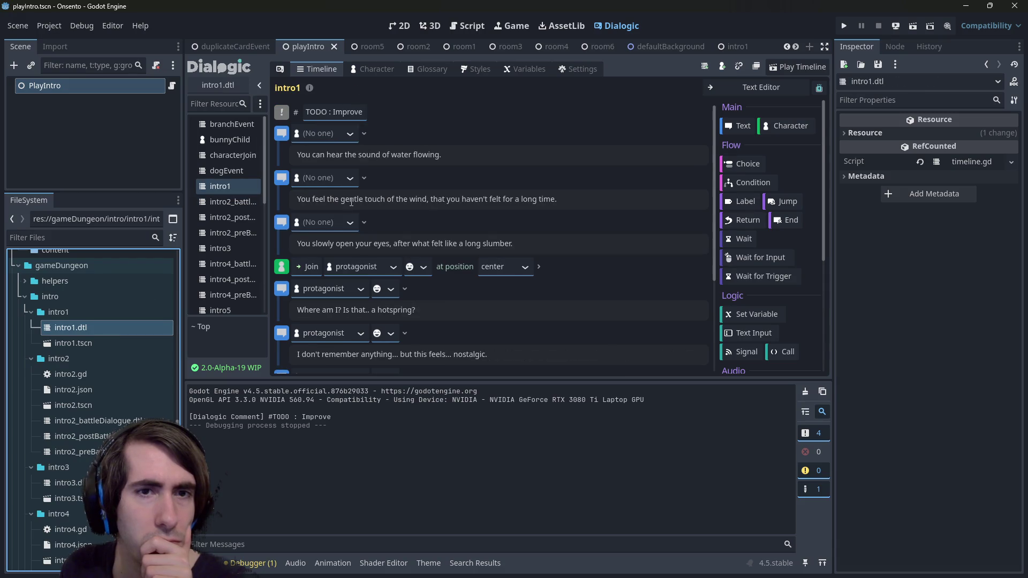
pyautogui.scroll(-2, 439, 305)
pyautogui.click(413, 166)
pyautogui.click(441, 219)
pyautogui.doubleClick(70, 452)
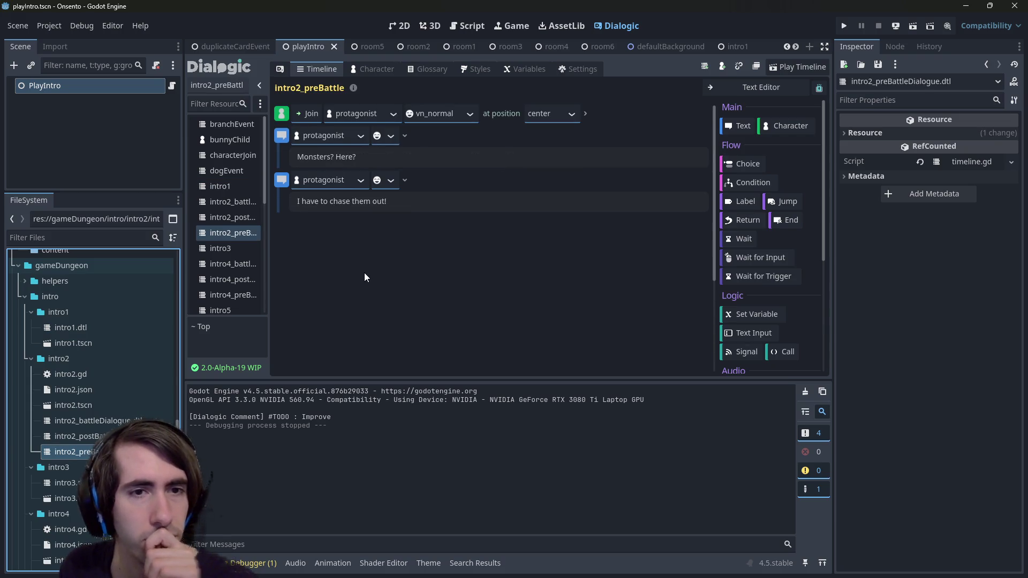
pyautogui.hotkey('ctrl', 's')
# Open intro2_battleDialogue and select its first tutorial line.
pyautogui.doubleClick(91, 422)
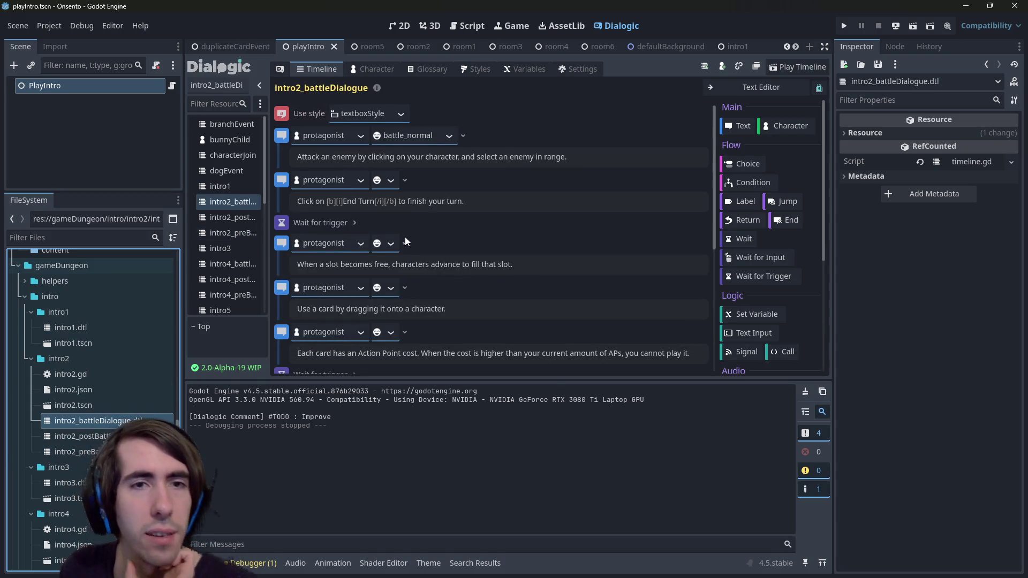
pyautogui.moveTo(299, 159); pyautogui.dragTo(569, 159)
pyautogui.click(588, 149)
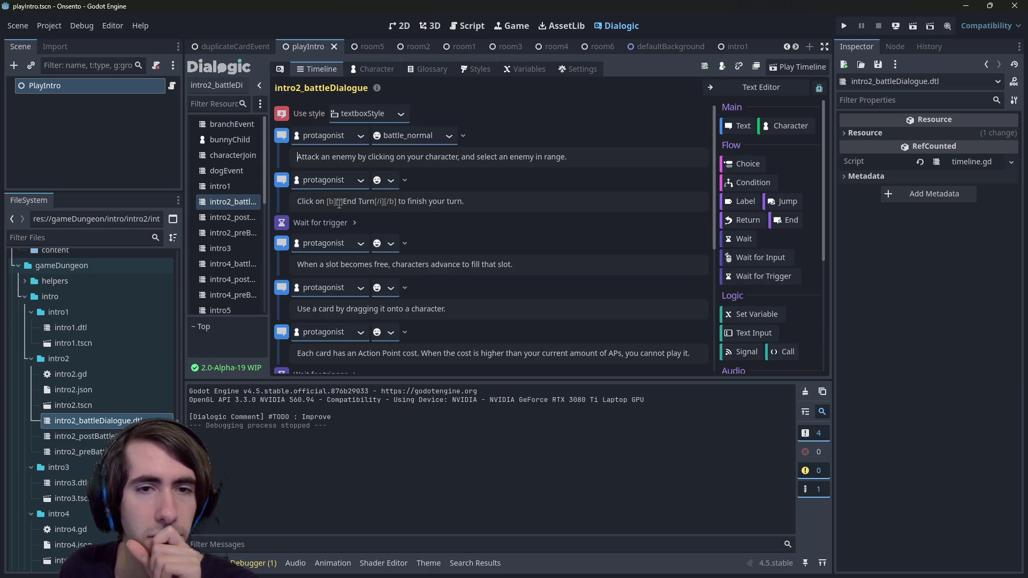
# Replace "Click" in the second line with "Now, let's finish our turn.".
pyautogui.doubleClick(309, 201)
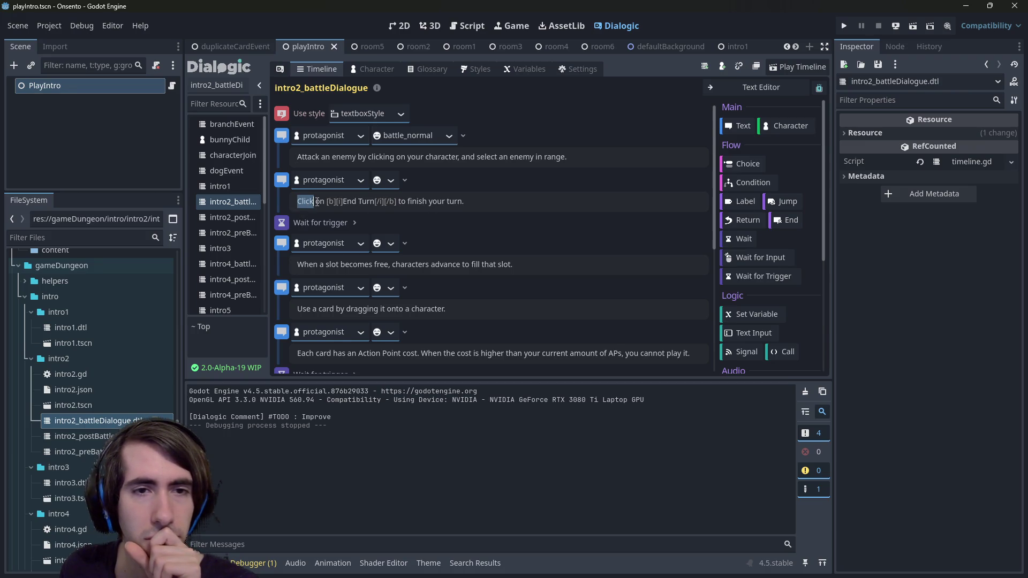
pyautogui.write('Now')
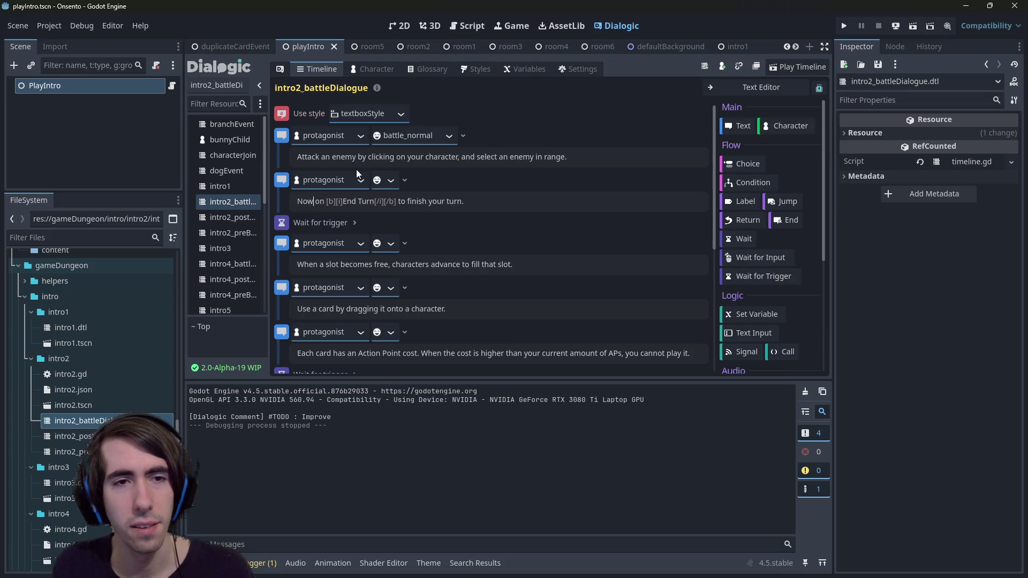
pyautogui.write(", let's fi")
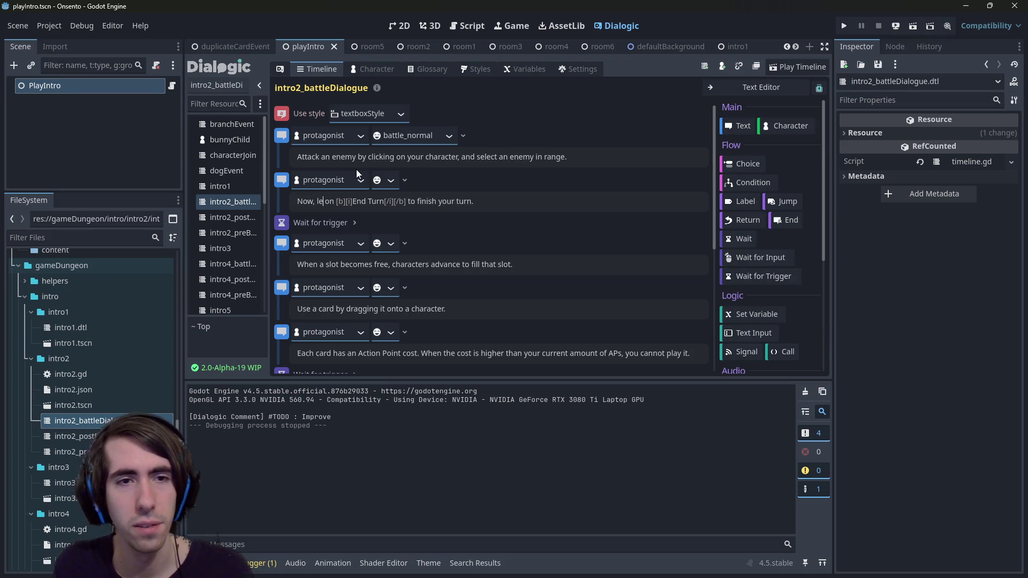
pyautogui.write('nish')
pyautogui.hotkey('ctrl', 'z')
pyautogui.hotkey('ctrl', 'z')
pyautogui.hotkey('ctrl', 'z')
pyautogui.hotkey('ctrl', 'shift', 'z')
pyautogui.hotkey('ctrl', 'shift', 'z')
pyautogui.hotkey('ctrl', 'shift', 'z')
pyautogui.write('our turn.')
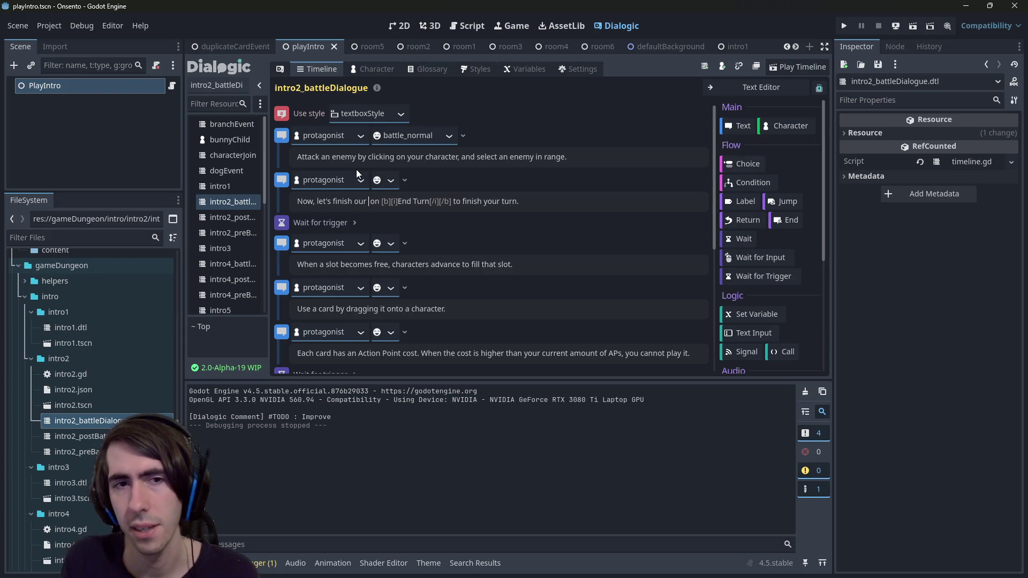
# Swap the leftover "on" for "with" and delete the trailing "to finish your turn.".
pyautogui.hotkey('ctrl', 'shift', 'Right')
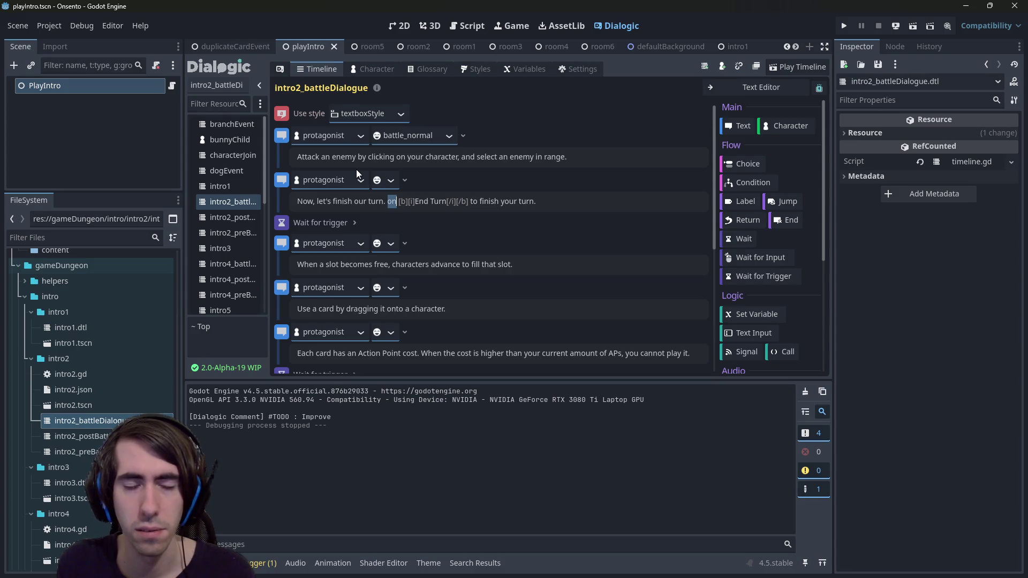
pyautogui.hotkey('ctrl', 'shift', 'Right')
pyautogui.hotkey('ctrl', 'shift', 'Right')
pyautogui.hotkey('ctrl', 'shift', 'Right')
pyautogui.hotkey('ctrl', 'shift', 'Right')
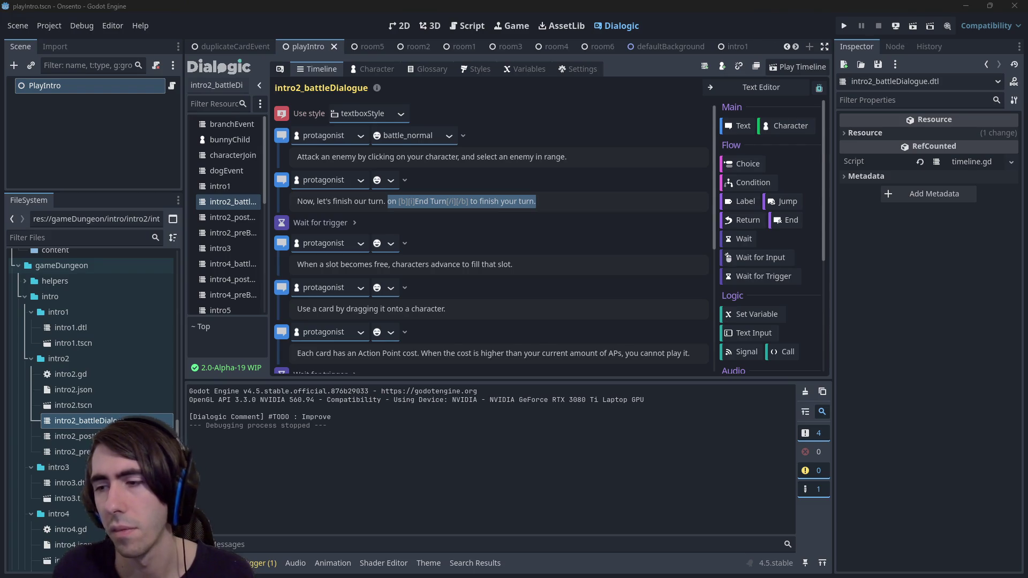
pyautogui.hotkey('alt', 'Tab')
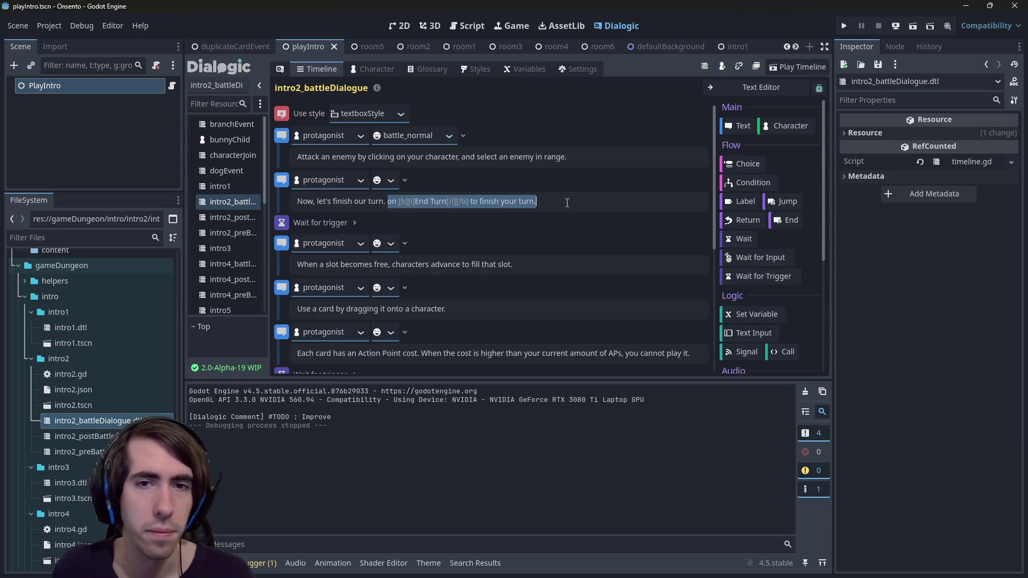
pyautogui.click(567, 203)
pyautogui.press('BackSpace')
pyautogui.press('BackSpace')
pyautogui.press('BackSpace')
pyautogui.write('with')
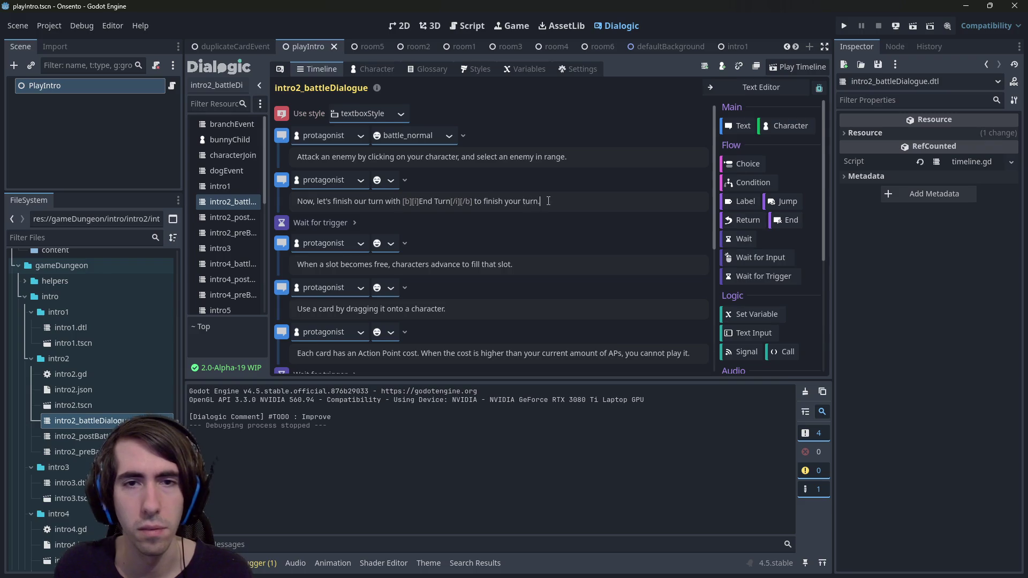
pyautogui.moveTo(540, 201); pyautogui.dragTo(475, 202)
pyautogui.press('BackSpace')
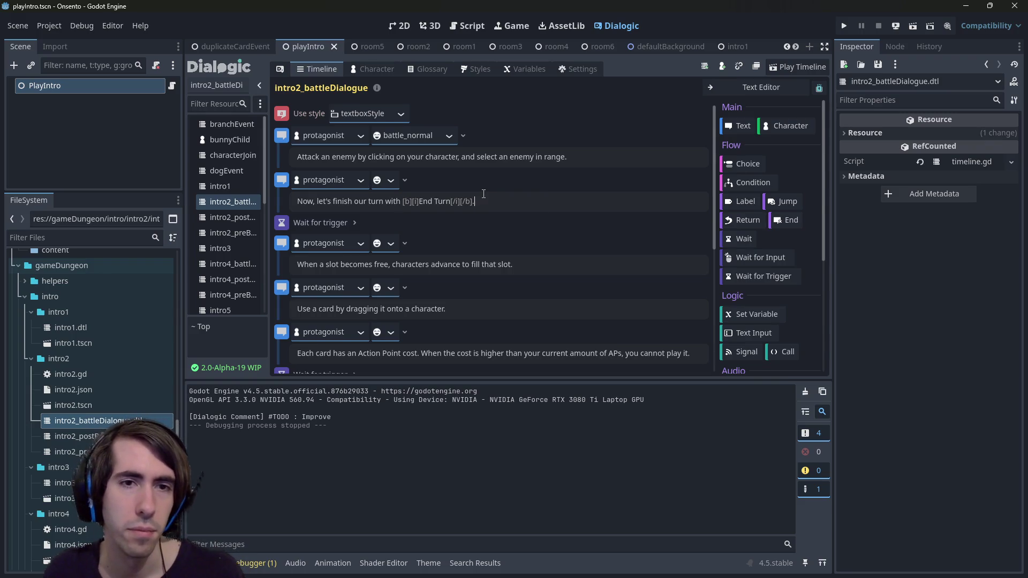
pyautogui.write('.')
pyautogui.click(386, 157)
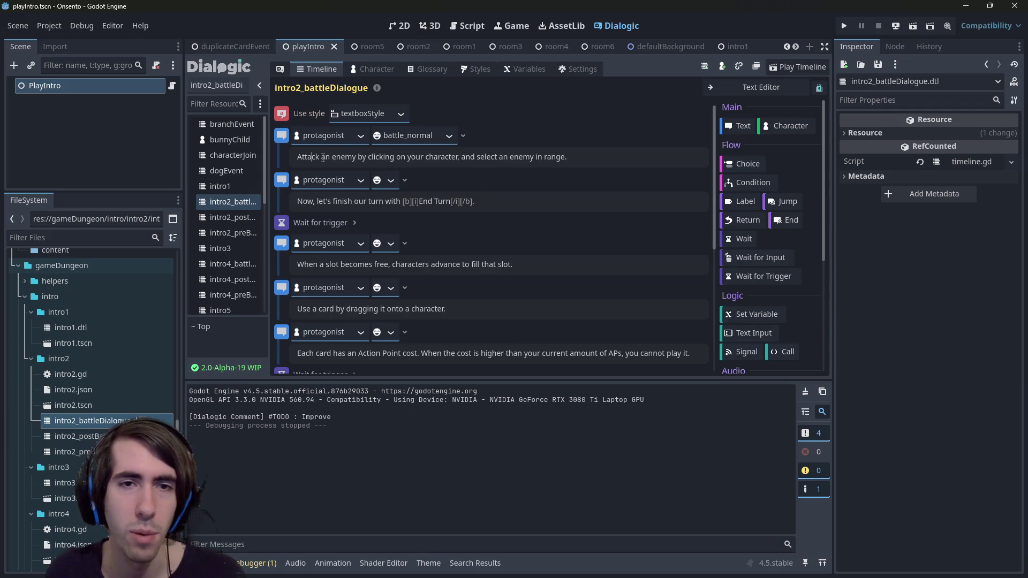
pyautogui.click(297, 156)
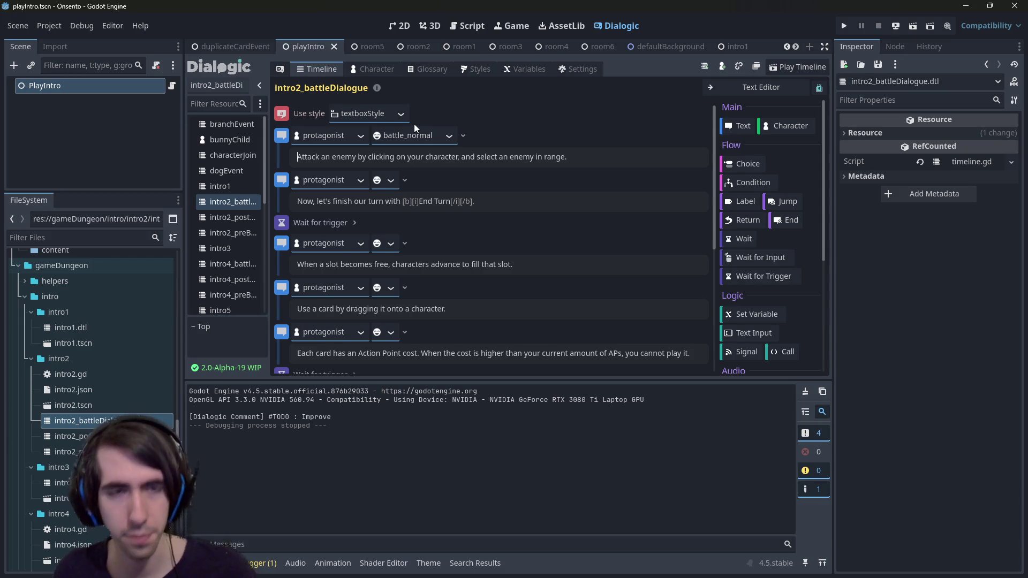
pyautogui.write('Click on me,')
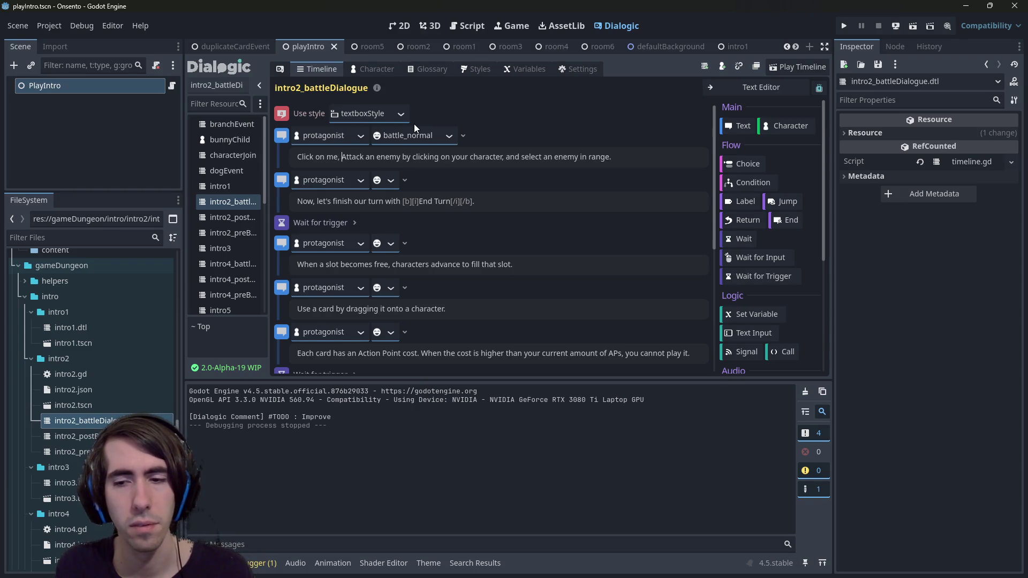
pyautogui.press('BackSpace')
pyautogui.press('BackSpace')
pyautogui.press('BackSpace')
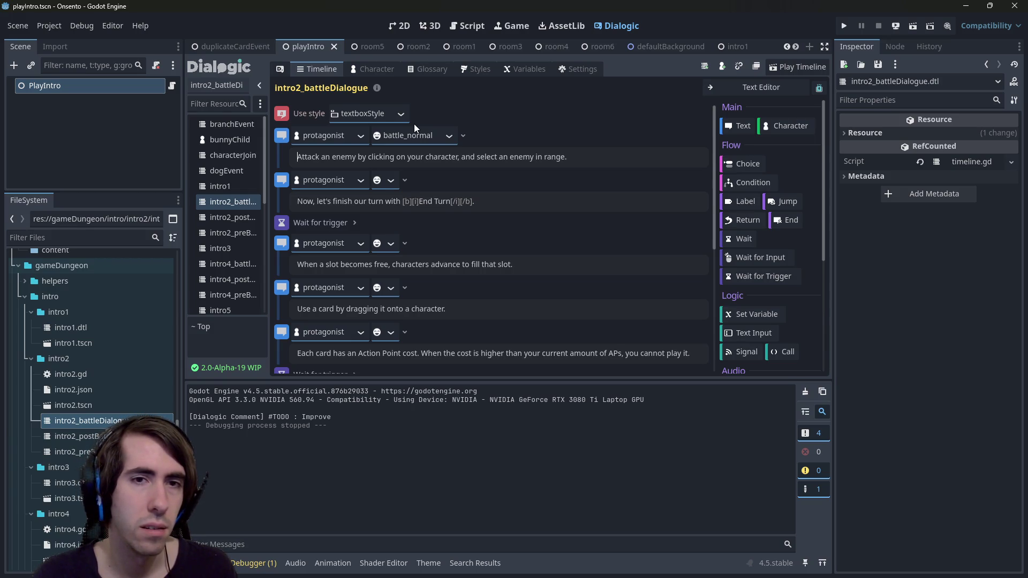
pyautogui.write("Let's attack ")
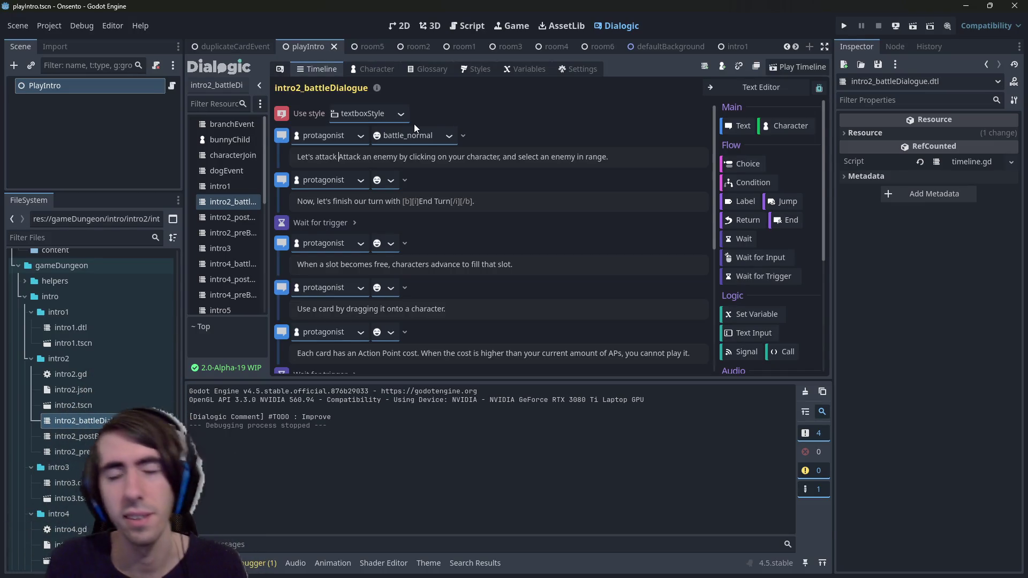
pyautogui.write('those monsters! ')
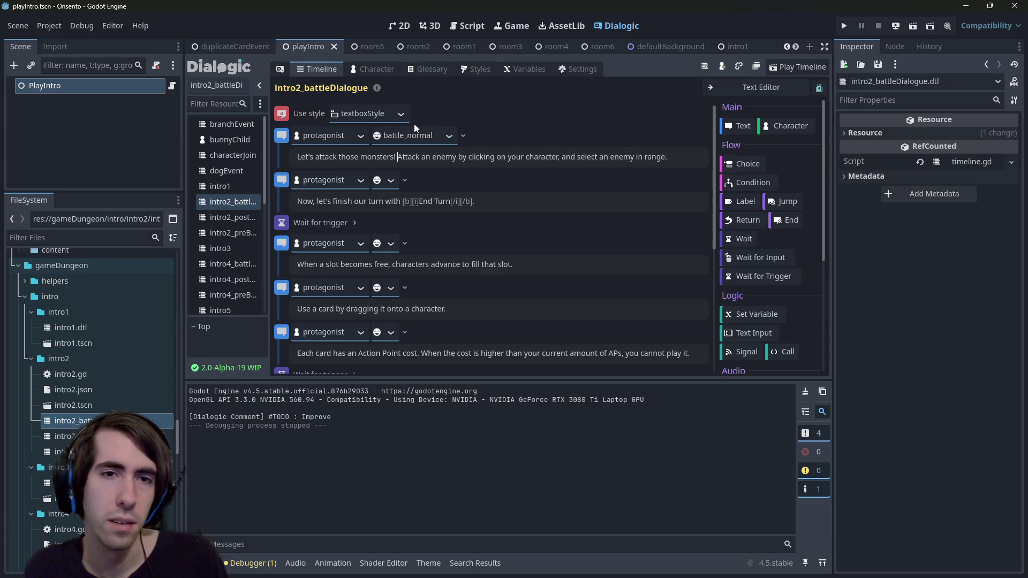
pyautogui.write('I don')
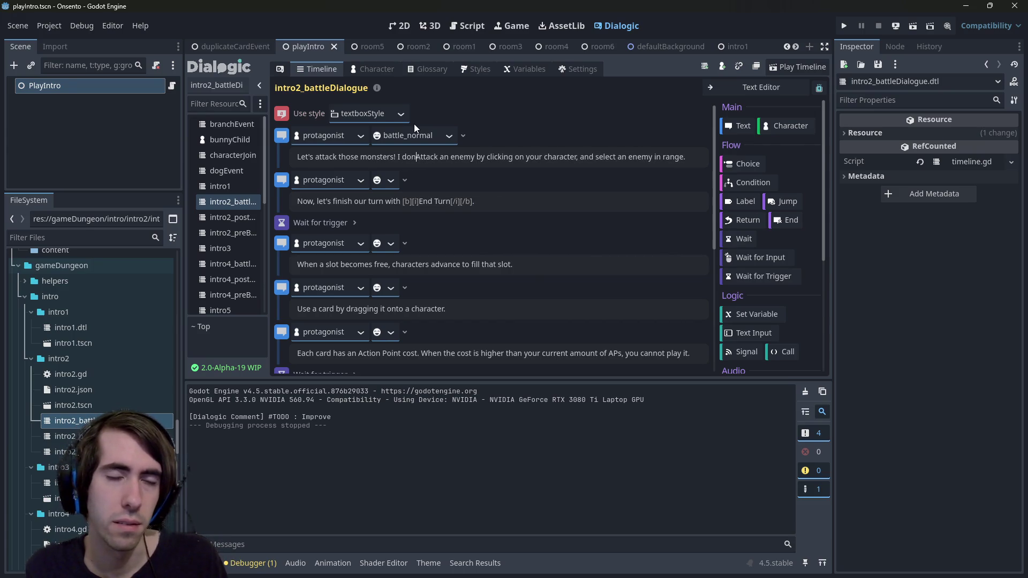
# Write the new first line ending "I should be able to reach the 2 first ones.".
pyautogui.press('BackSpace')
pyautogui.press('BackSpace')
pyautogui.press('BackSpace')
pyautogui.write("can't reach")
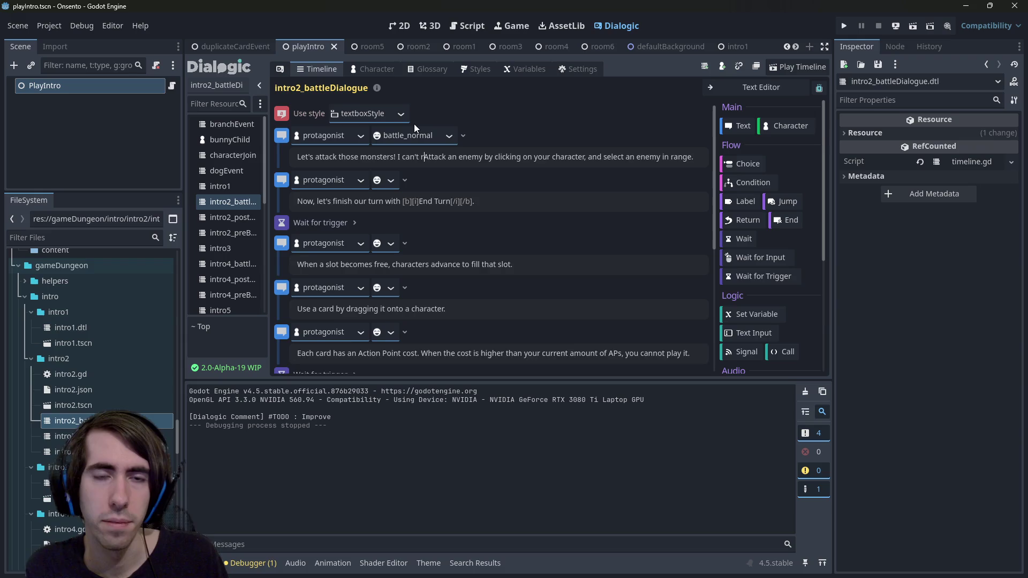
pyautogui.write(' the ones in th')
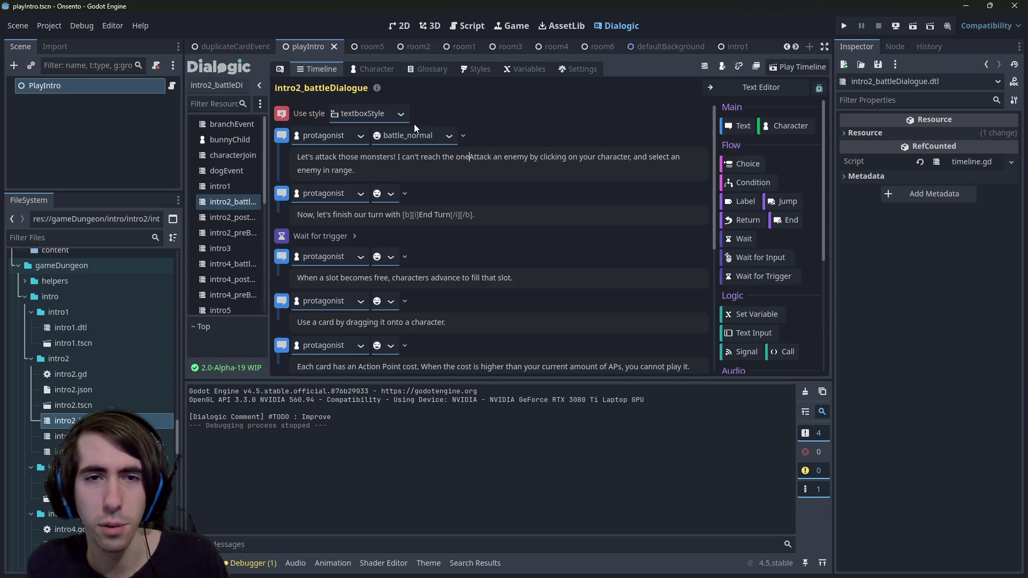
pyautogui.write('e back, bt')
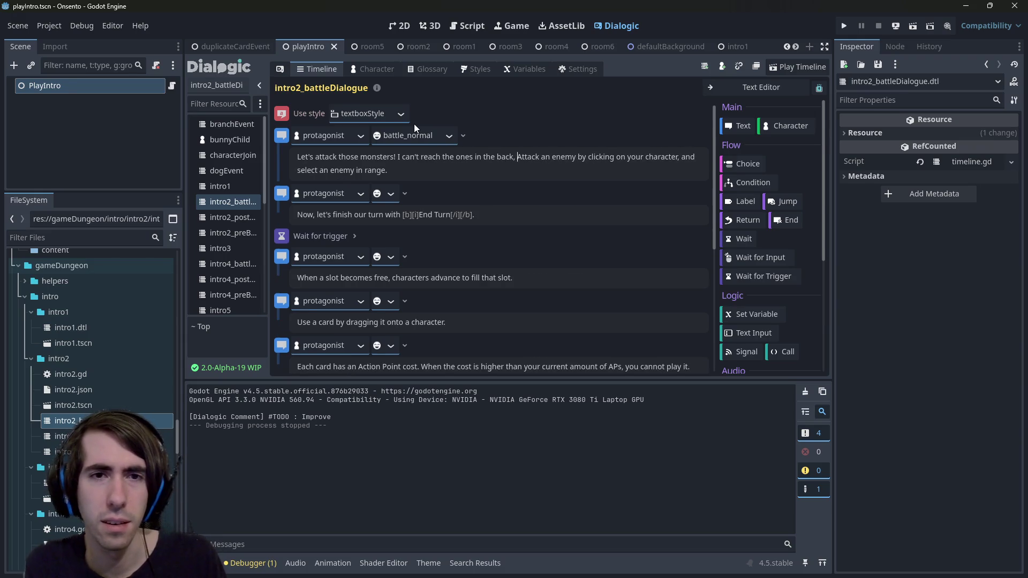
pyautogui.press('BackSpace')
pyautogui.write('ut I should be')
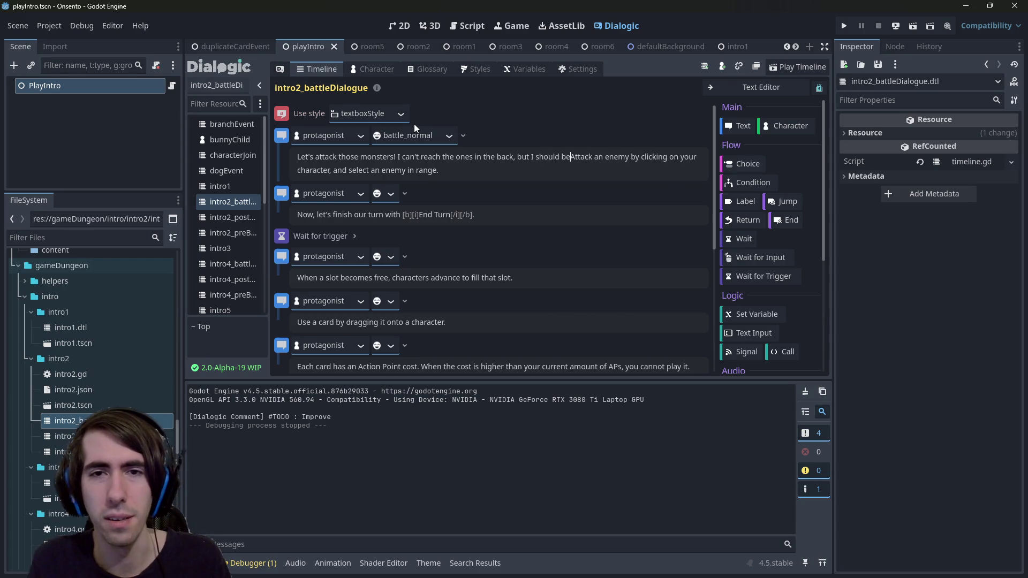
pyautogui.hotkey('ctrl', 'BackSpace')
pyautogui.hotkey('ctrl', 'BackSpace')
pyautogui.hotkey('ctrl', 'BackSpace')
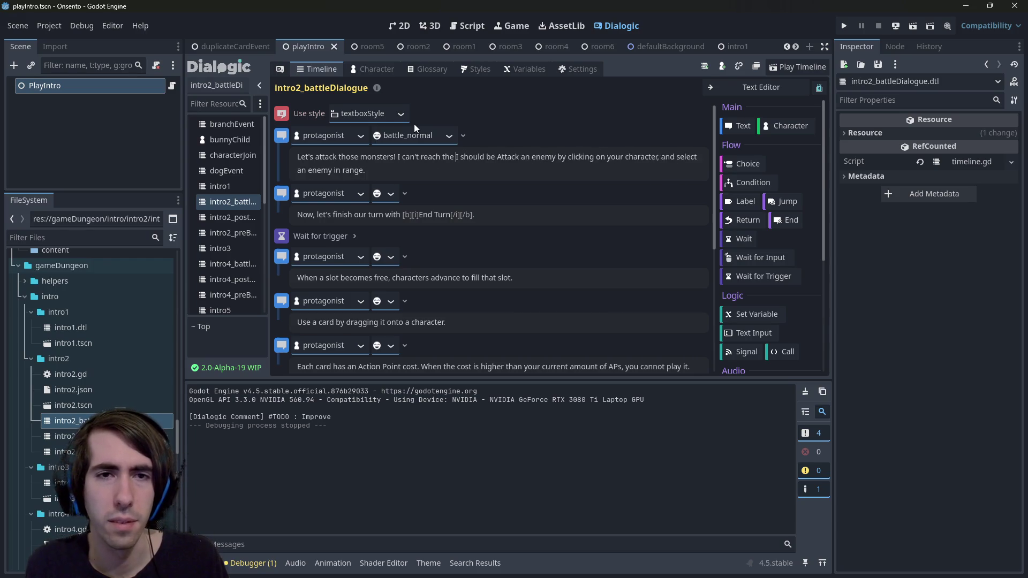
pyautogui.hotkey('ctrl', 'Right')
pyautogui.hotkey('ctrl', 'Right')
pyautogui.press('Right')
pyautogui.write('abl')
pyautogui.press('BackSpace')
pyautogui.write('e to reach the')
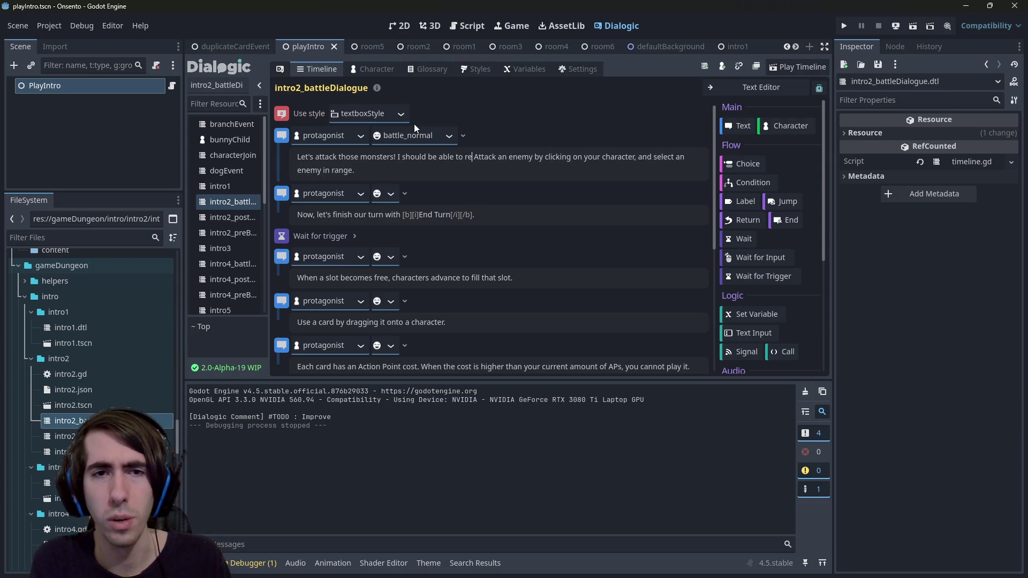
pyautogui.write(' 2 first ones')
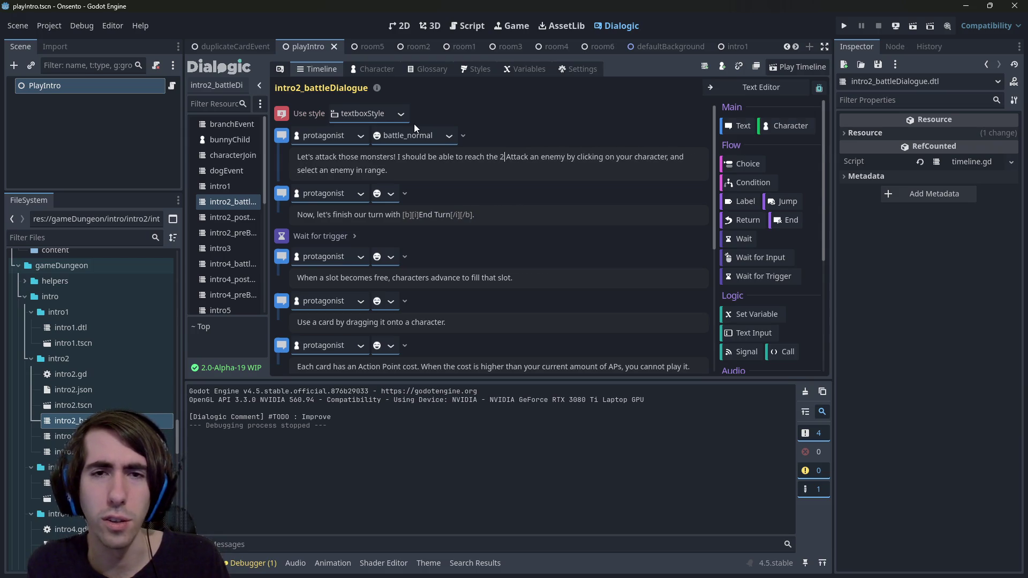
pyautogui.write('.')
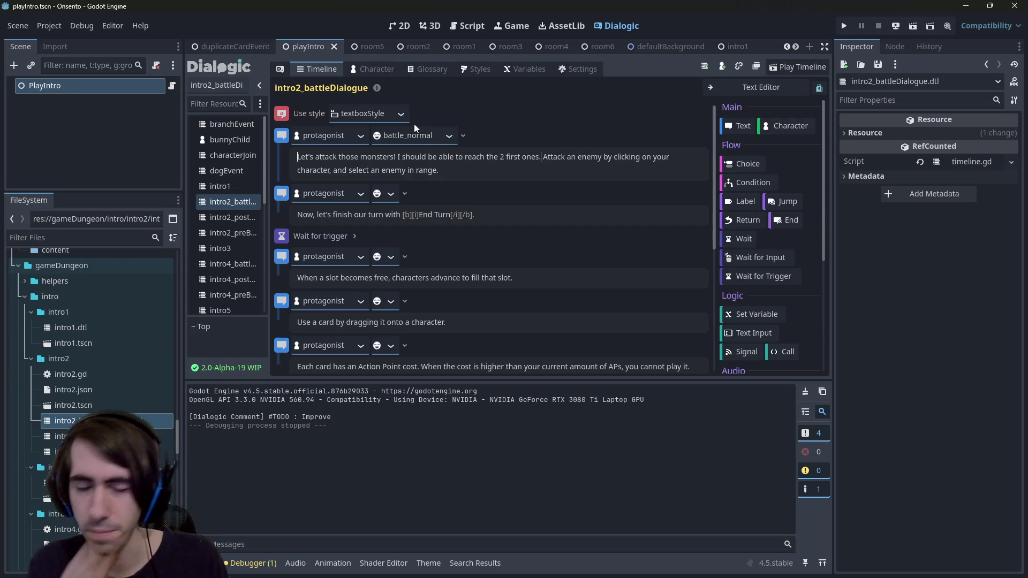
# Cut the old "Attack an enemy" sentence and run the room2 scene.
pyautogui.moveTo(528, 166)
pyautogui.mouseDown()
pyautogui.moveTo(550, 159)
pyautogui.moveTo(541, 150)
pyautogui.mouseUp()
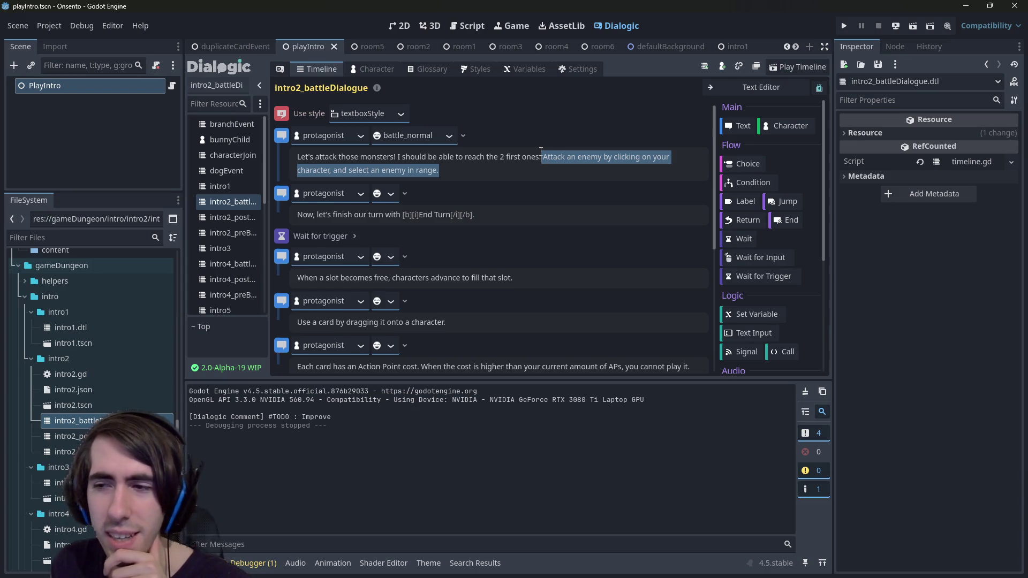
pyautogui.hotkey('ctrl', 'x')
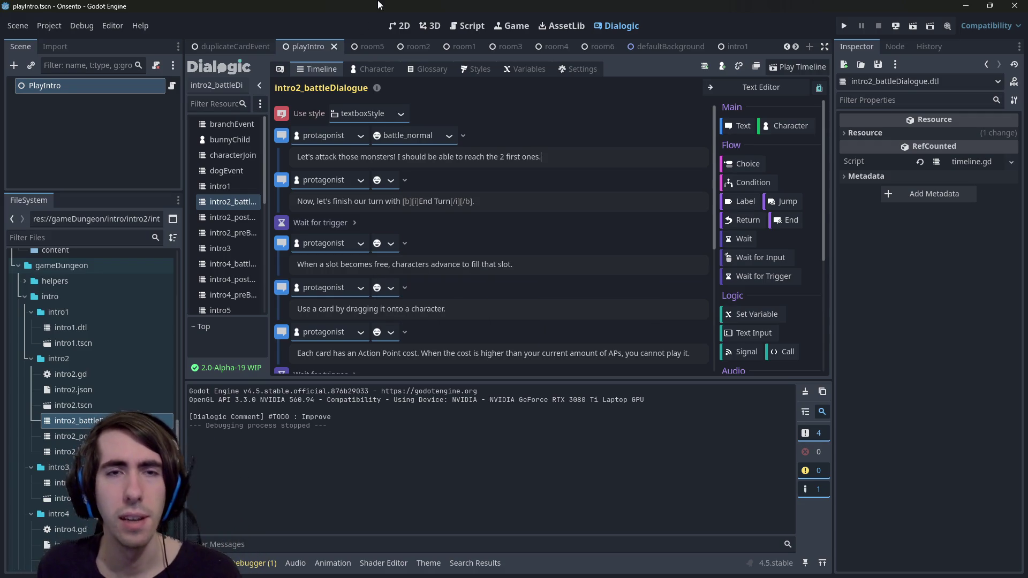
pyautogui.click(413, 46)
pyautogui.click(908, 21)
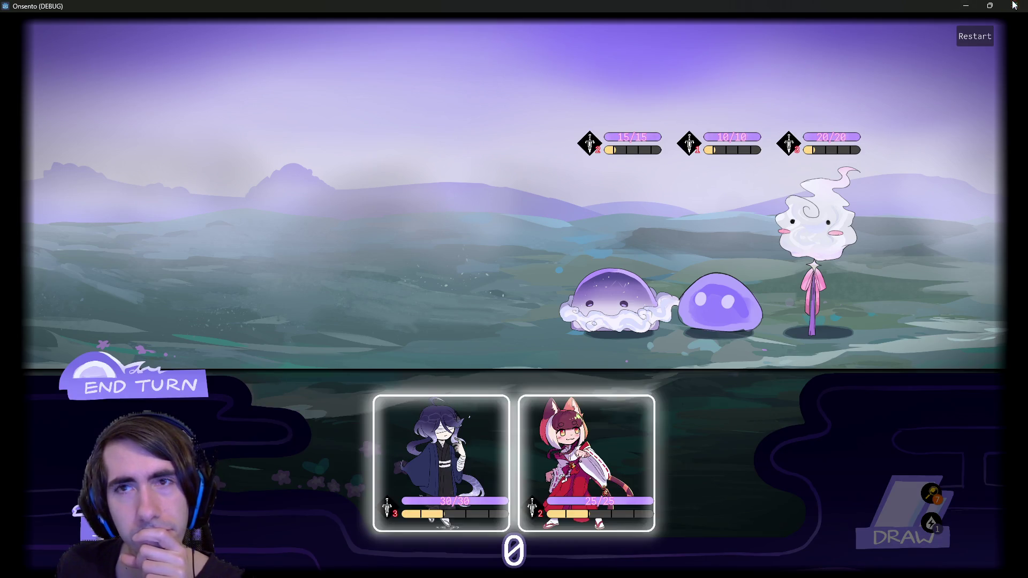
# Close the game, open intro2.tscn through quick search, and run it.
pyautogui.click(1013, 5)
pyautogui.hotkey('shift', 'alt', 'o')
pyautogui.write('intro2')
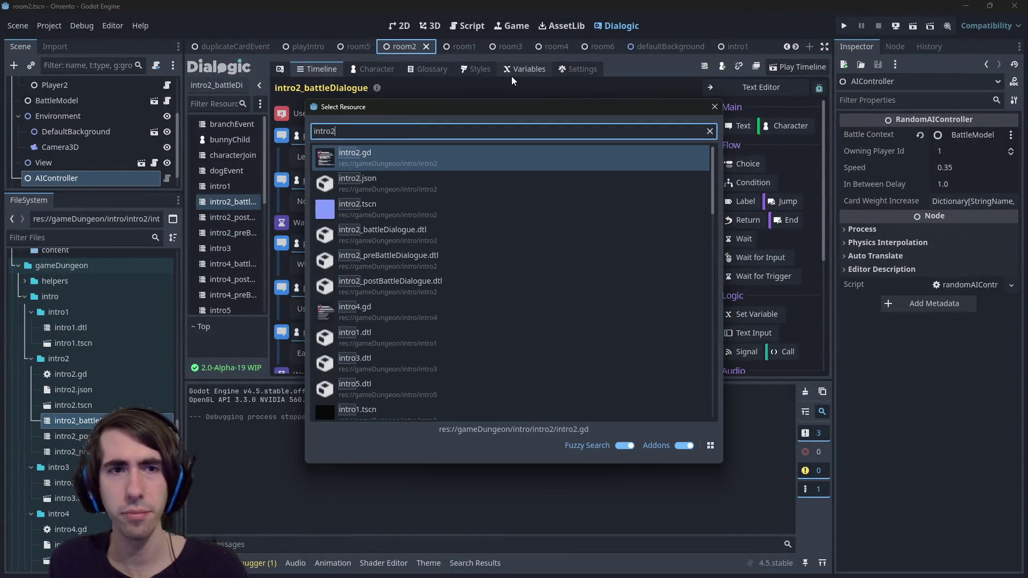
pyautogui.press('Down')
pyautogui.press('Down')
pyautogui.press('Return')
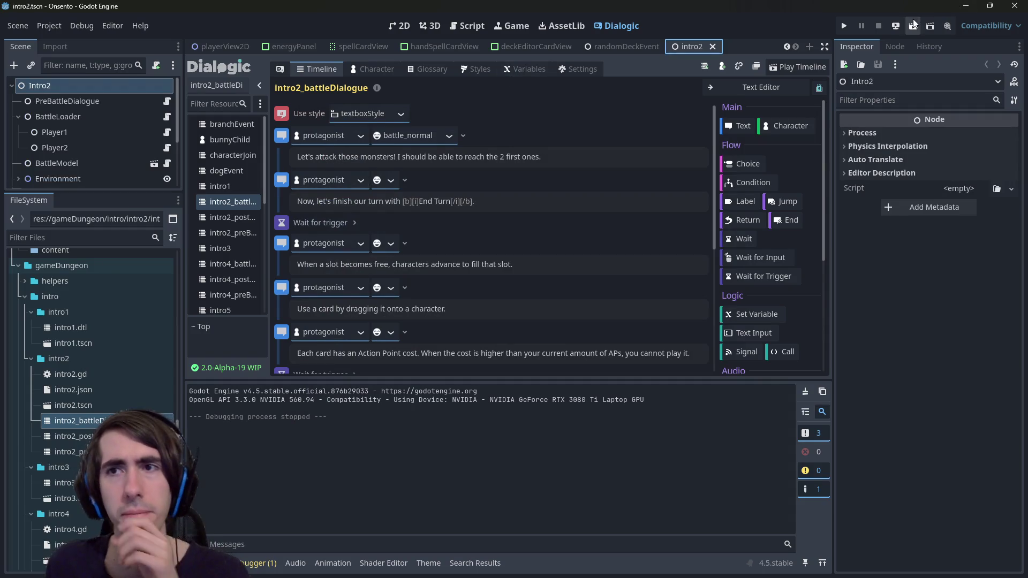
pyautogui.click(913, 24)
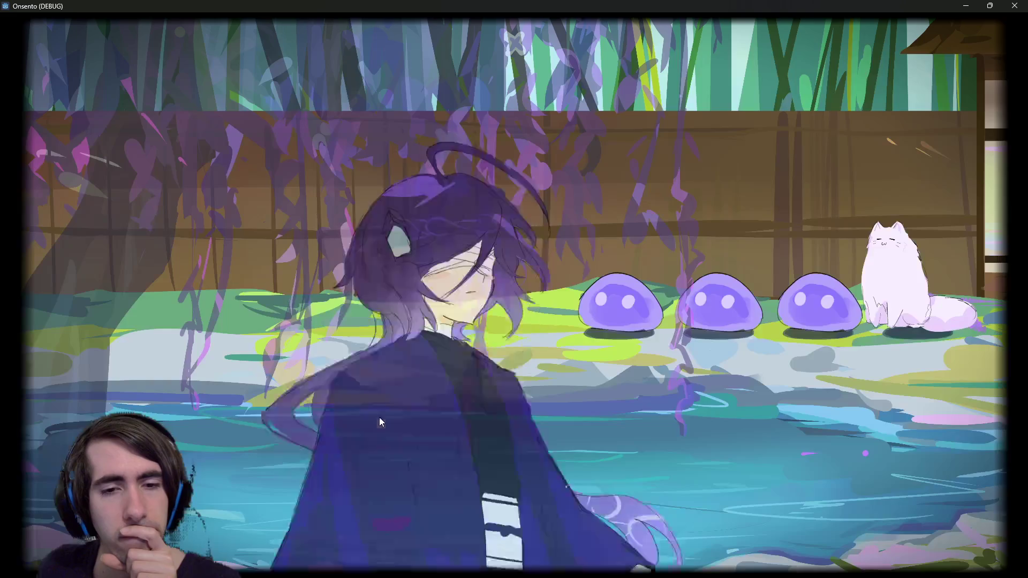
# Advance the opening dialogue, end the turn past the warning, and close the game.
pyautogui.click(367, 416)
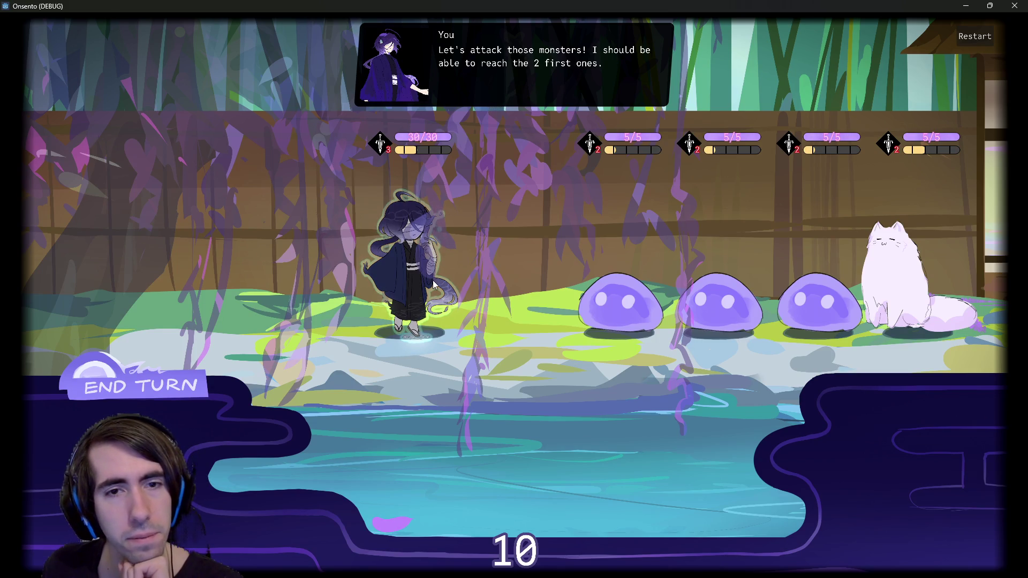
pyautogui.click(195, 398)
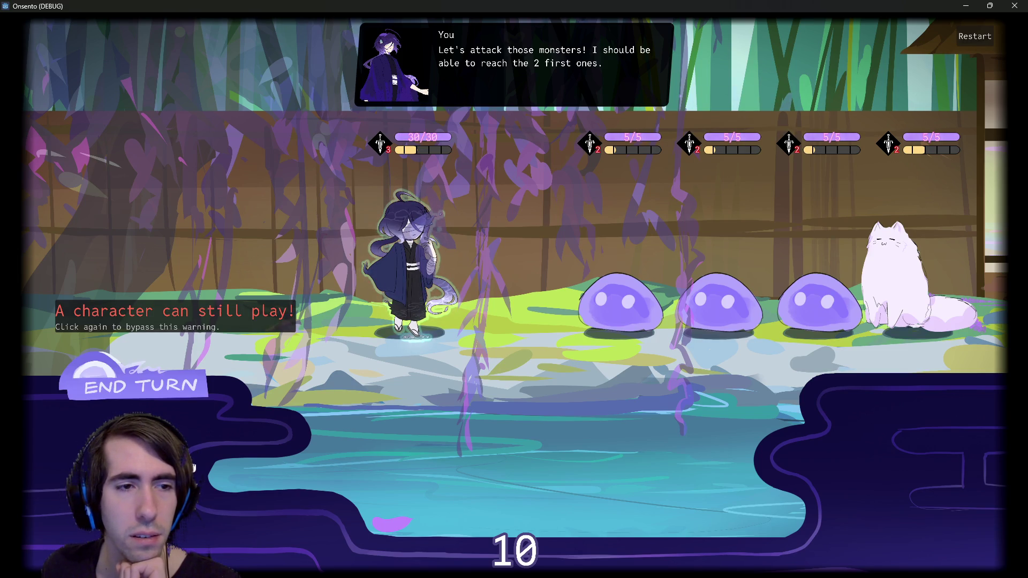
pyautogui.click(178, 401)
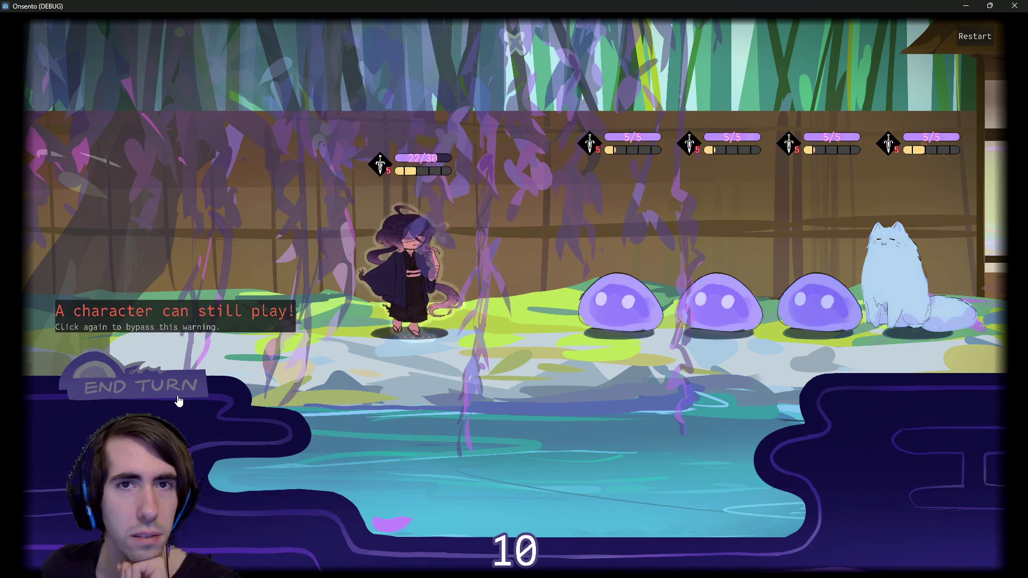
pyautogui.click(179, 401)
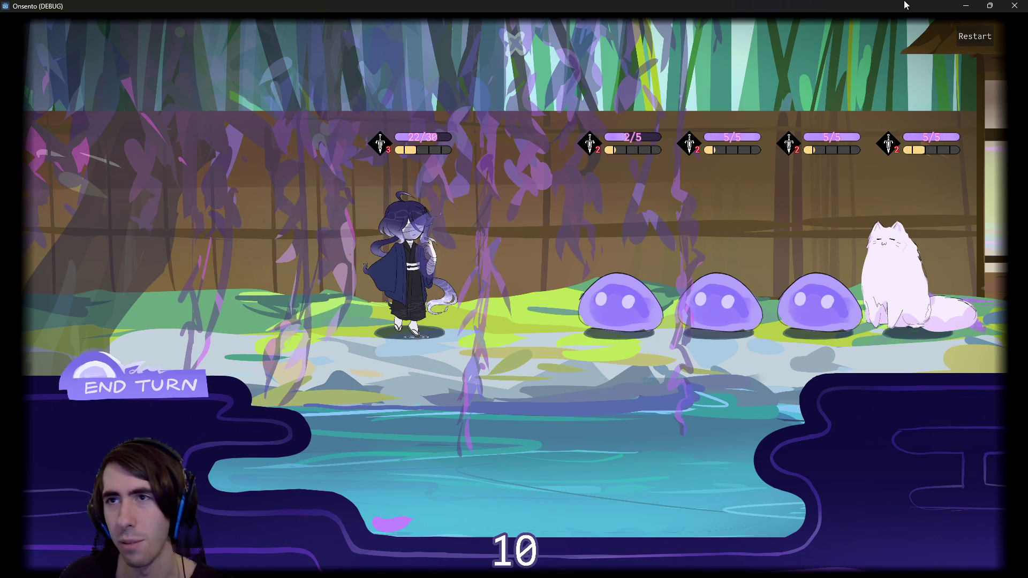
pyautogui.click(1015, 6)
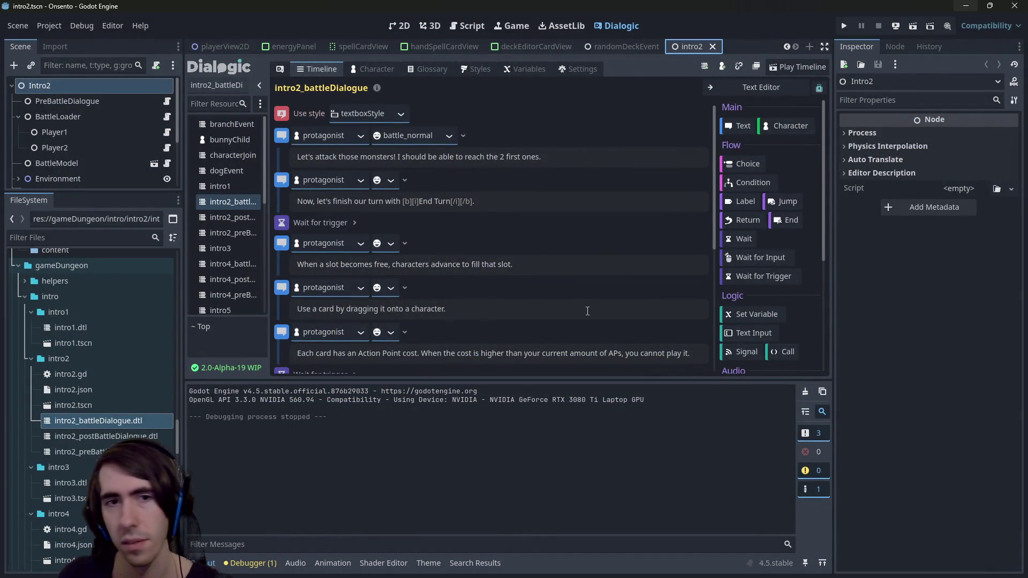
# Cut the second line to end at 'Now, let's finish our turn.', deleting the End Turn tags, and save.
pyautogui.click(504, 196)
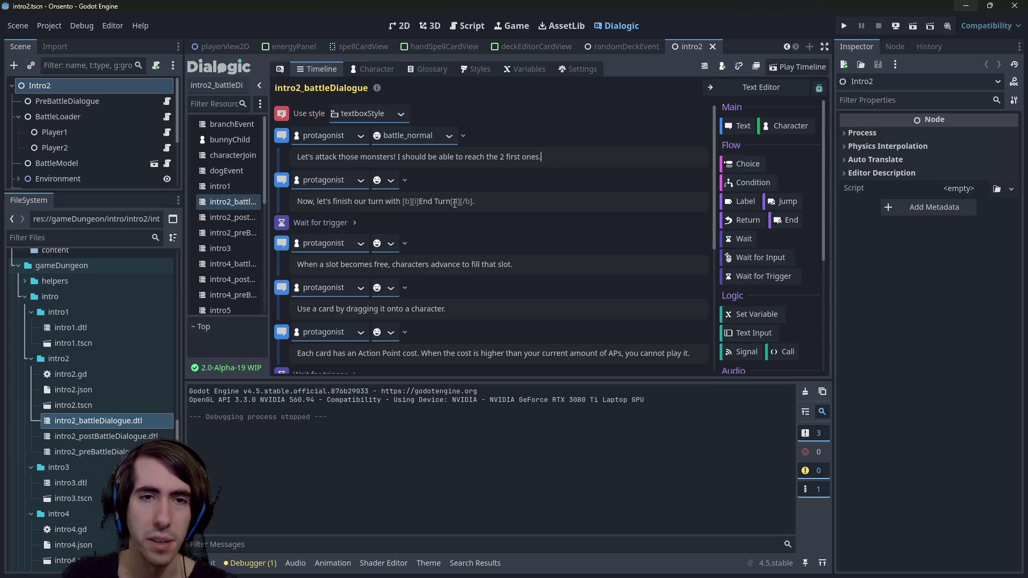
pyautogui.doubleClick(395, 201)
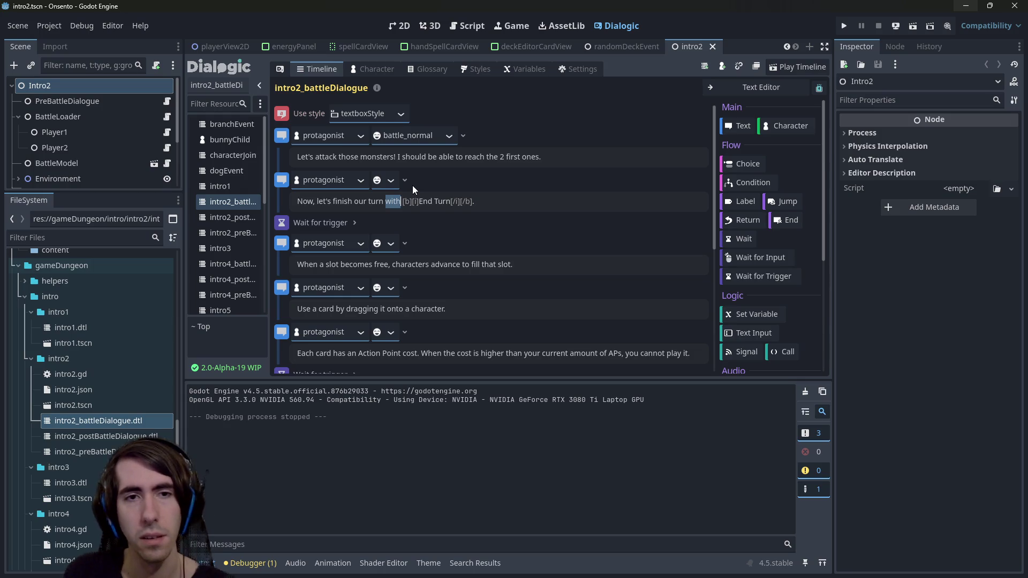
pyautogui.press('BackSpace')
pyautogui.press('BackSpace')
pyautogui.write('.')
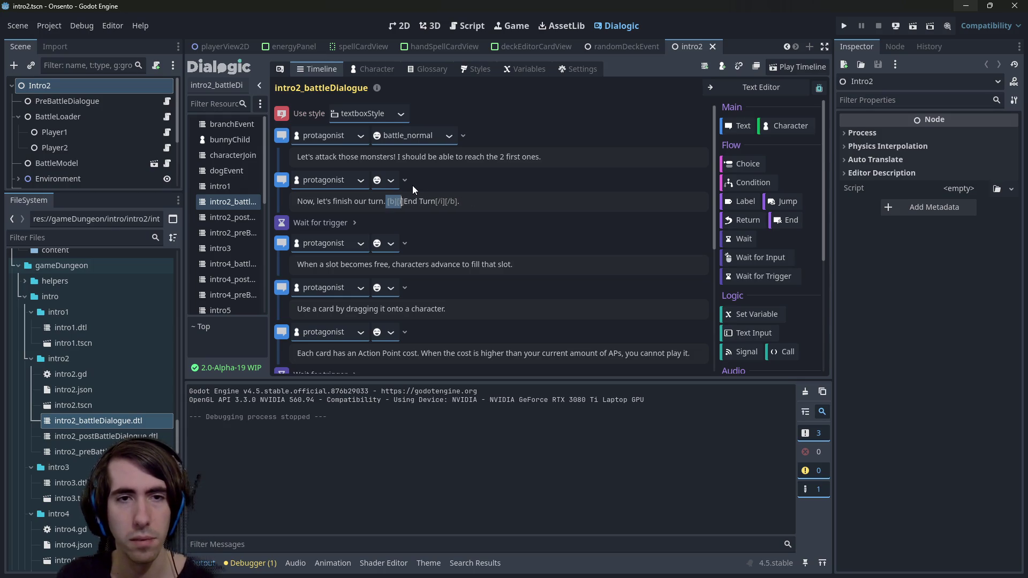
pyautogui.hotkey('shift', 'End')
pyautogui.press('Delete')
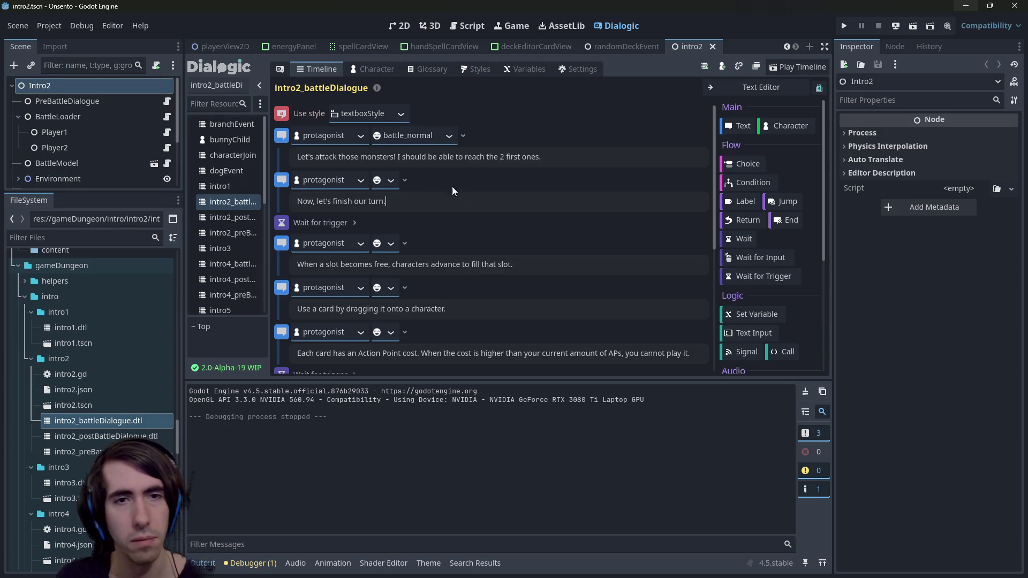
pyautogui.click(500, 117)
pyautogui.hotkey('ctrl', 's')
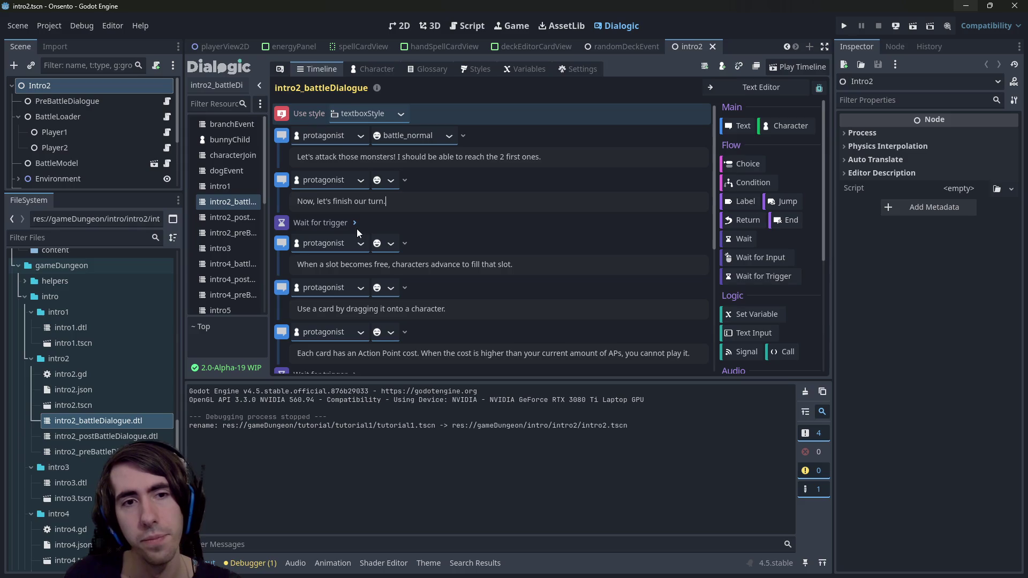
pyautogui.doubleClick(369, 265)
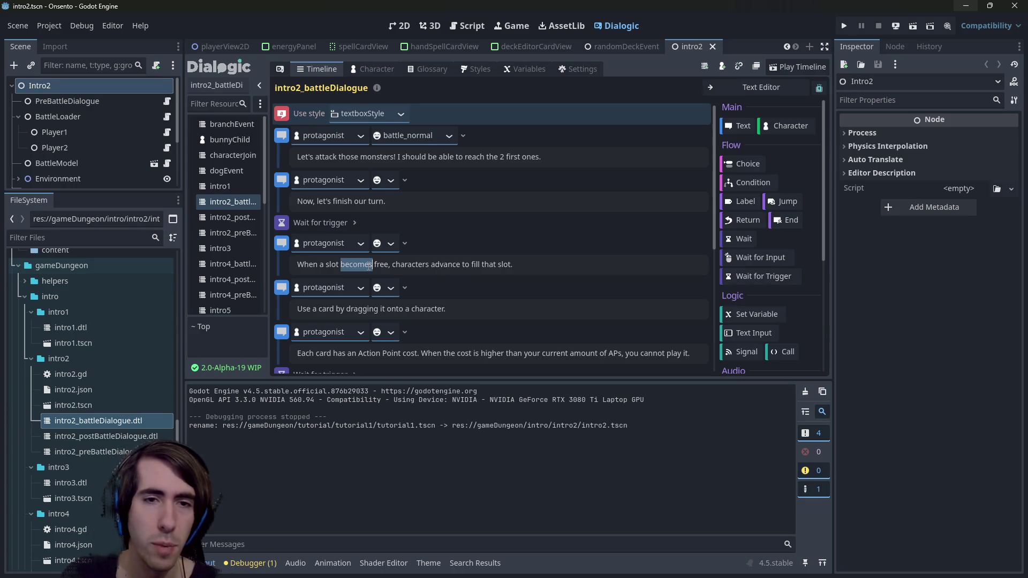
# Reword the third line: 'slot' becomes 'space', 'free' becomes 'empty', ending with 'monsters will get closer.'.
pyautogui.click(541, 268)
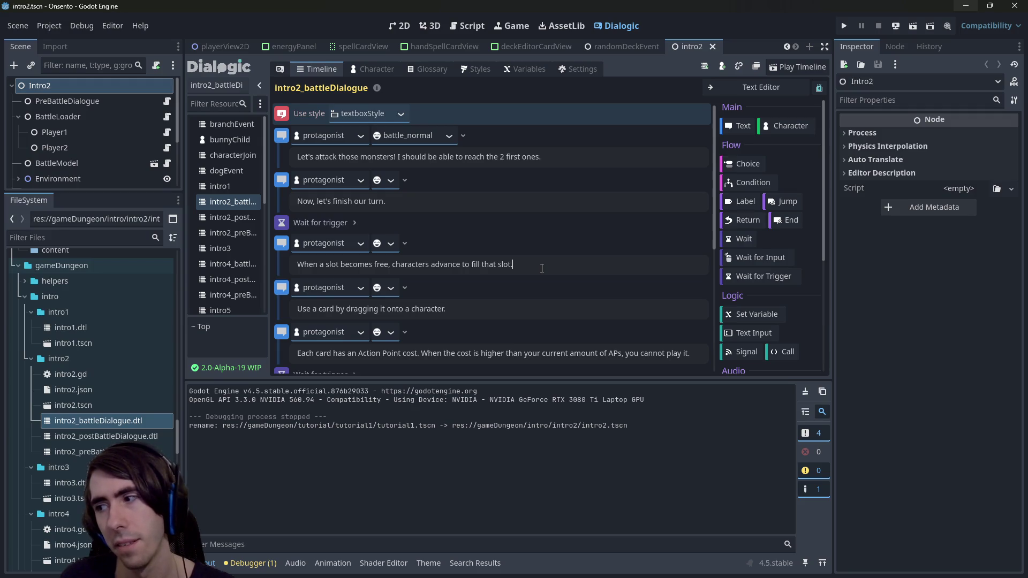
pyautogui.doubleClick(334, 263)
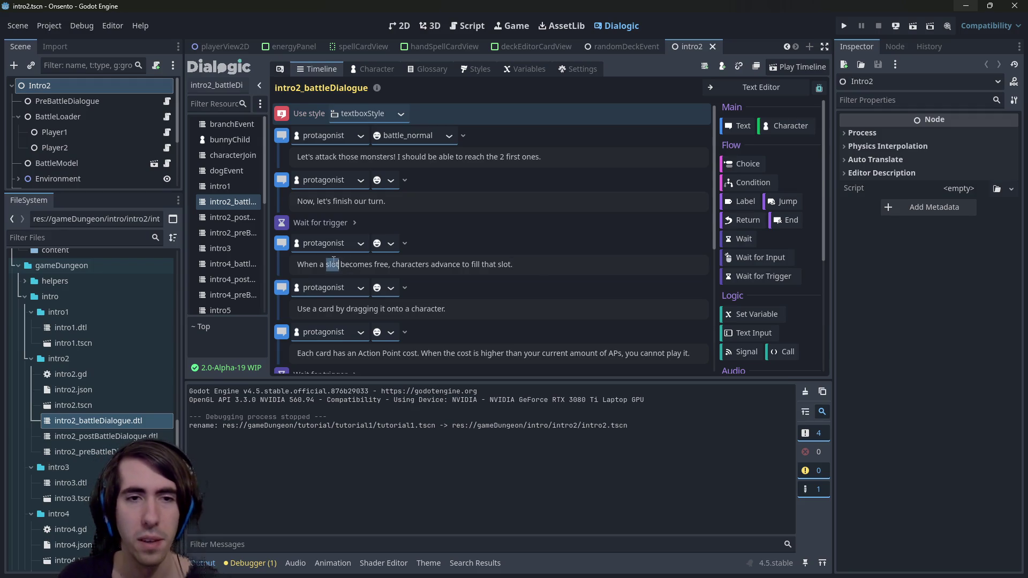
pyautogui.write('space')
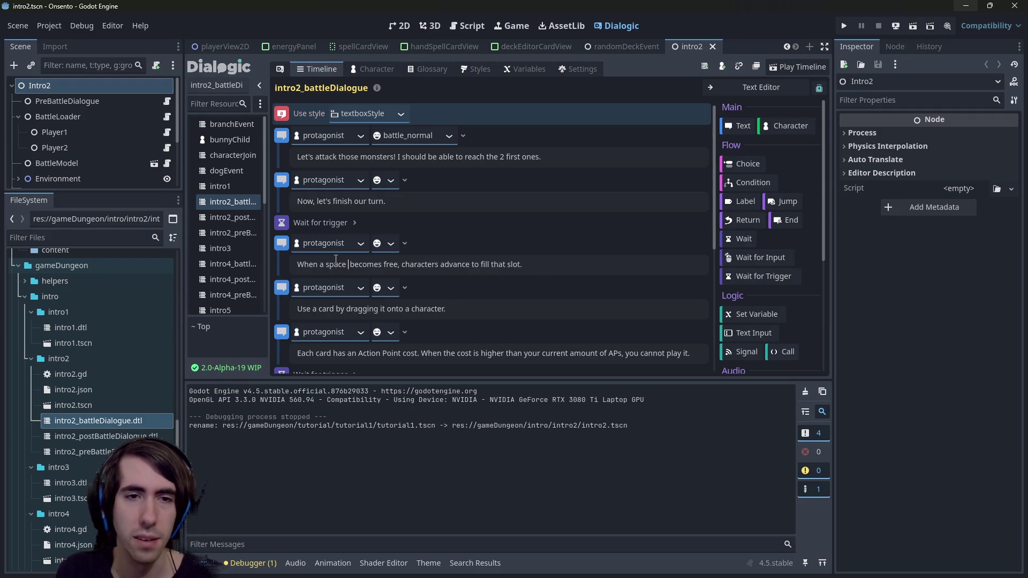
pyautogui.press('BackSpace')
pyautogui.press('BackSpace')
pyautogui.press('BackSpace')
pyautogui.write('empty')
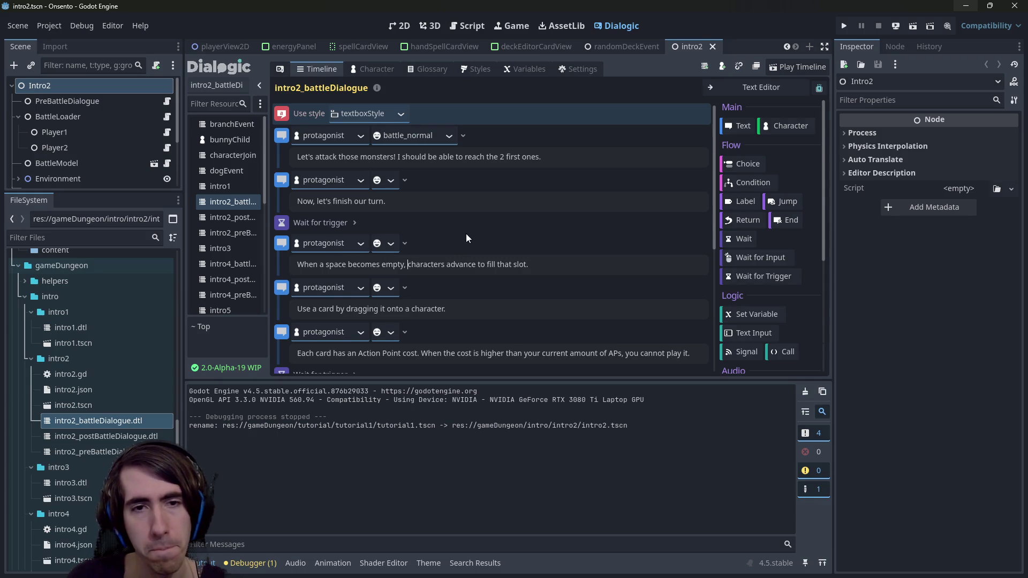
pyautogui.write("they'll")
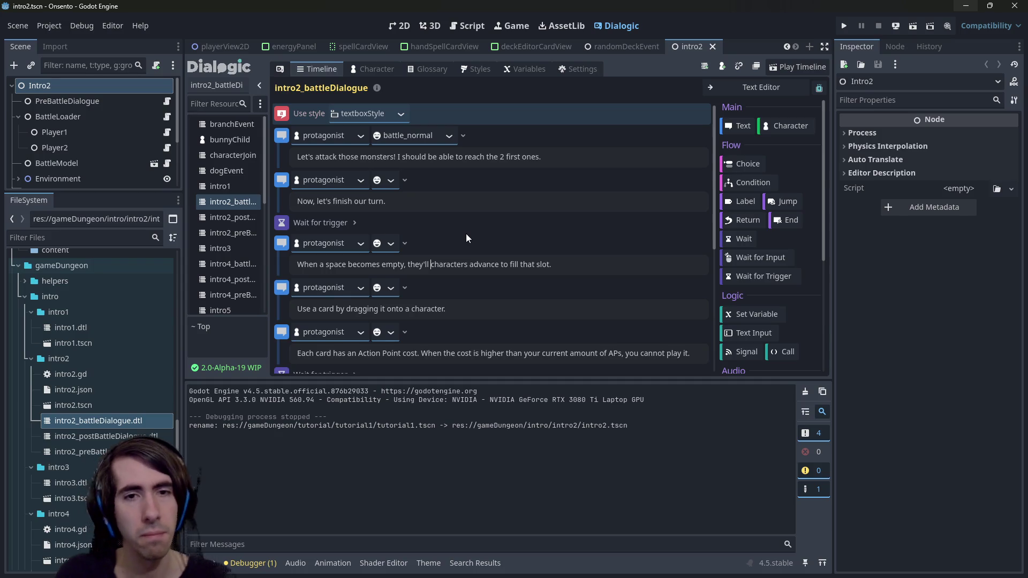
pyautogui.press('BackSpace')
pyautogui.press('BackSpace')
pyautogui.press('BackSpace')
pyautogui.write('mons')
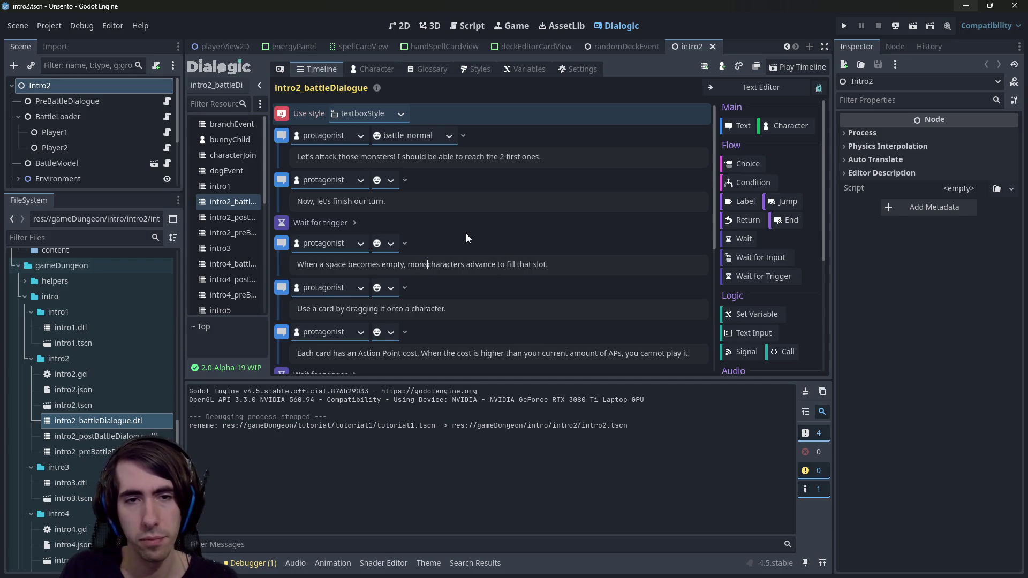
pyautogui.write('ters will get closer.')
pyautogui.hotkey('ctrl', 'shift', 'Right')
pyautogui.hotkey('ctrl', 'shift', 'Right')
pyautogui.hotkey('ctrl', 'shift', 'Right')
pyautogui.press('Delete')
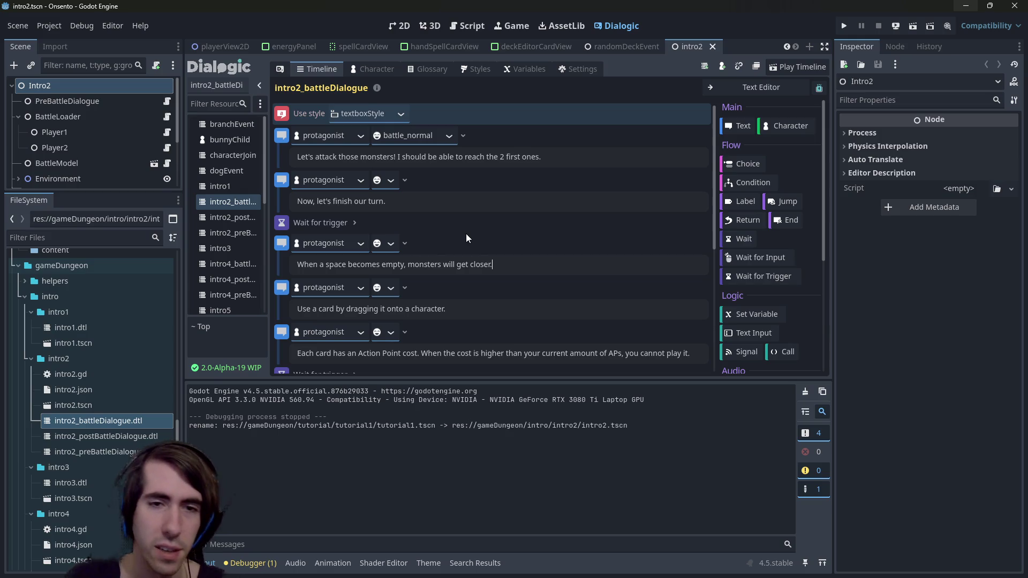
pyautogui.moveTo(461, 309); pyautogui.dragTo(227, 313)
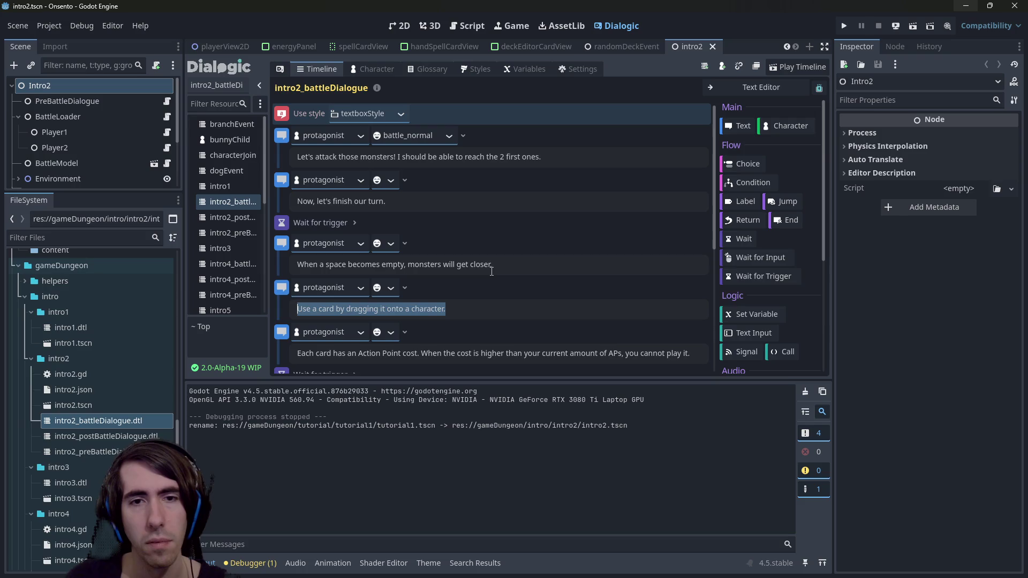
# Replace 'Use a card by dragging it onto a character.' with 'Drag this card onto me.'.
pyautogui.click(468, 302)
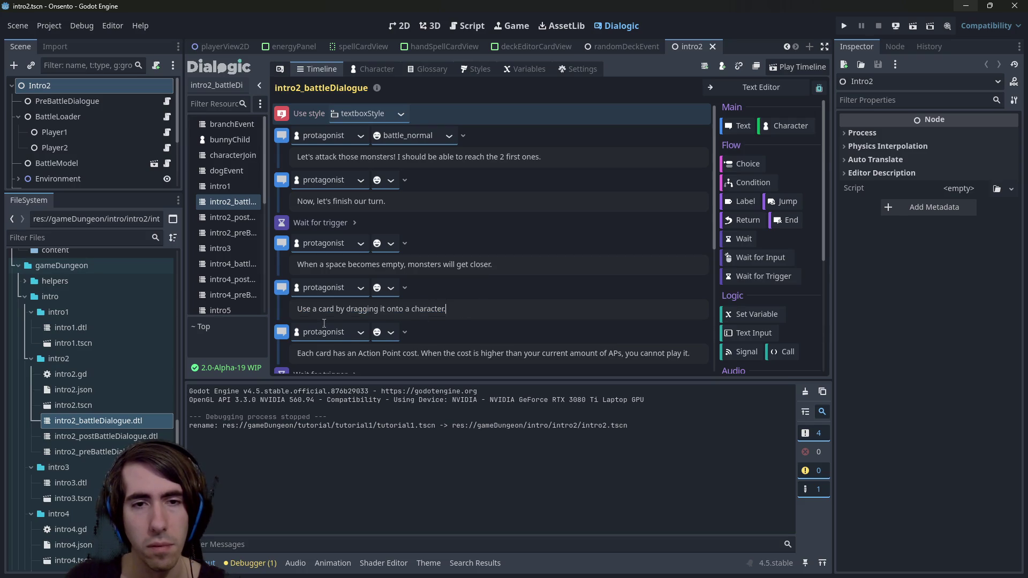
pyautogui.moveTo(467, 303); pyautogui.dragTo(296, 309)
pyautogui.hotkey('ctrl', 'x')
pyautogui.hotkey('ctrl', 'z')
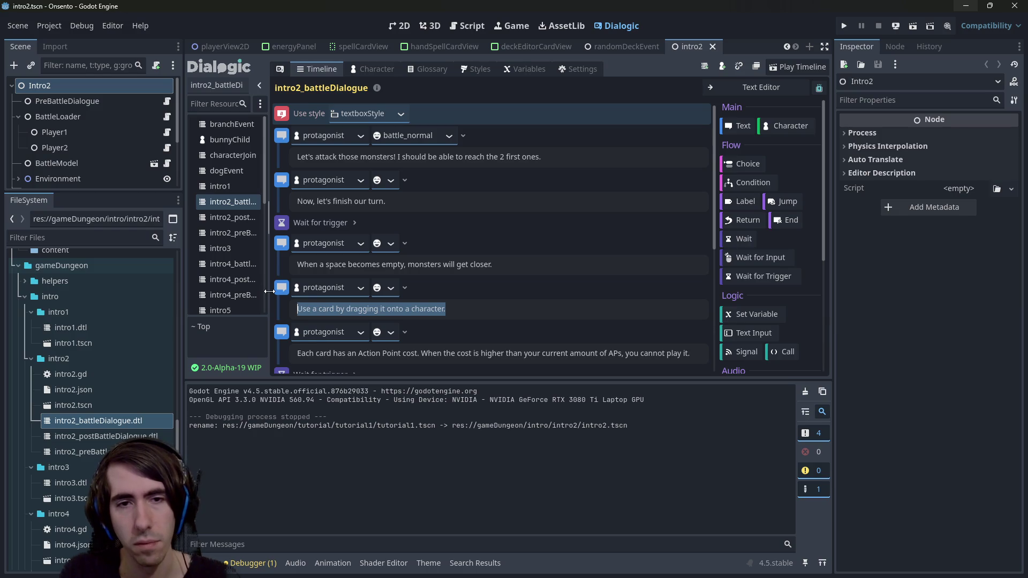
pyautogui.write('Drag this c')
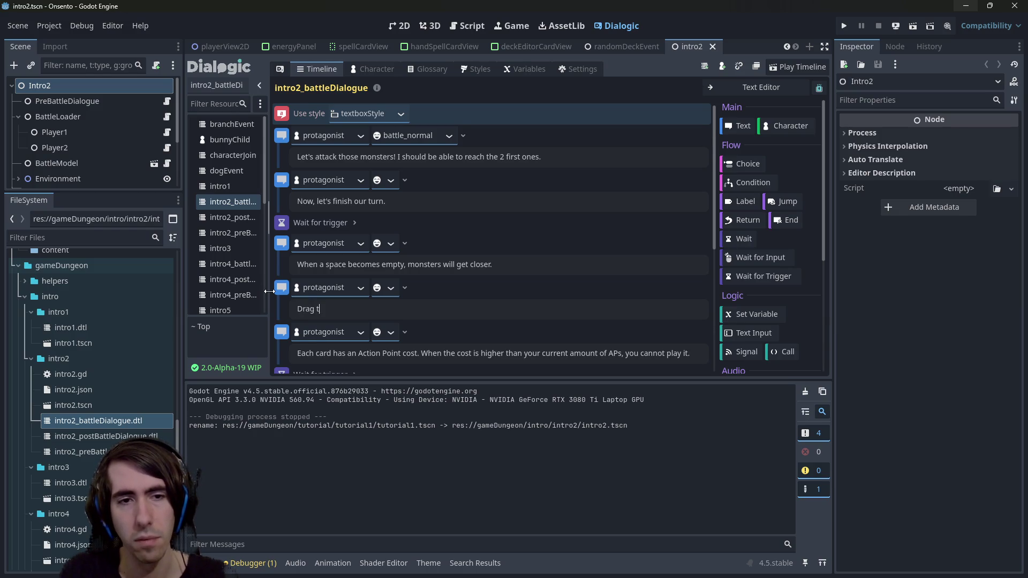
pyautogui.write('ard')
pyautogui.hotkey('ctrl', 'z')
pyautogui.hotkey('ctrl', 'z')
pyautogui.hotkey('ctrl', 'z')
pyautogui.hotkey('ctrl', 'y')
pyautogui.hotkey('ctrl', 'y')
pyautogui.hotkey('ctrl', 'y')
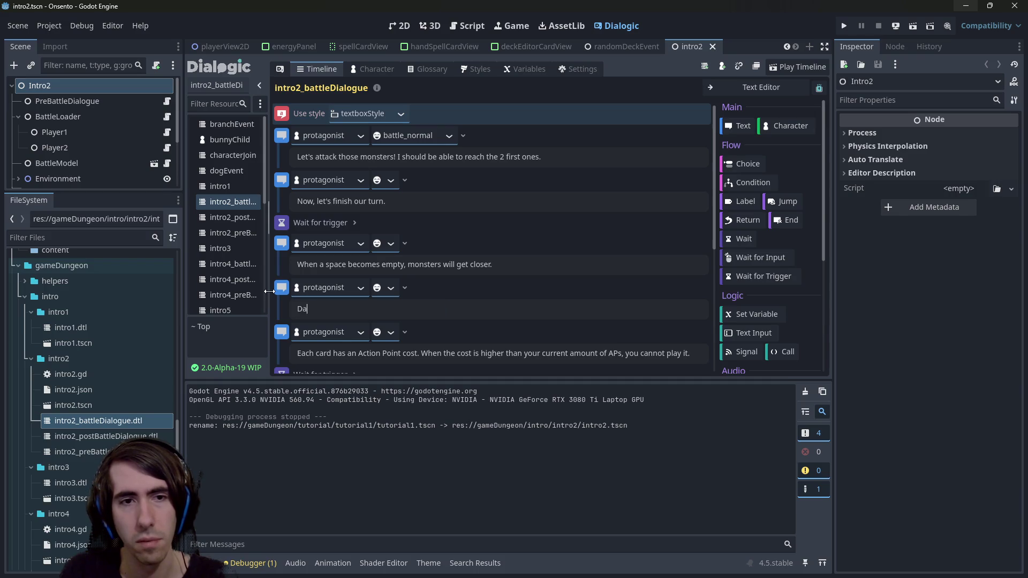
pyautogui.write('onto me')
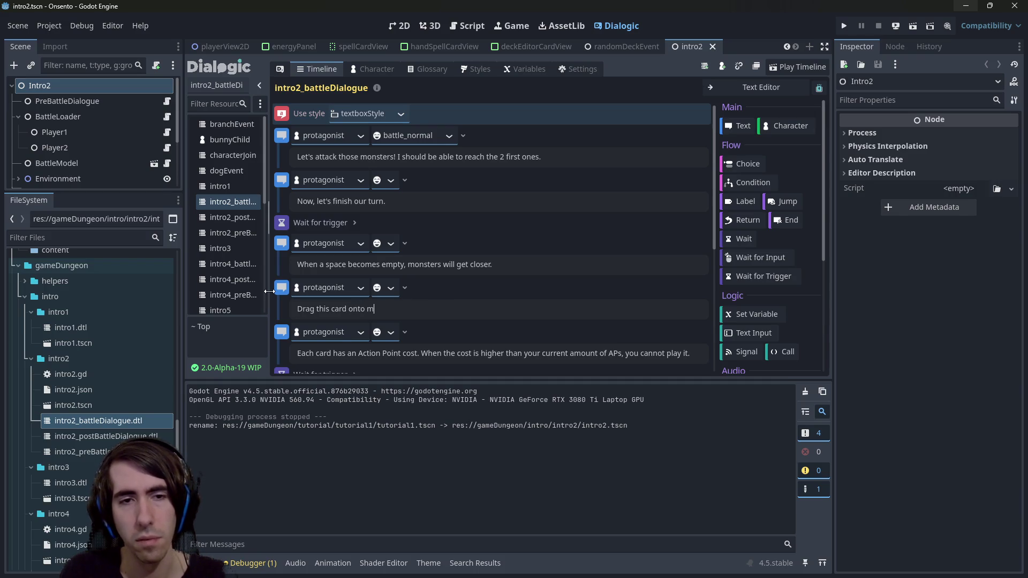
pyautogui.hotkey('ctrl', 'a')
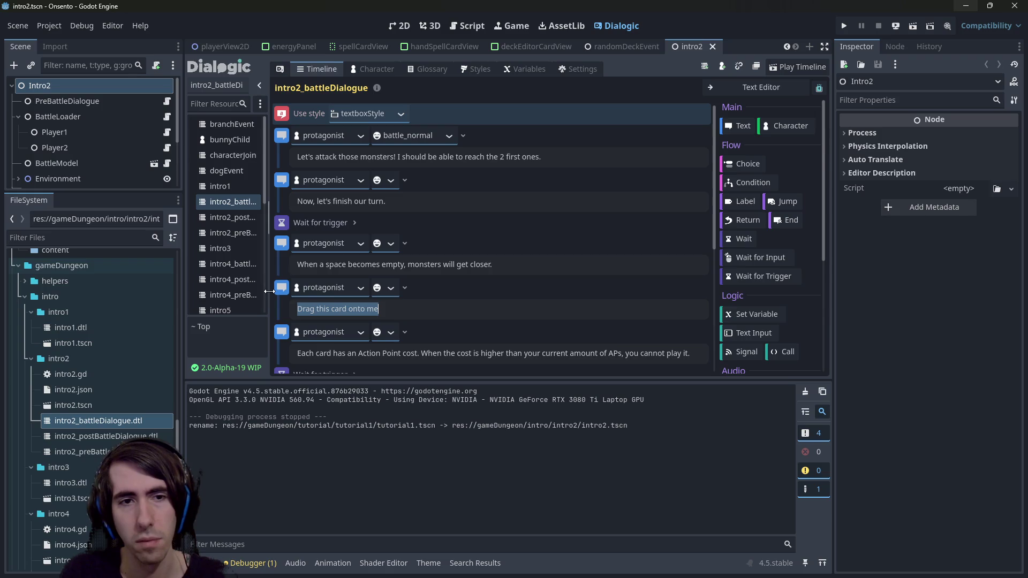
pyautogui.press('End')
pyautogui.write('.')
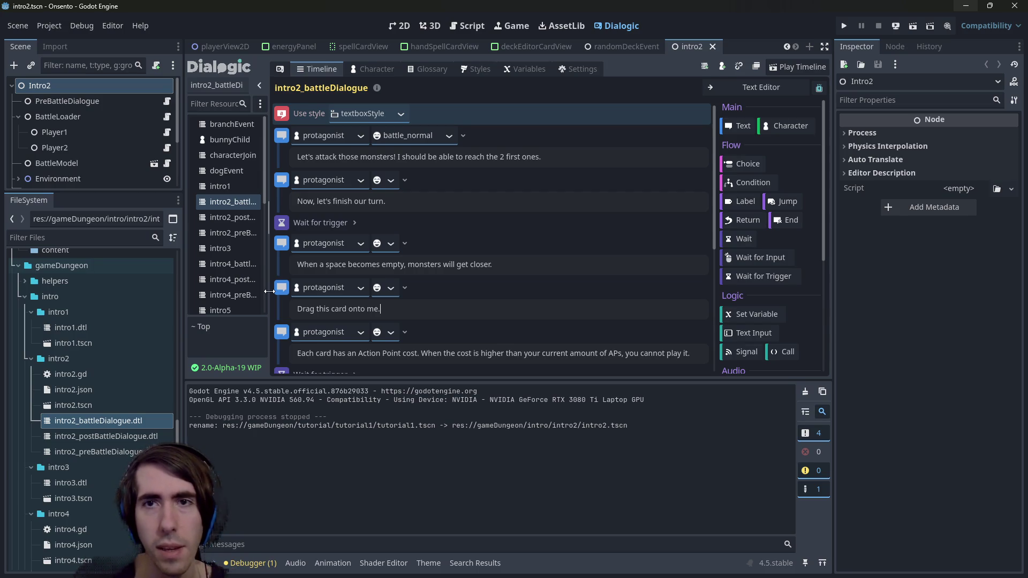
# Run the current scene, advance the dialogue, attack a slime, check the draw pile, then close the game.
pyautogui.click(909, 26)
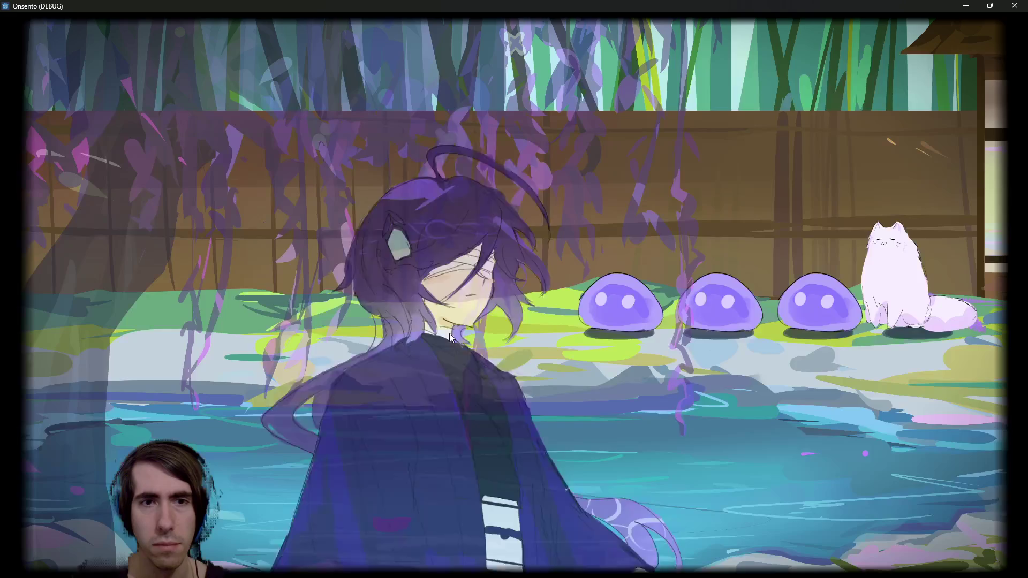
pyautogui.click(430, 338)
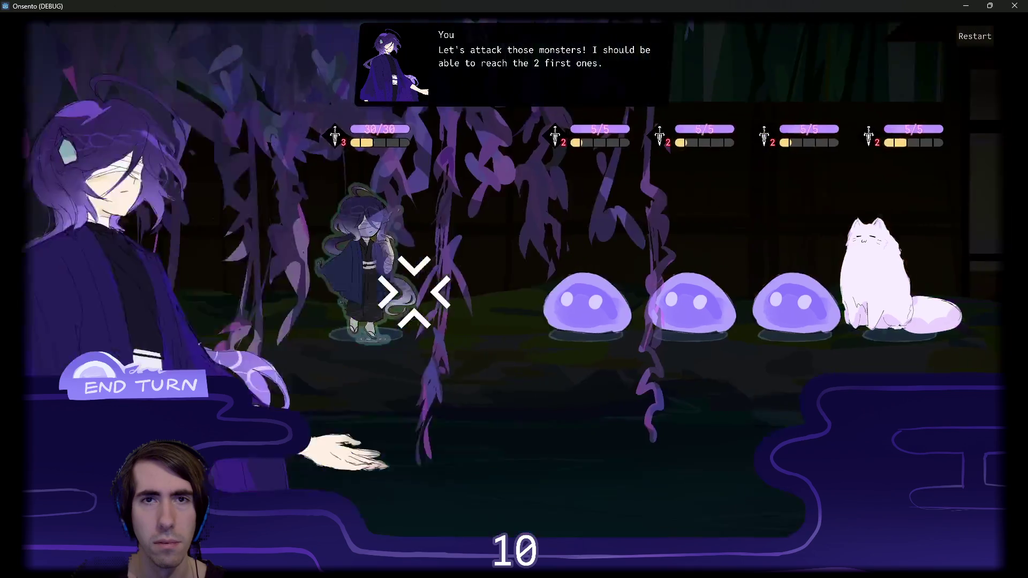
pyautogui.click(414, 292)
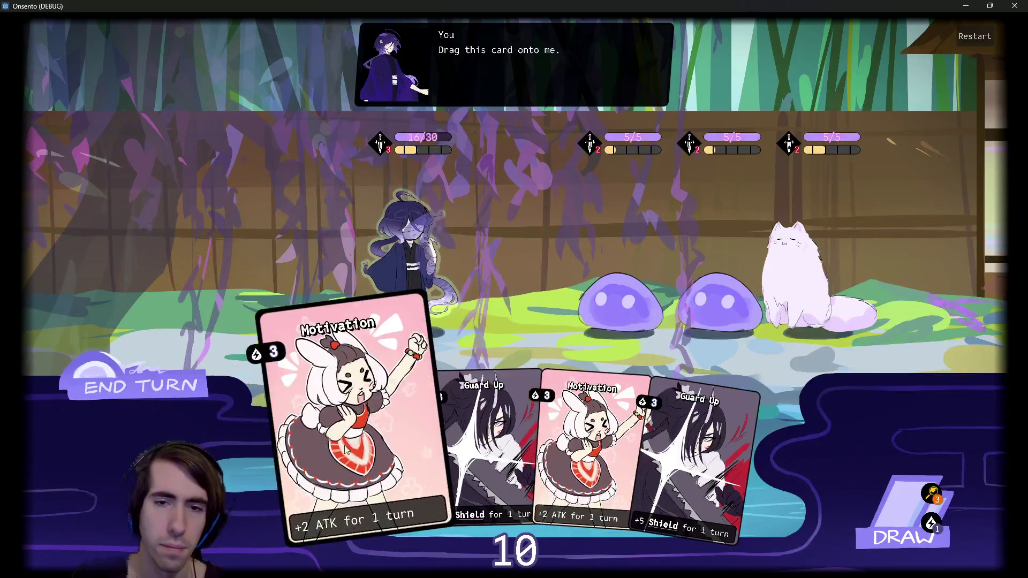
pyautogui.click(946, 496)
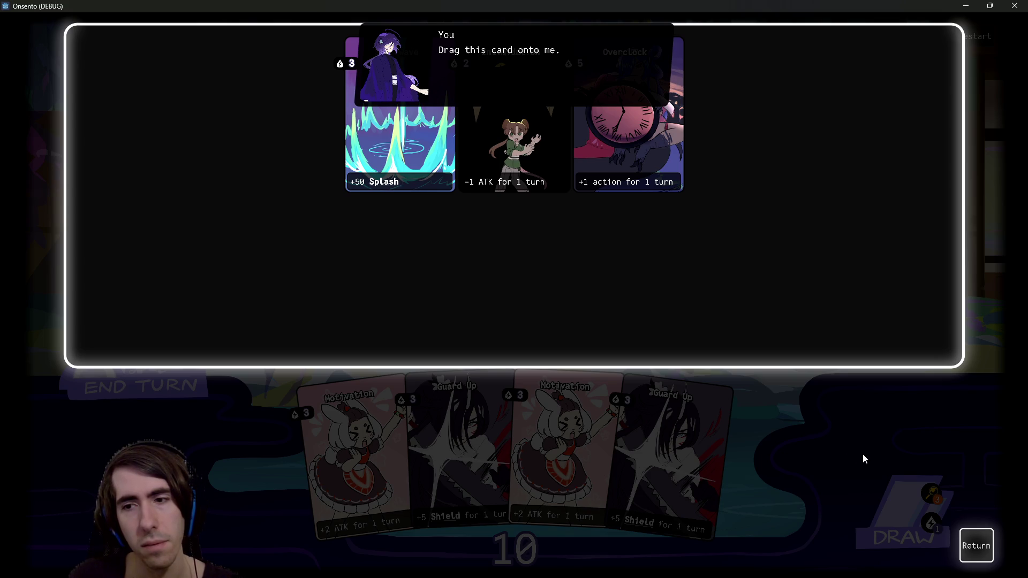
pyautogui.click(976, 546)
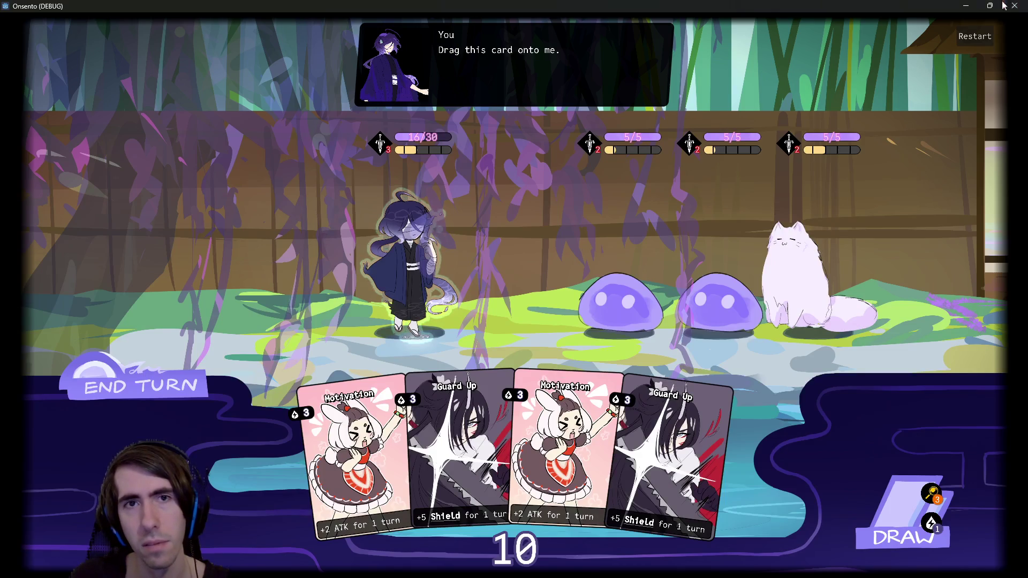
pyautogui.click(1012, 6)
# Replace the 'Drag this card onto me.' text with 'Use a card on me. Just drag it.'.
pyautogui.click(297, 242)
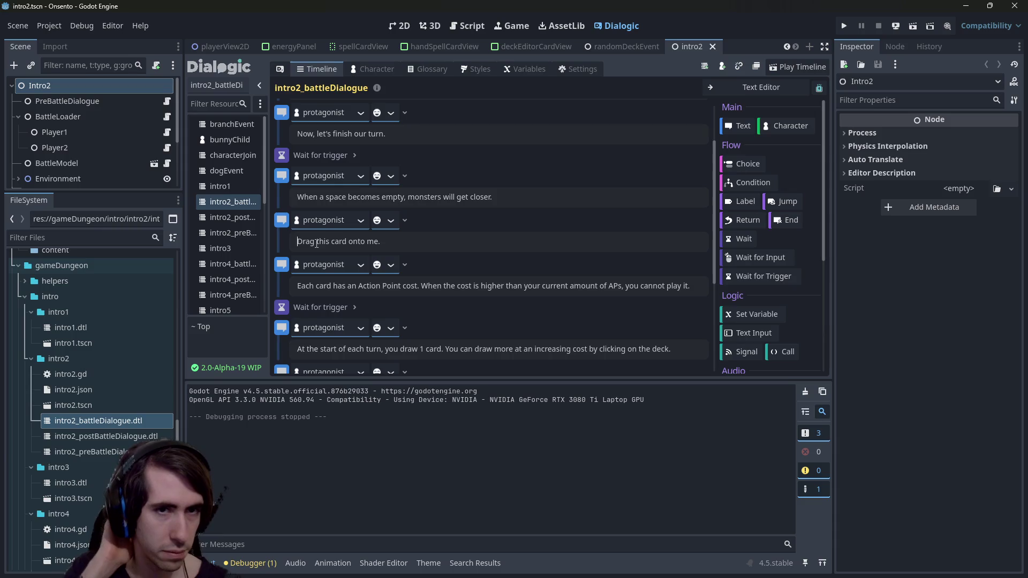
pyautogui.scroll(3, 356, 200)
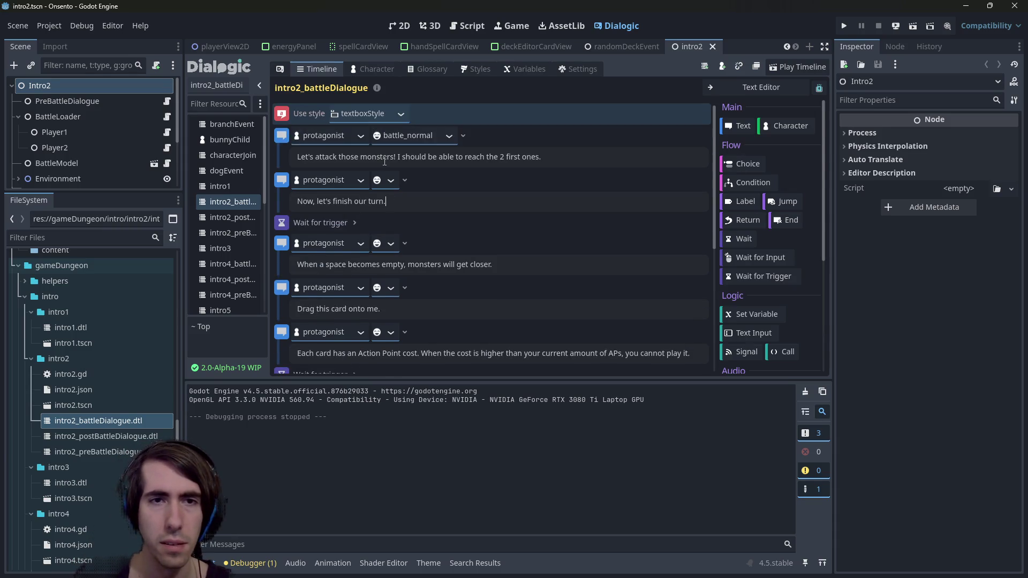
pyautogui.click(341, 157)
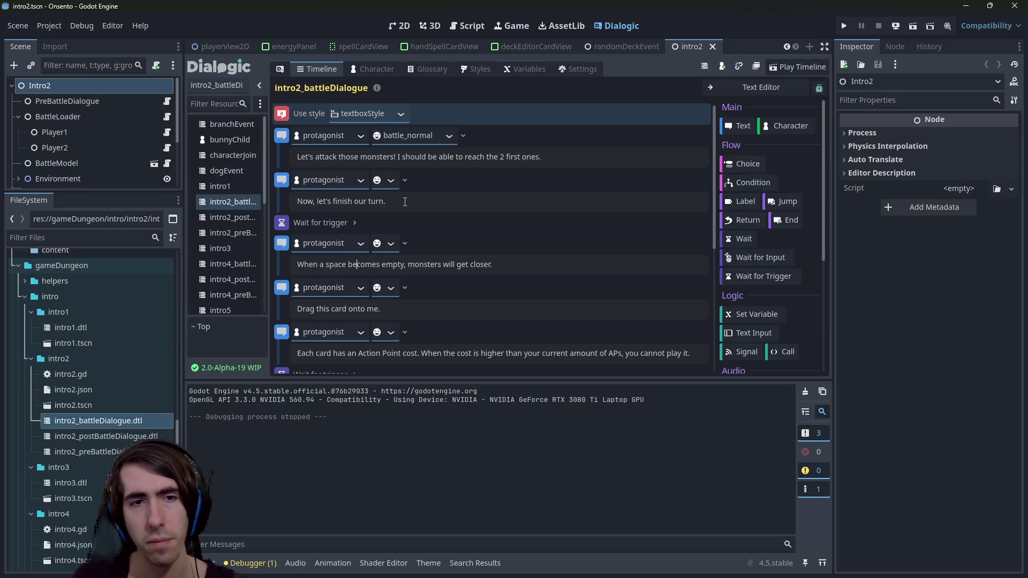
pyautogui.scroll(-2, 405, 202)
pyautogui.scroll(2, 404, 203)
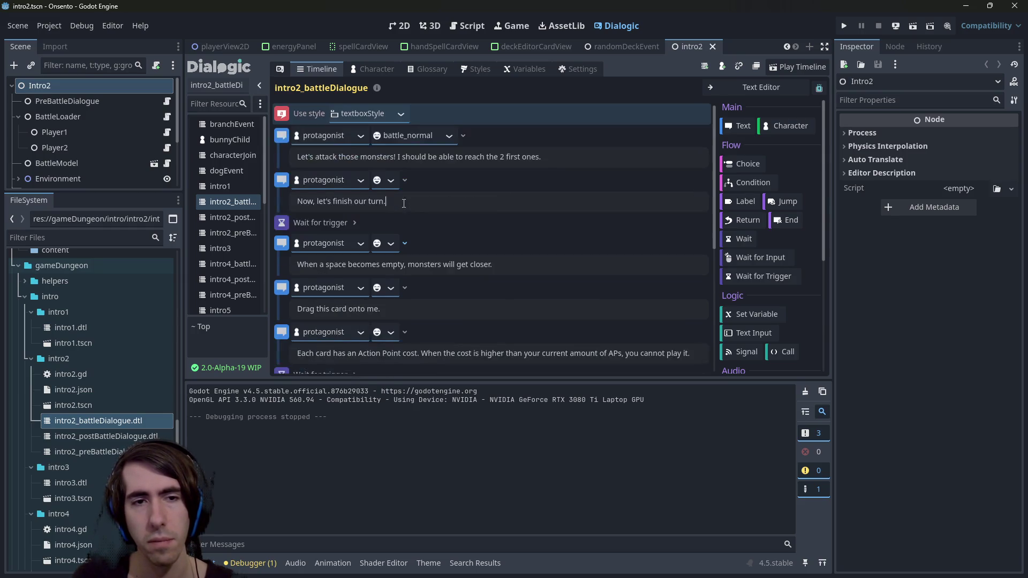
pyautogui.click(387, 315)
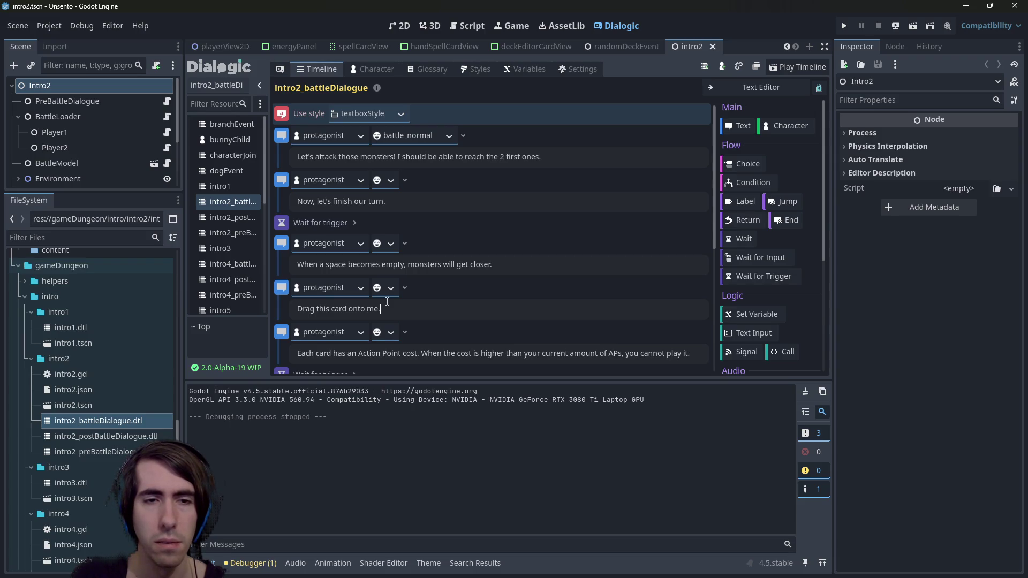
pyautogui.moveTo(394, 304); pyautogui.dragTo(227, 297)
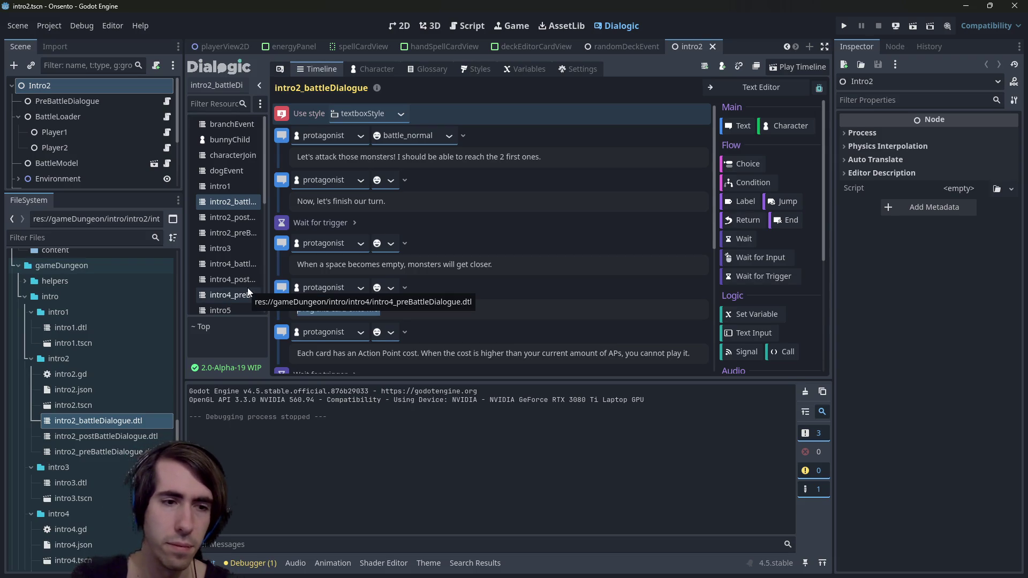
pyautogui.write('Use a card')
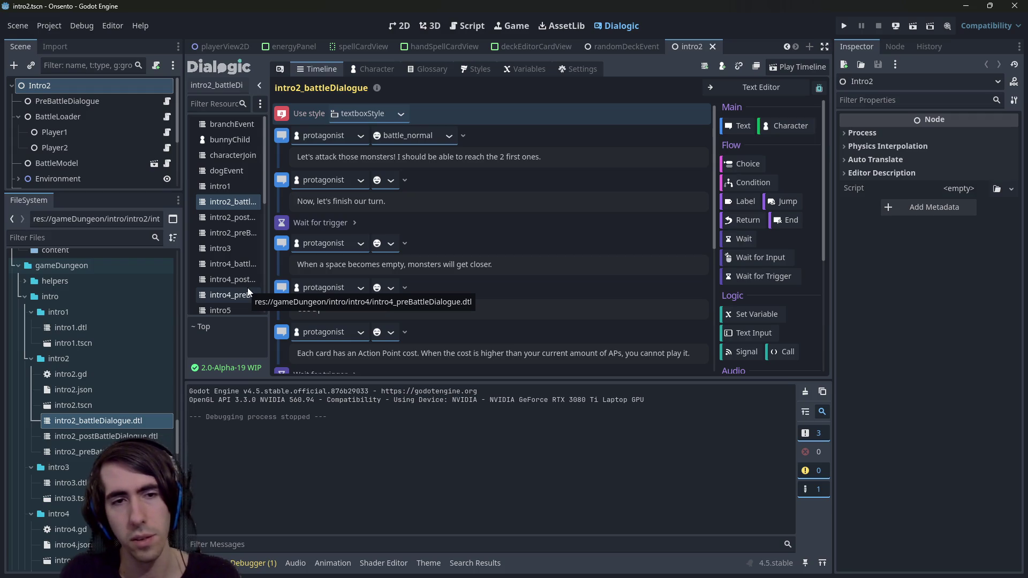
pyautogui.write(' on me')
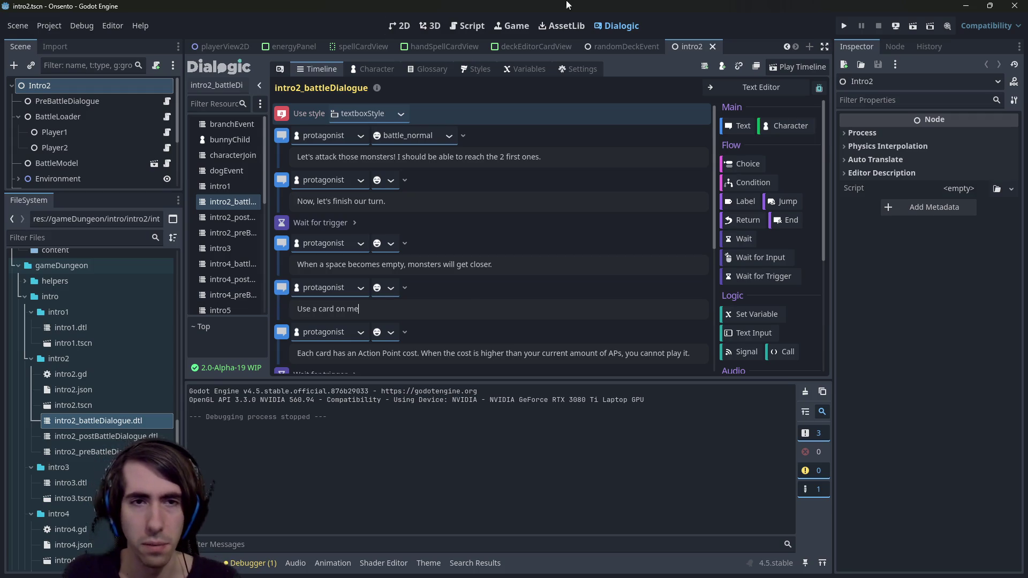
pyautogui.write('. Just dra')
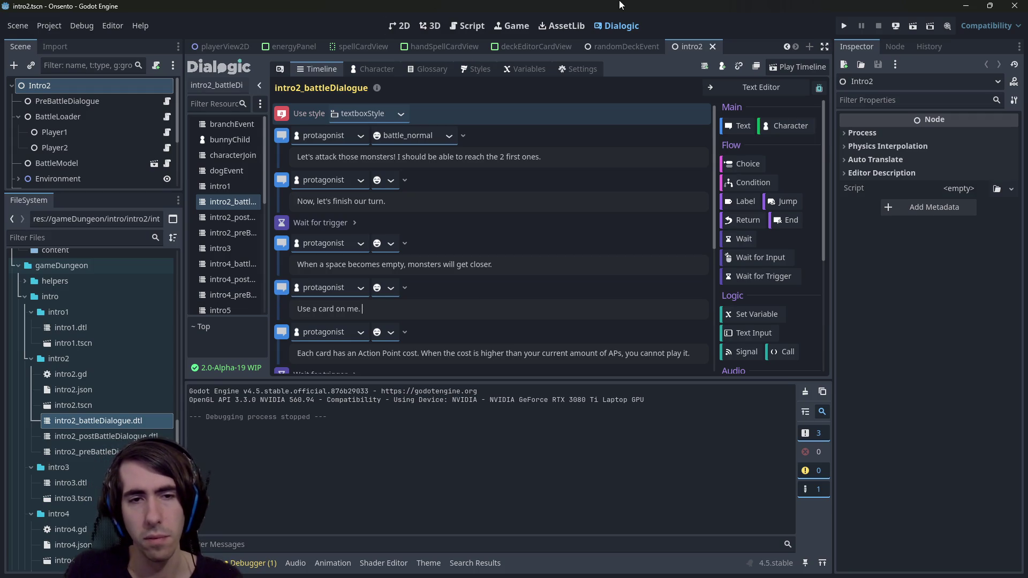
pyautogui.write('g it.')
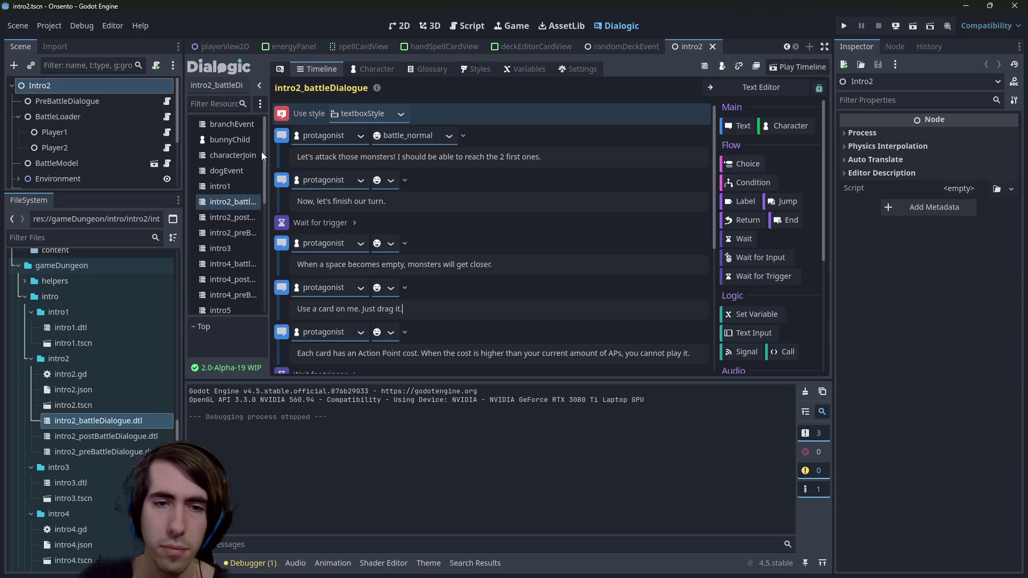
# Shorten 'an Action Point cost' to 'a cost' and swap the APs clause for 'If you don't have enough Action Points'.
pyautogui.scroll(-1, 360, 329)
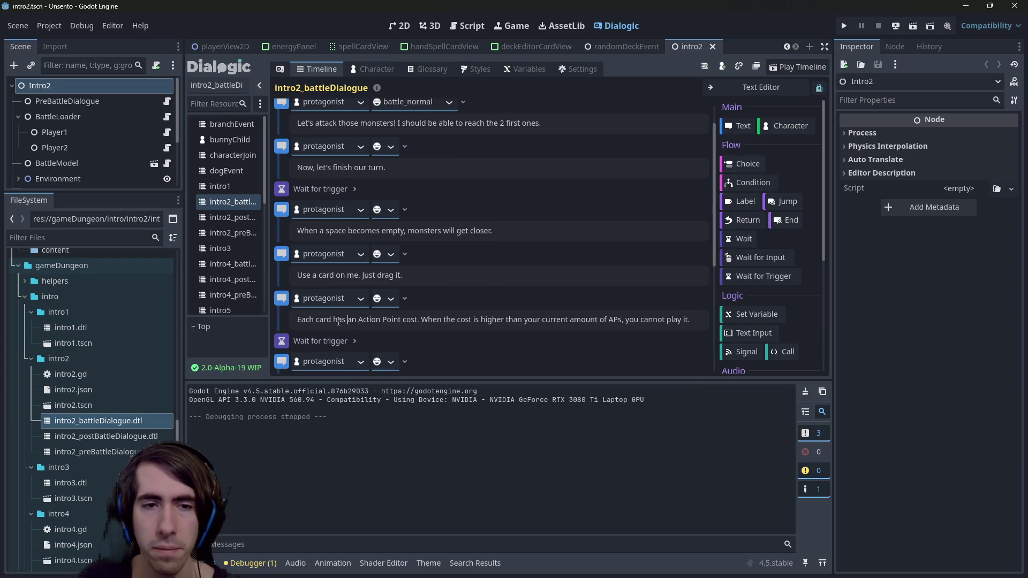
pyautogui.doubleClick(342, 320)
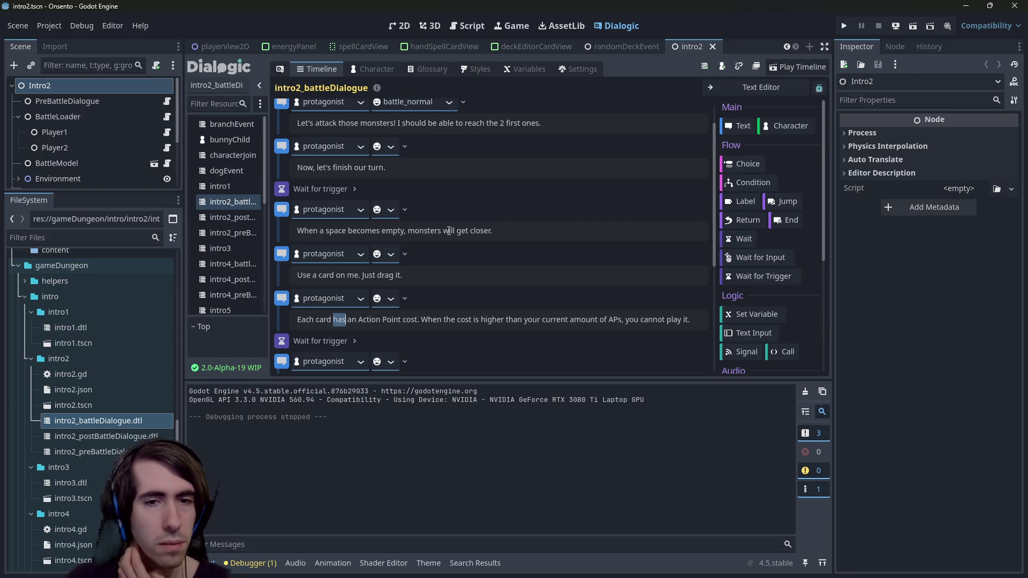
pyautogui.doubleClick(632, 320)
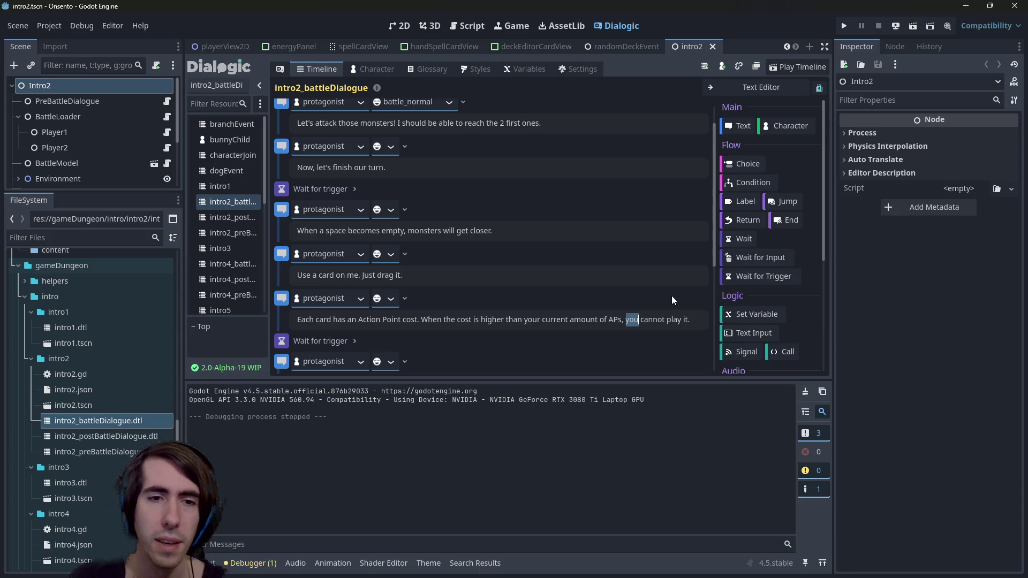
pyautogui.doubleClick(392, 320)
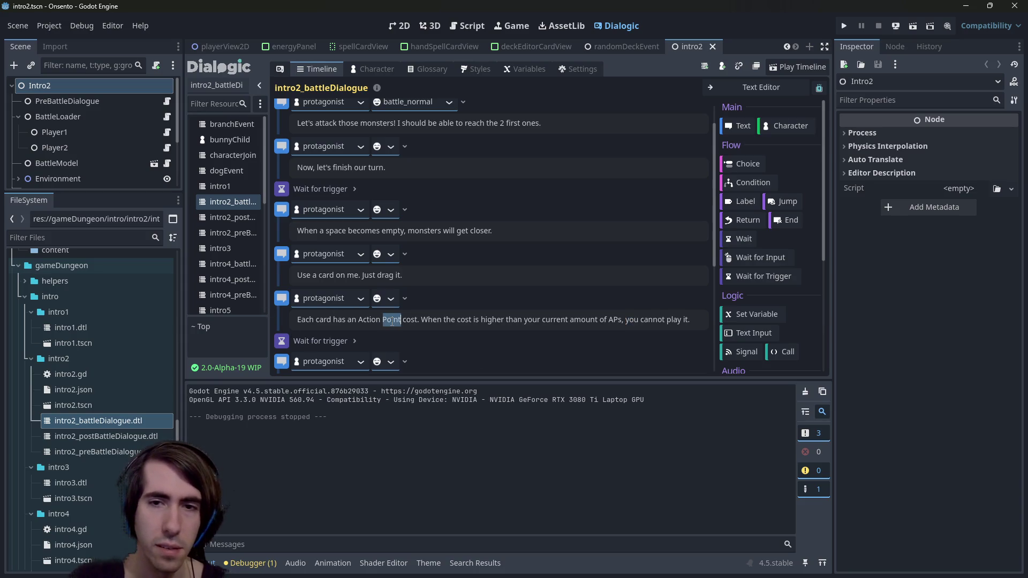
pyautogui.press('BackSpace')
pyautogui.press('BackSpace')
pyautogui.press('BackSpace')
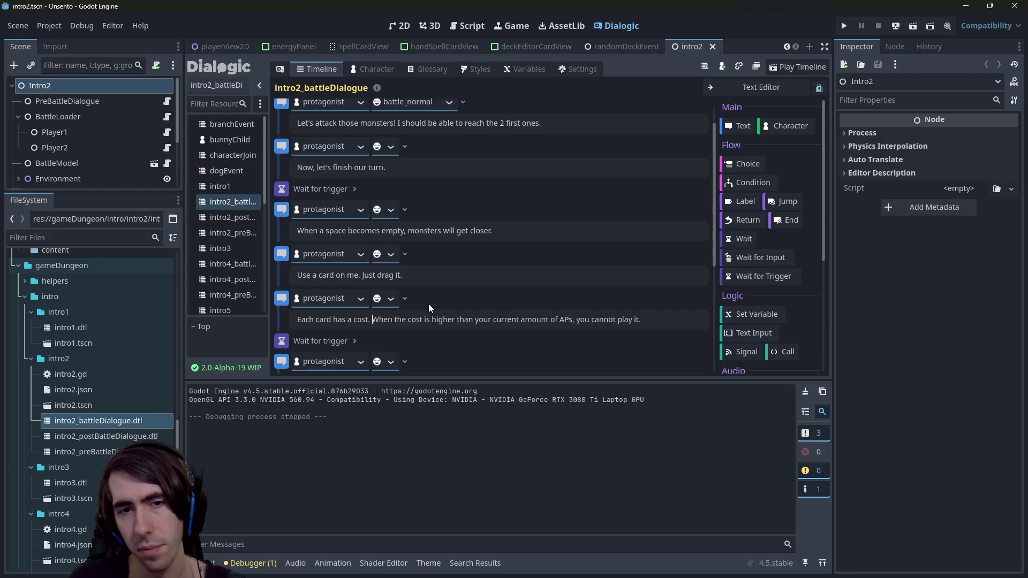
pyautogui.hotkey('ctrl', 'shift', 'Right')
pyautogui.hotkey('ctrl', 'shift', 'Right')
pyautogui.hotkey('ctrl', 'shift', 'Right')
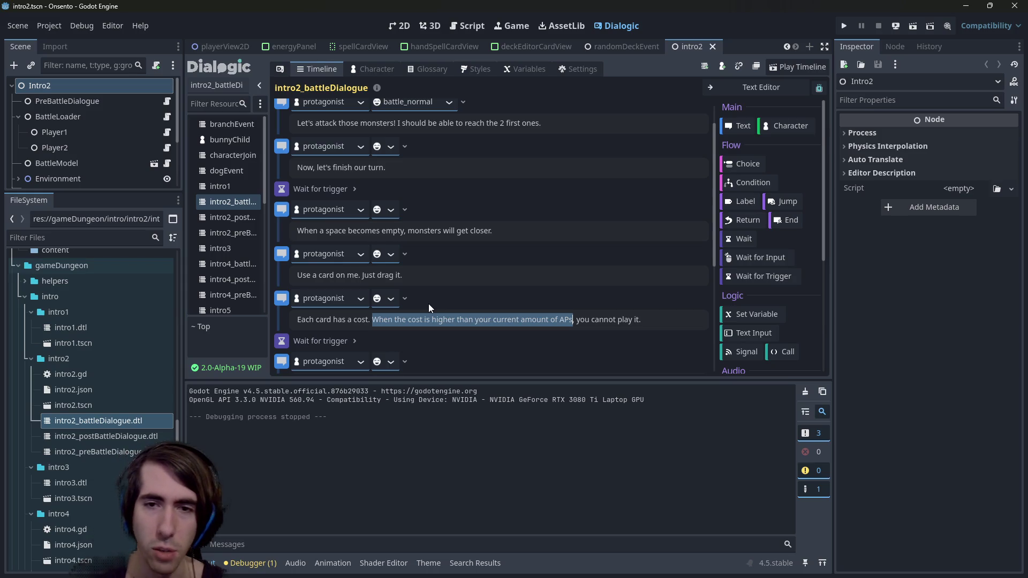
pyautogui.write("If you don't have enough Action Points")
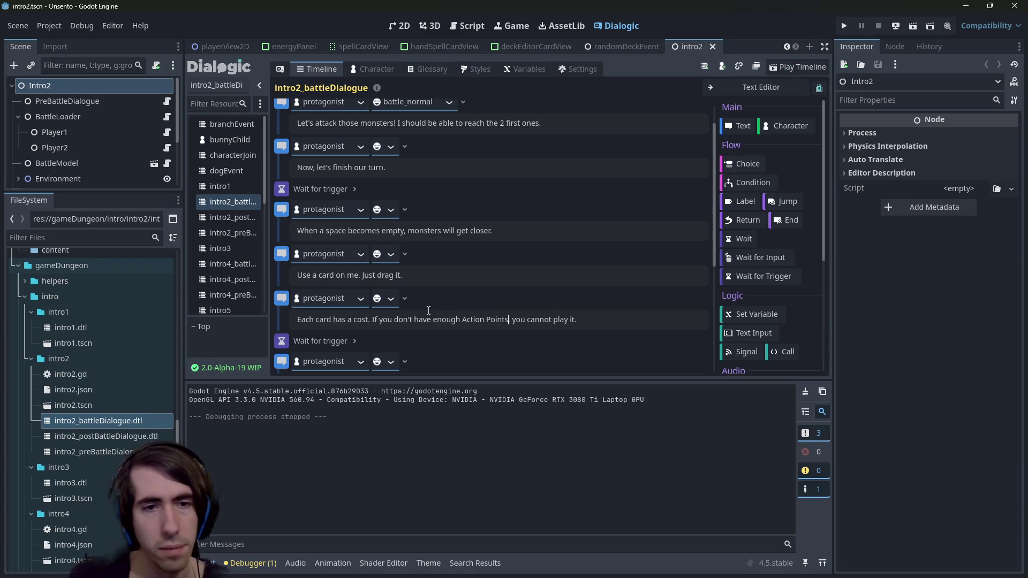
pyautogui.scroll(-1, 393, 338)
pyautogui.scroll(-2, 396, 336)
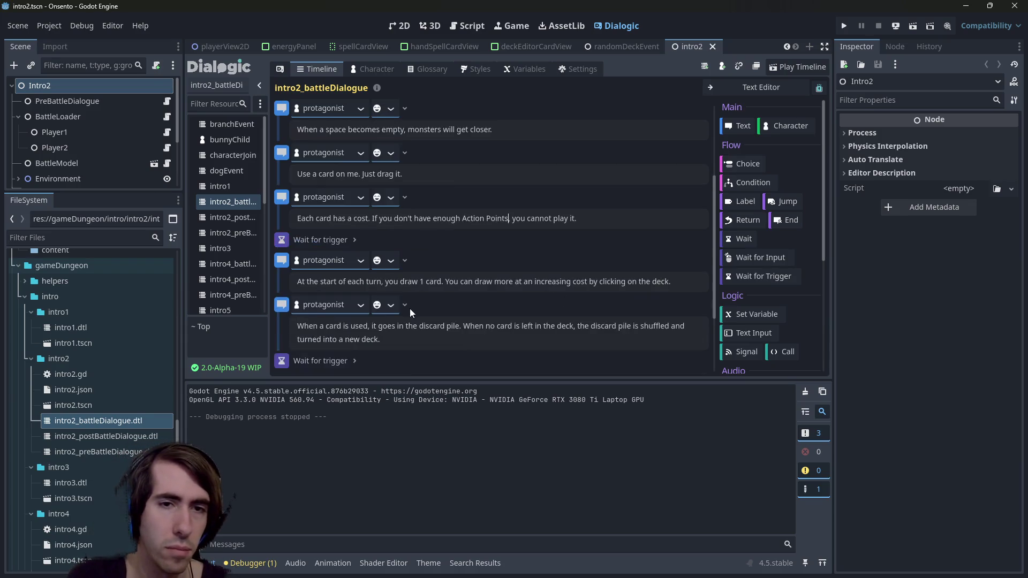
pyautogui.doubleClick(395, 282)
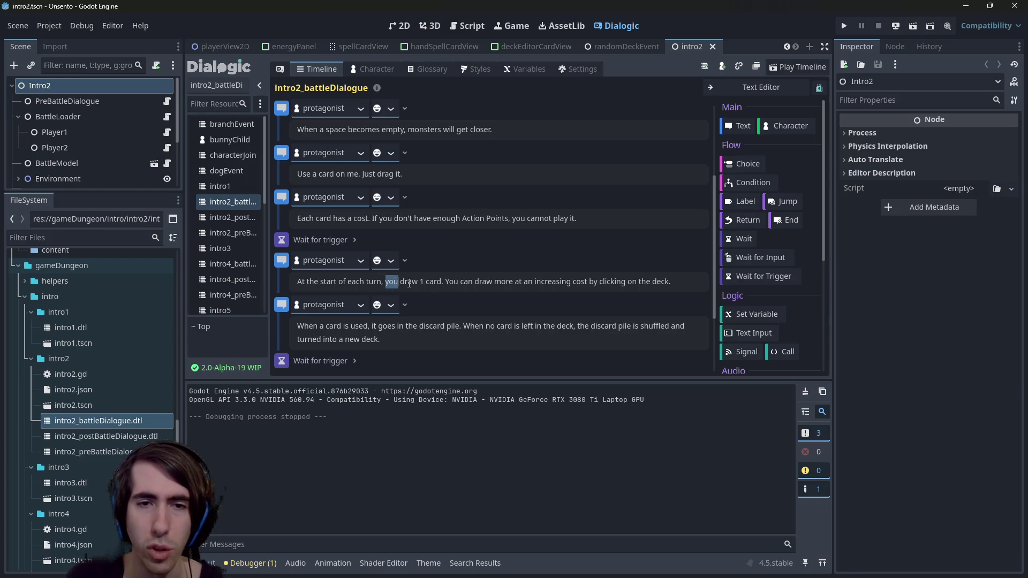
pyautogui.click(460, 287)
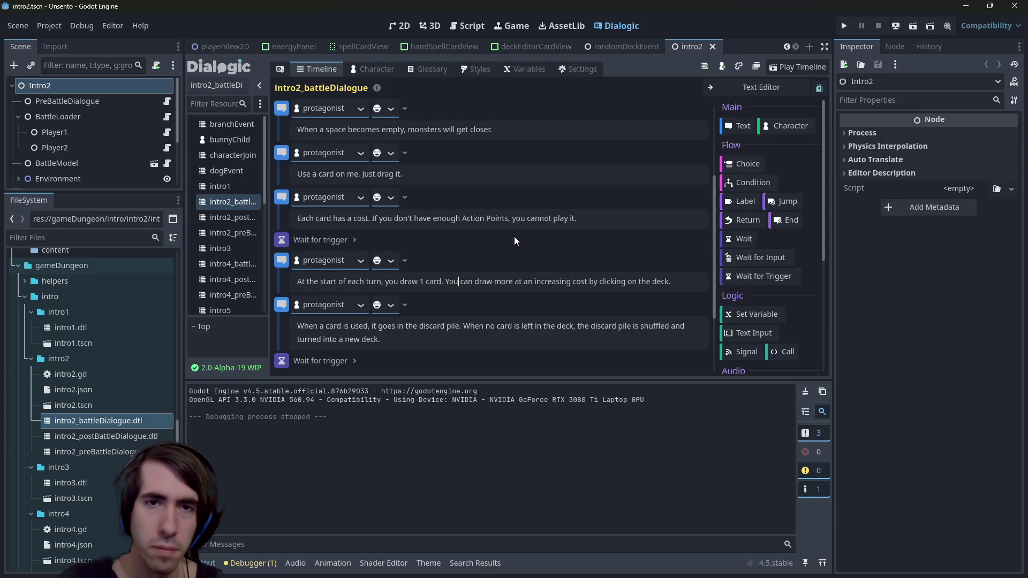
# Move 'I should be able…', 'If you don't have…' and 'You can draw more…' onto their own lines.
pyautogui.scroll(5, 514, 236)
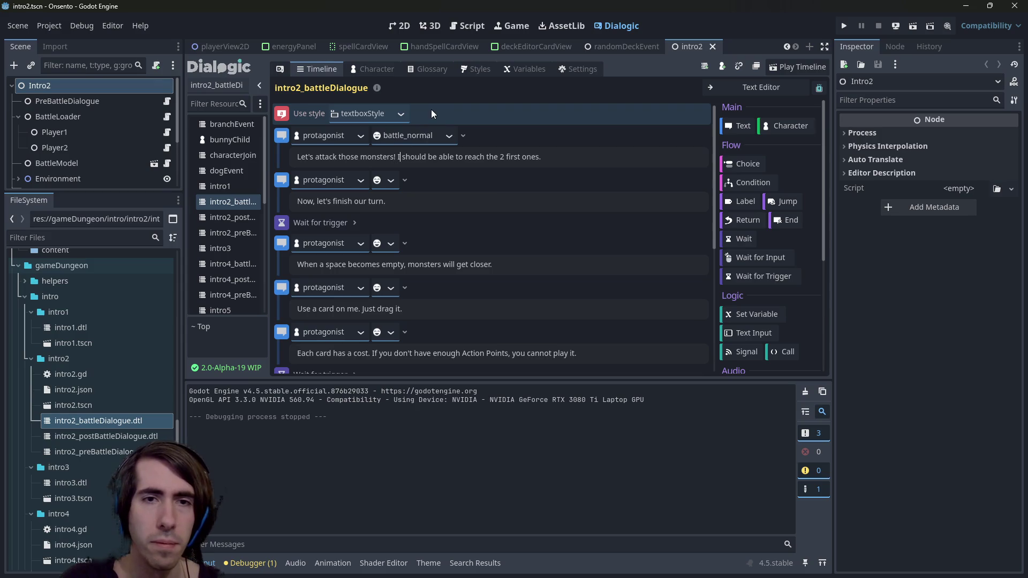
pyautogui.press('BackSpace')
pyautogui.press('Return')
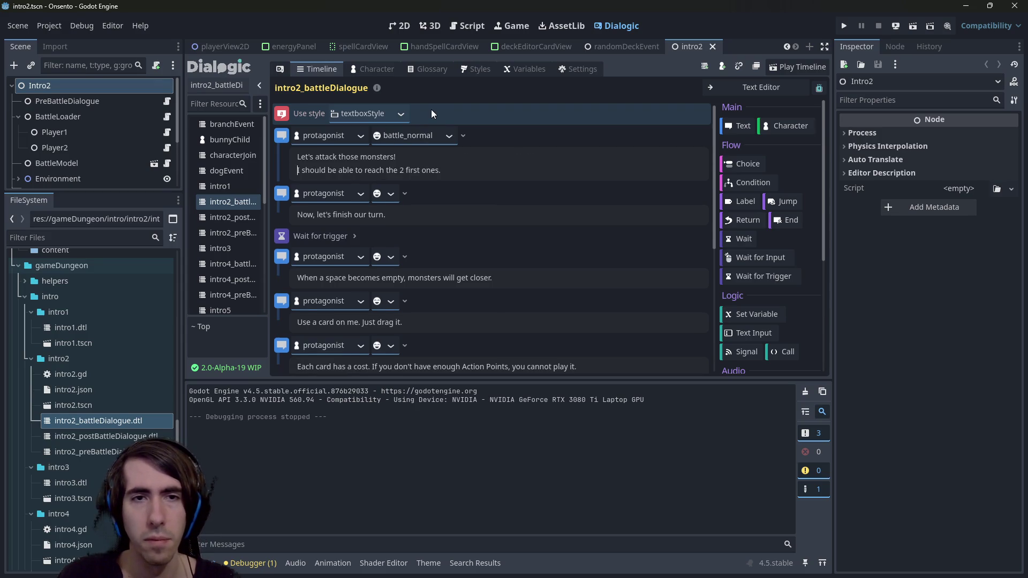
pyautogui.scroll(-3, 476, 304)
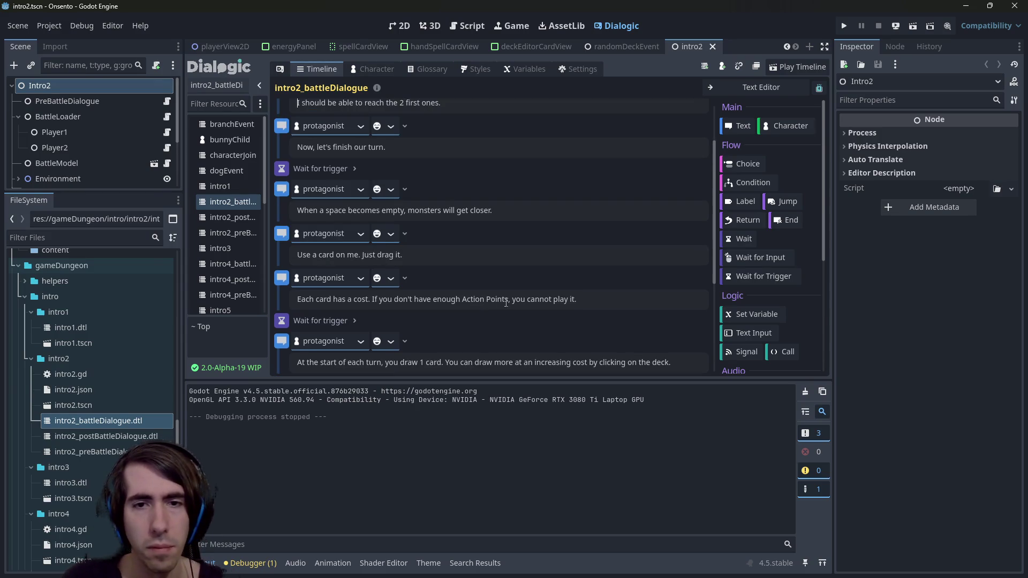
pyautogui.press('BackSpace')
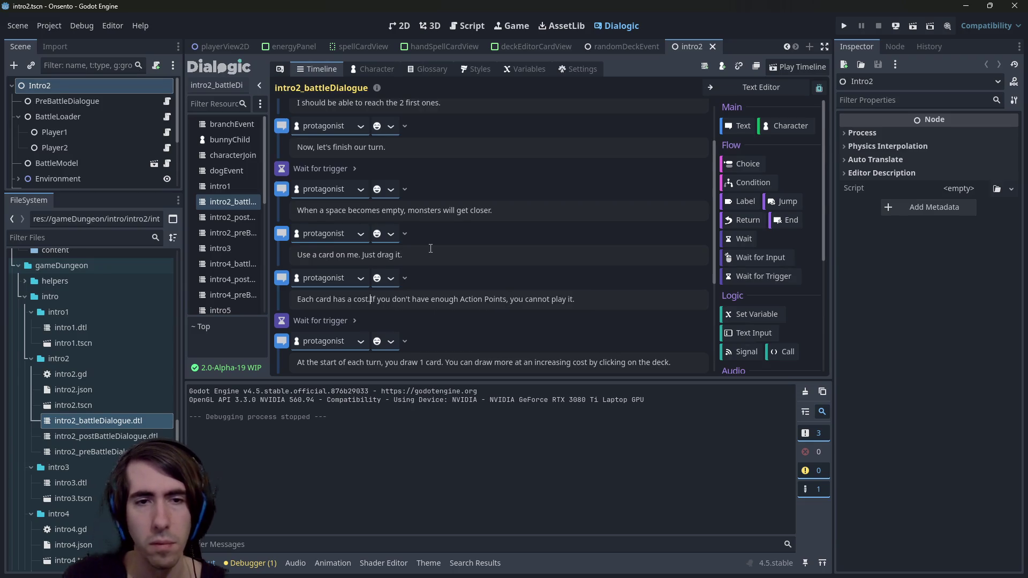
pyautogui.press('Return')
pyautogui.scroll(-3, 430, 249)
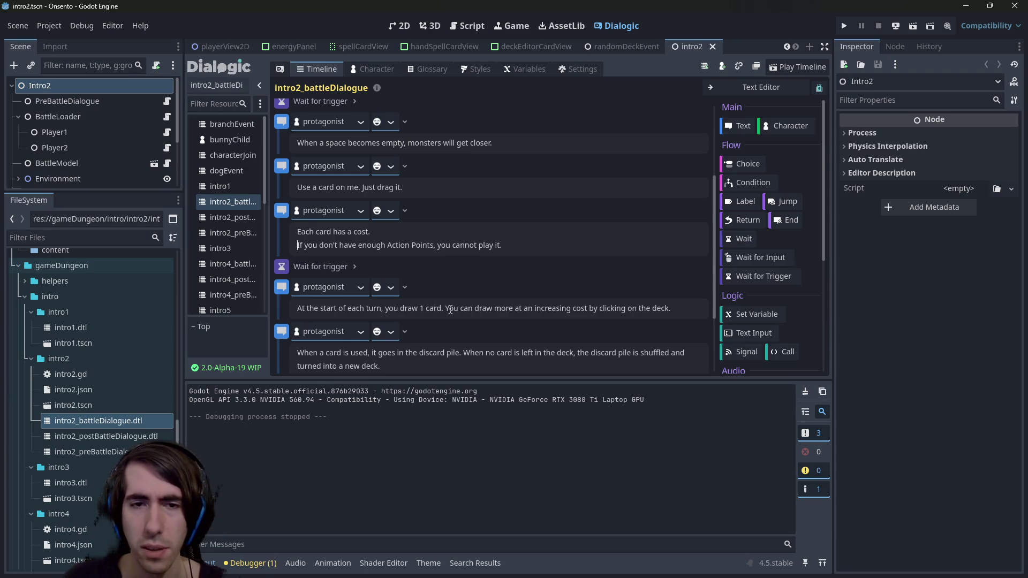
pyautogui.press('Return')
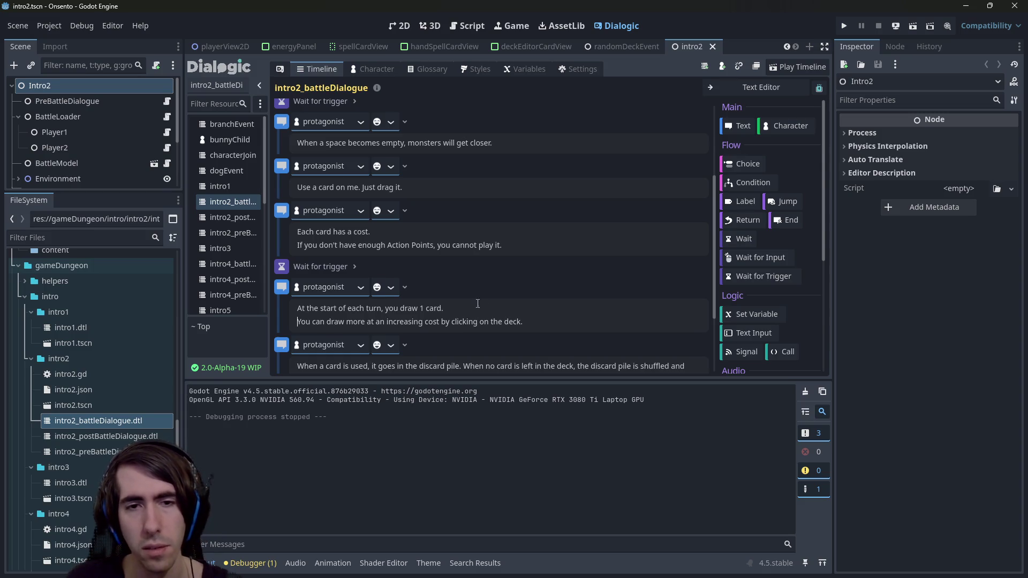
# Remove 'at an increasing cost' from the draw line and add 'directly' after 'deck'.
pyautogui.doubleClick(507, 321)
pyautogui.click(367, 323)
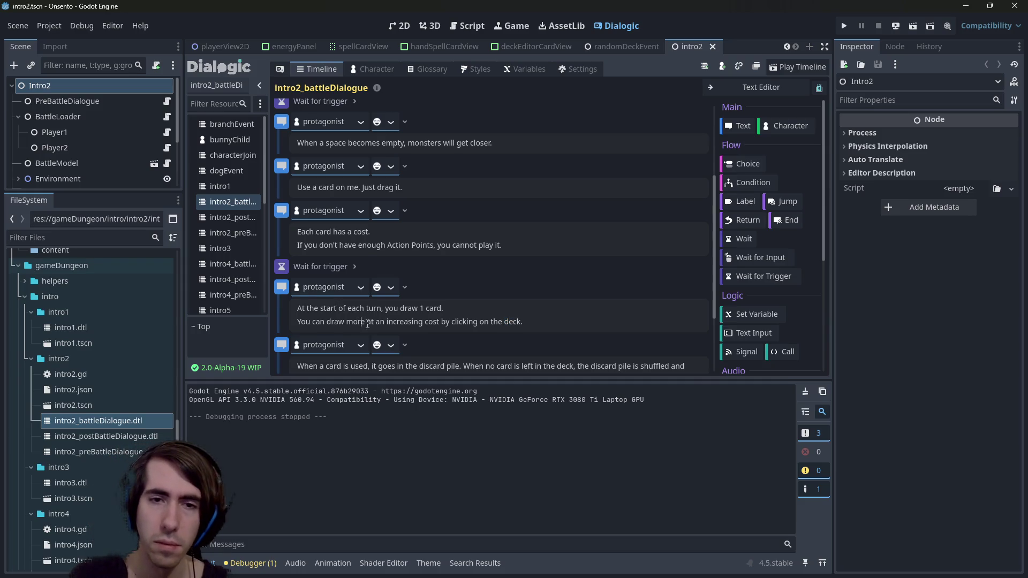
pyautogui.keyDown('shift'); pyautogui.click(440, 323); pyautogui.keyUp('shift')
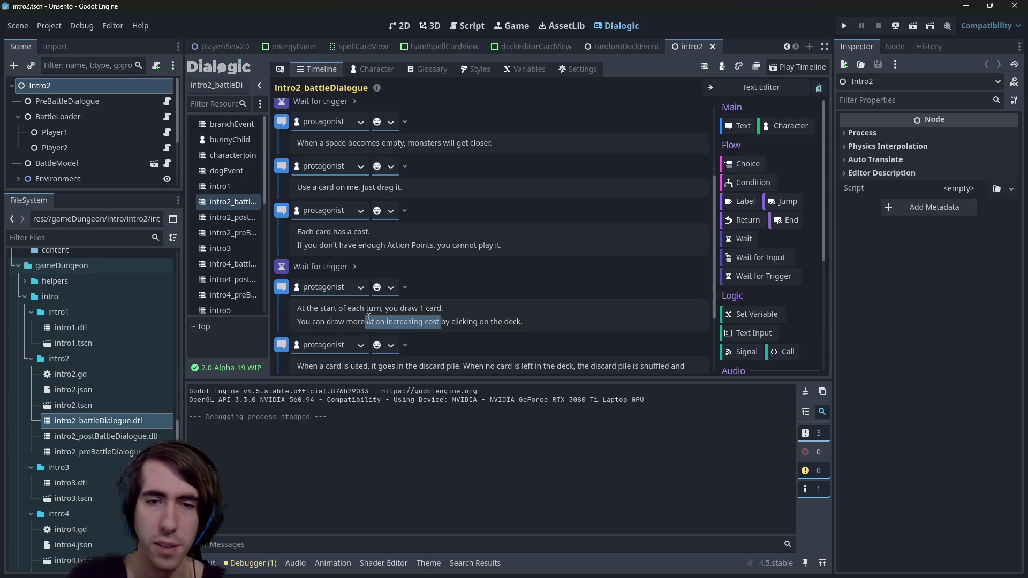
pyautogui.press('BackSpace')
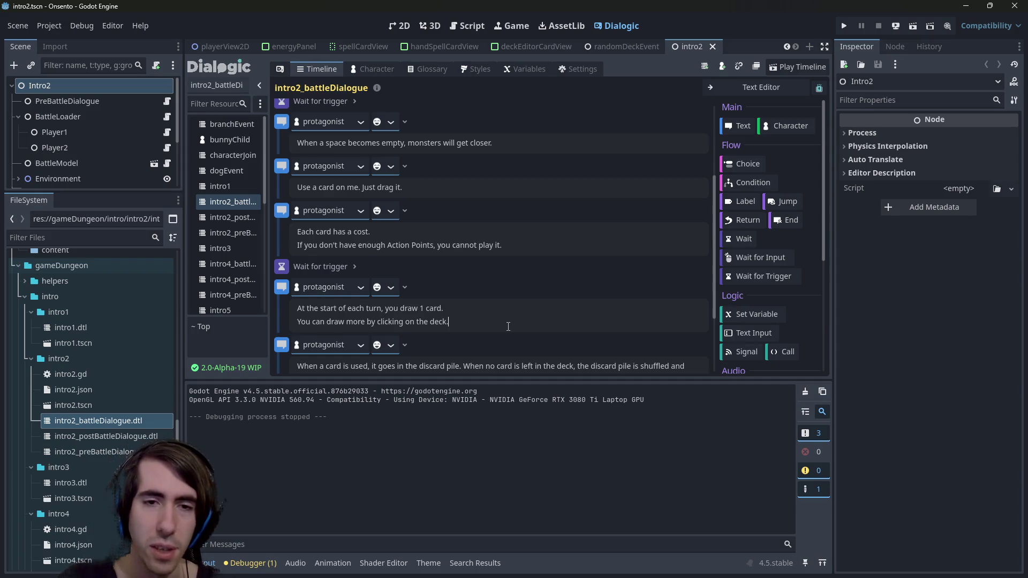
pyautogui.scroll(-3, 509, 321)
pyautogui.scroll(2, 513, 313)
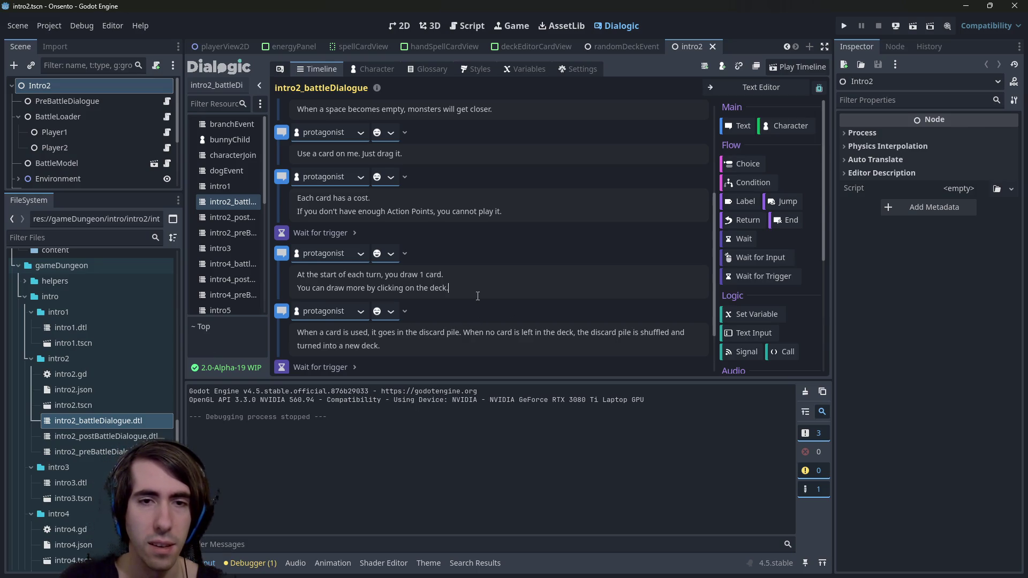
pyautogui.write('directly')
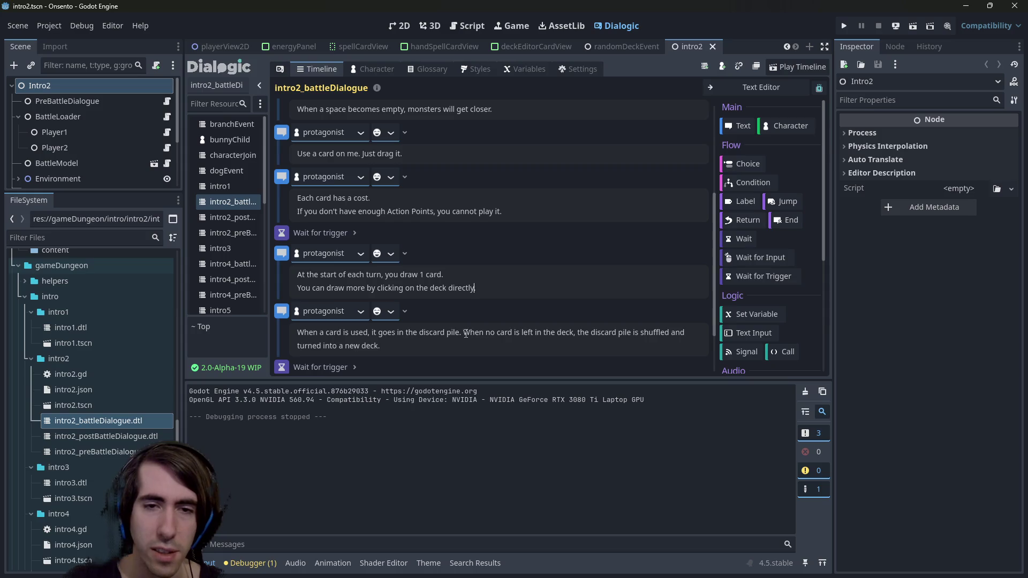
# Move the sentence 'When no card is left…' onto its own line.
pyautogui.press('BackSpace')
pyautogui.press('Return')
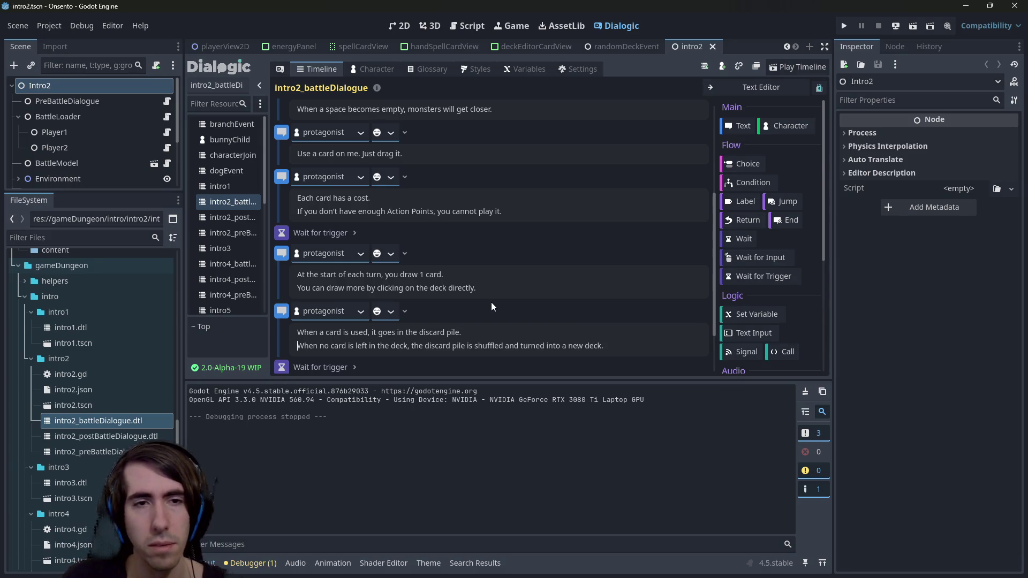
pyautogui.scroll(5, 423, 328)
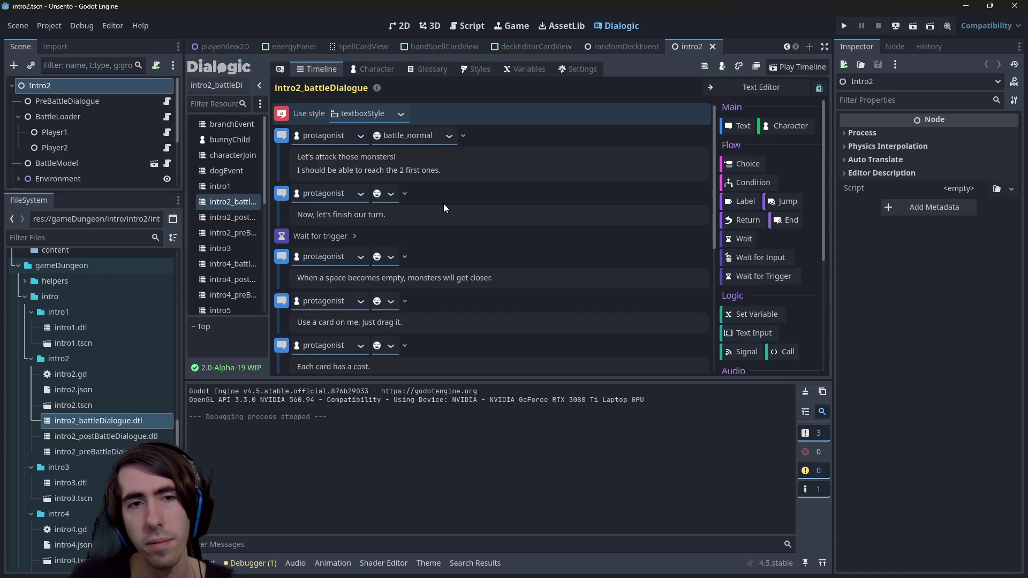
pyautogui.click(461, 179)
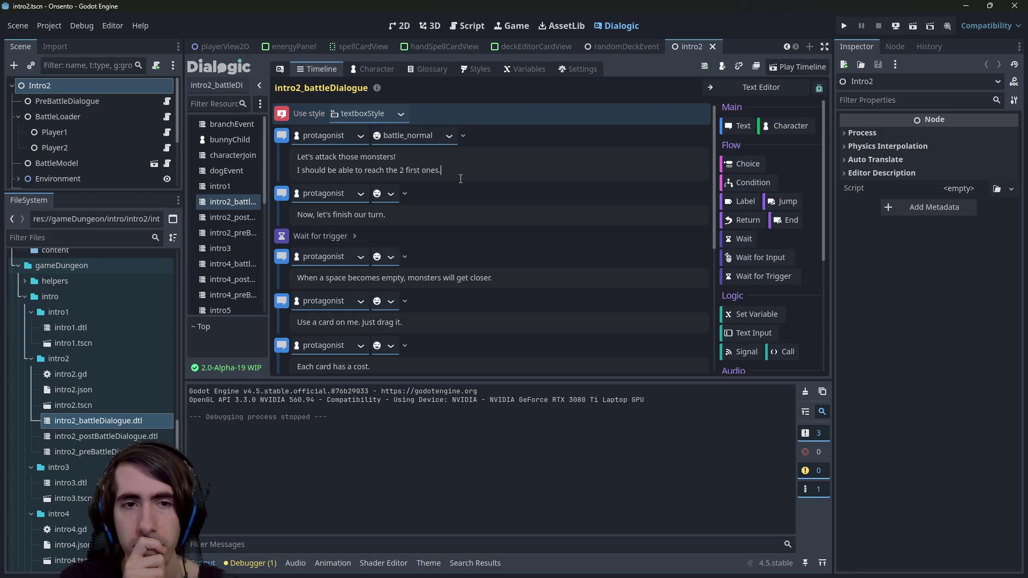
pyautogui.scroll(-5, 468, 232)
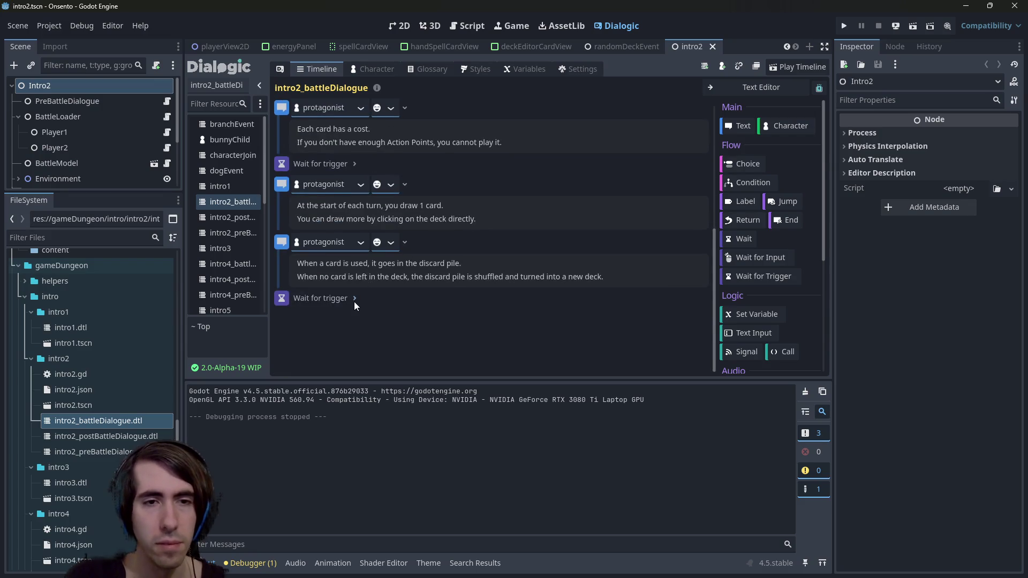
# Open intro2_postBattleDialogue.dtl, then the intro3.dtl timeline from the FileSystem dock.
pyautogui.click(135, 433)
pyautogui.doubleClick(134, 430)
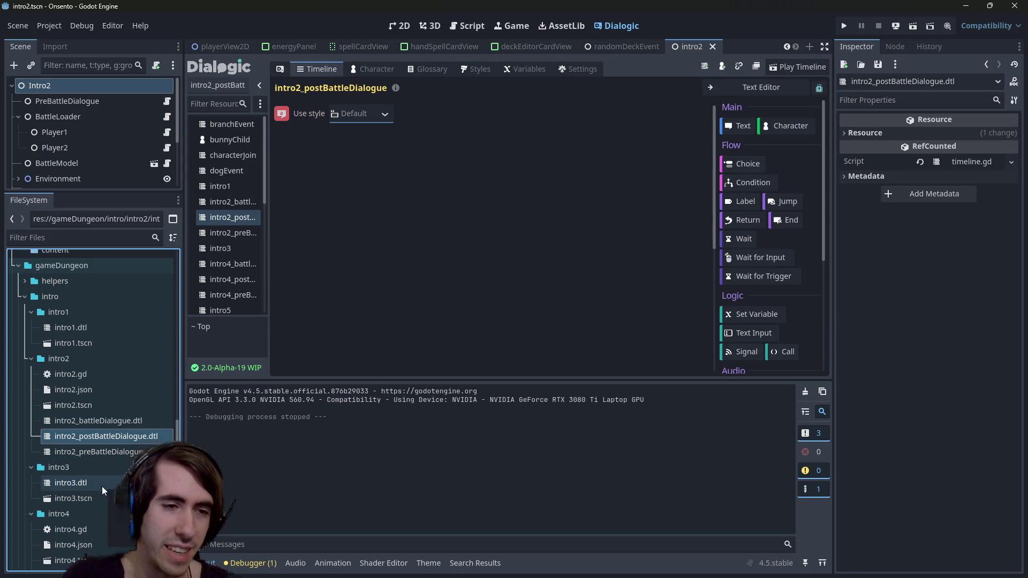
pyautogui.scroll(-1, 101, 486)
pyautogui.doubleClick(102, 446)
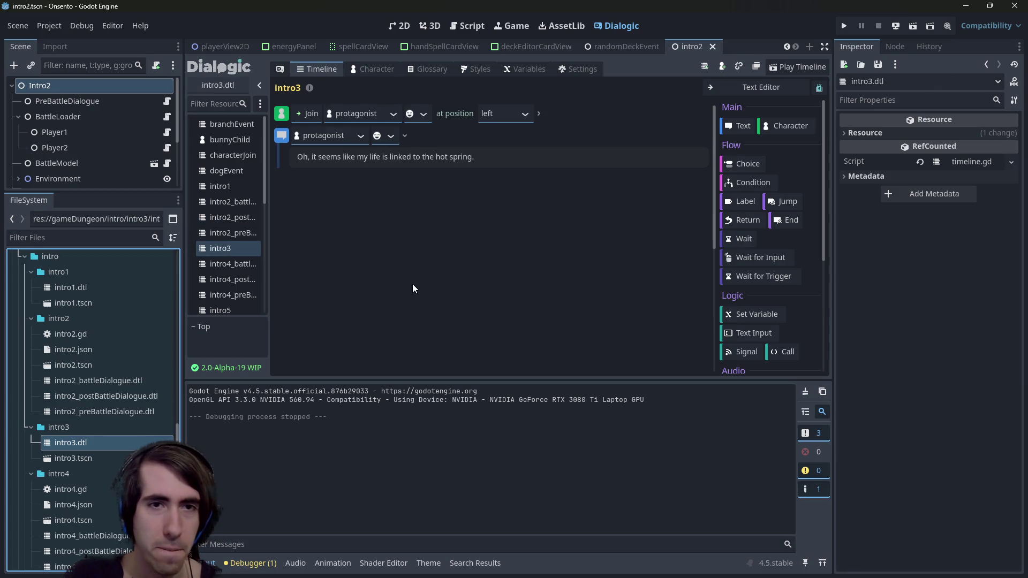